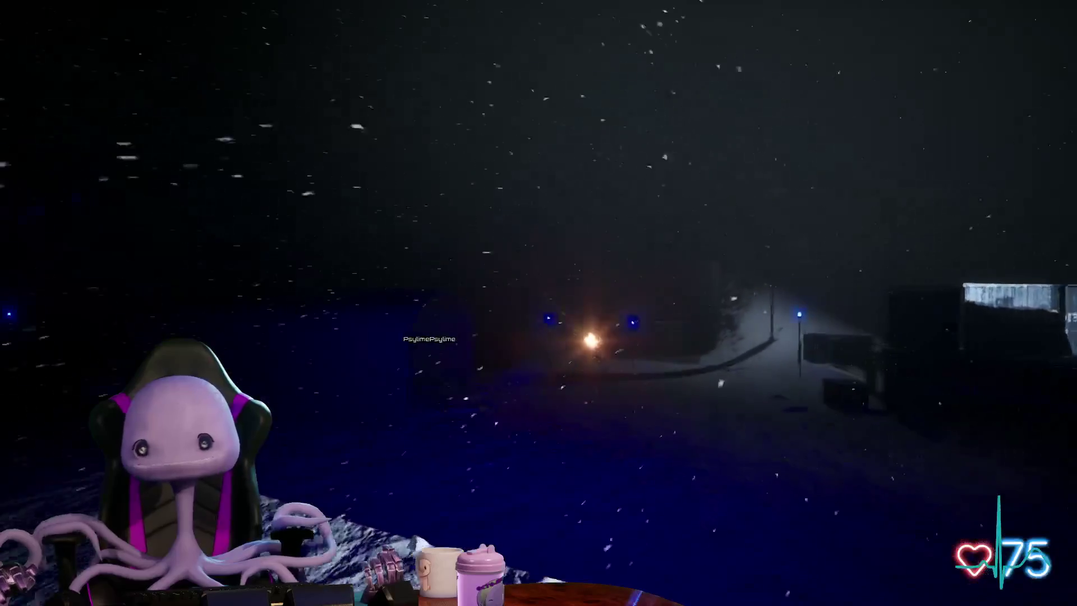
pyautogui.press('w')
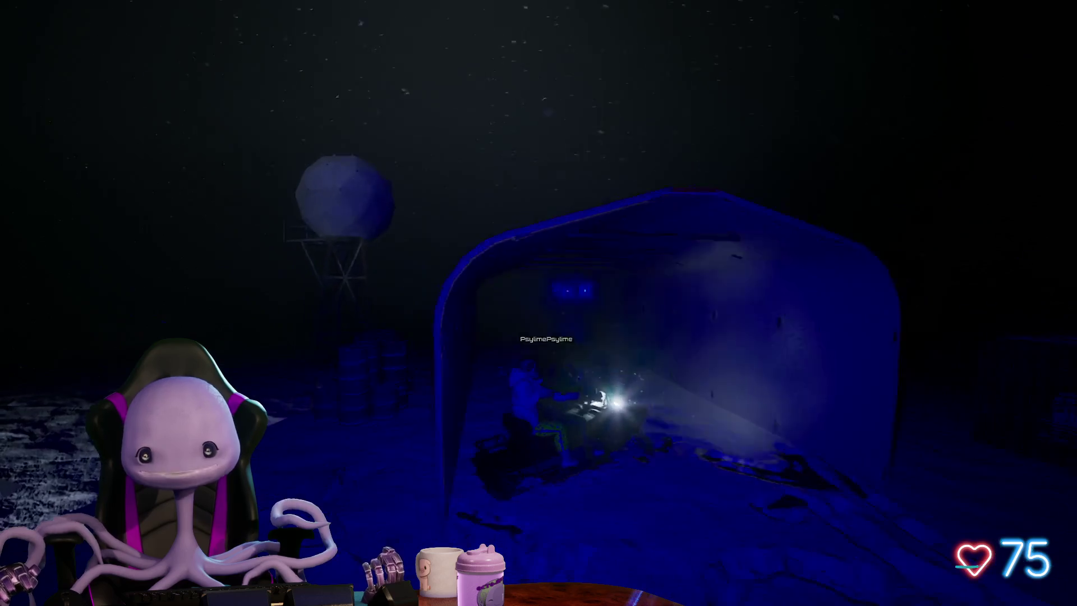
# - Walk from the blue dome across the snowfield into the bunk tent, up to the computer desk
pyautogui.press('s')
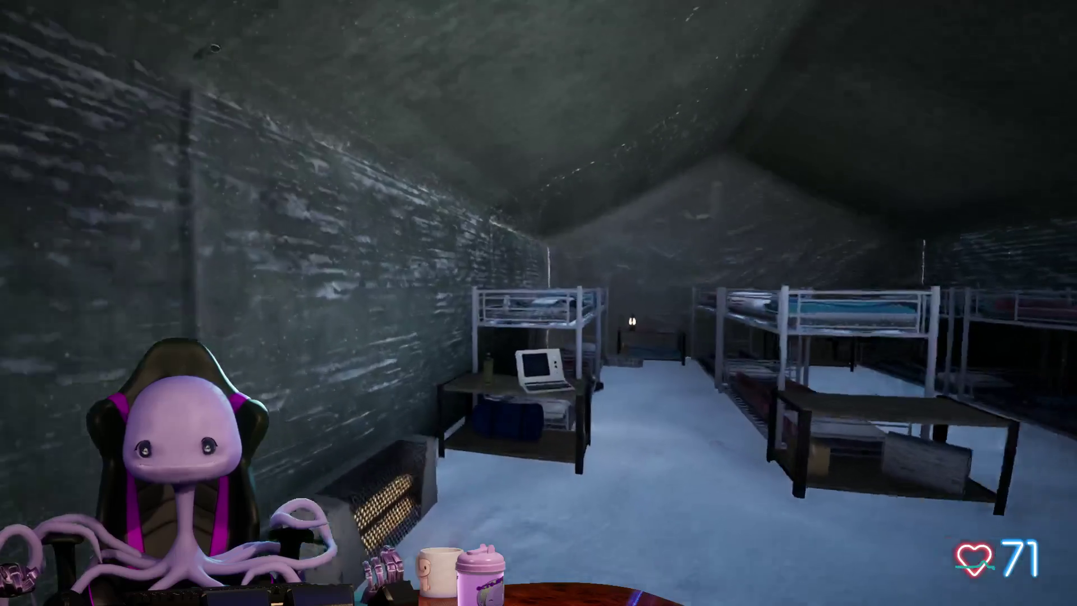
# - Circle the computer desk, then leave the bunk tent toward the snowy building's doorway
pyautogui.press('w')
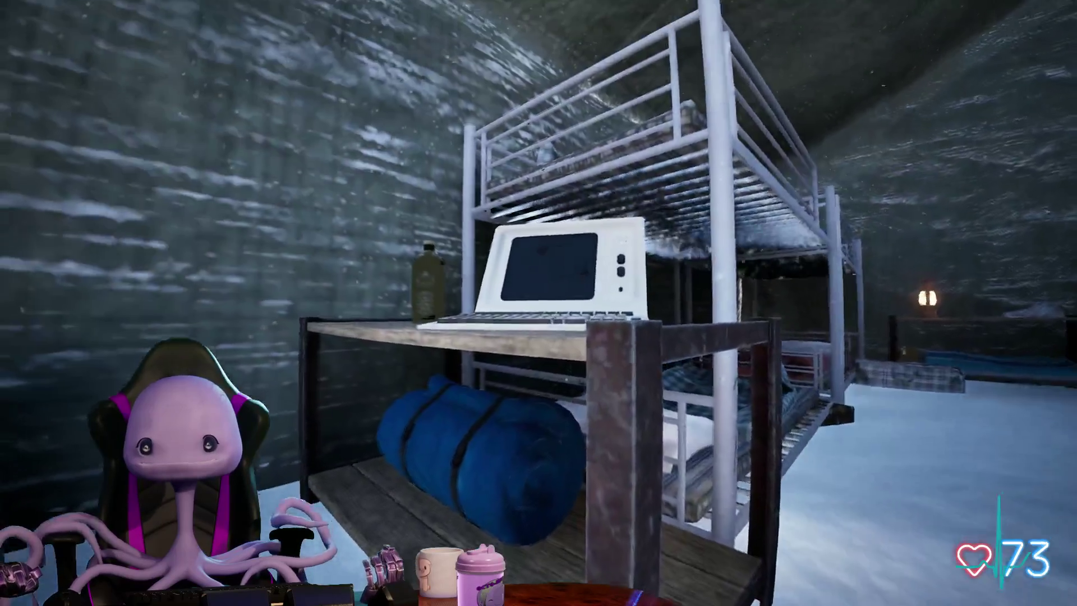
pyautogui.press('a')
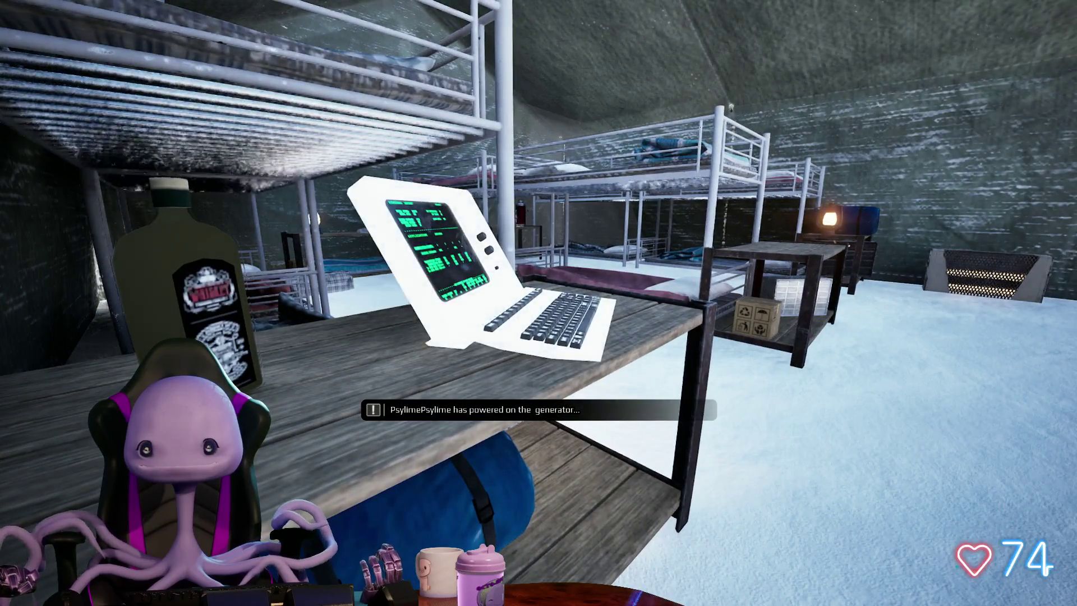
pyautogui.press('w')
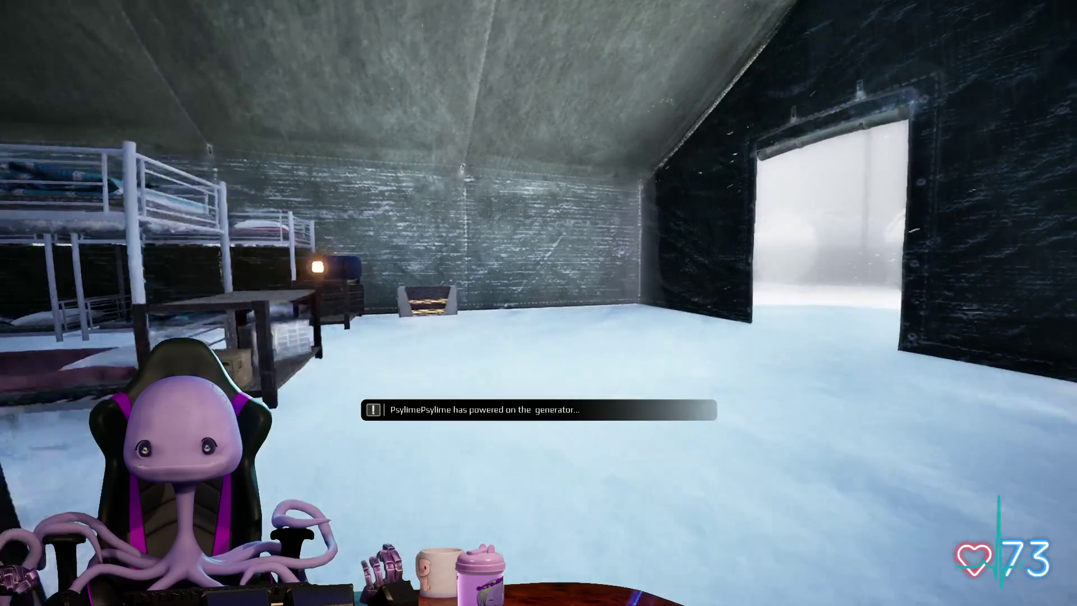
pyautogui.press('w')
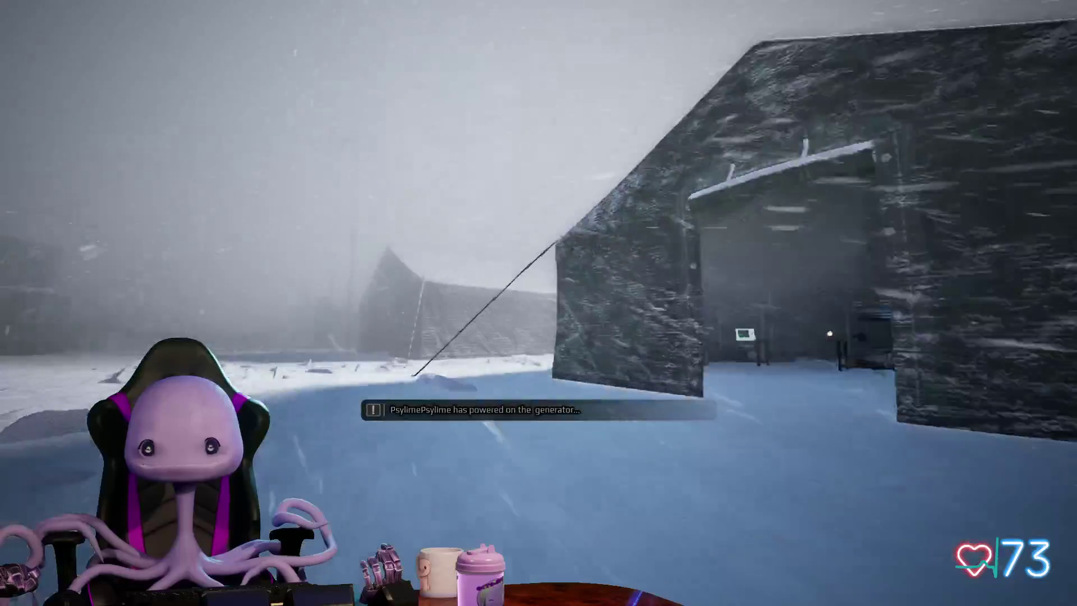
pyautogui.press('w')
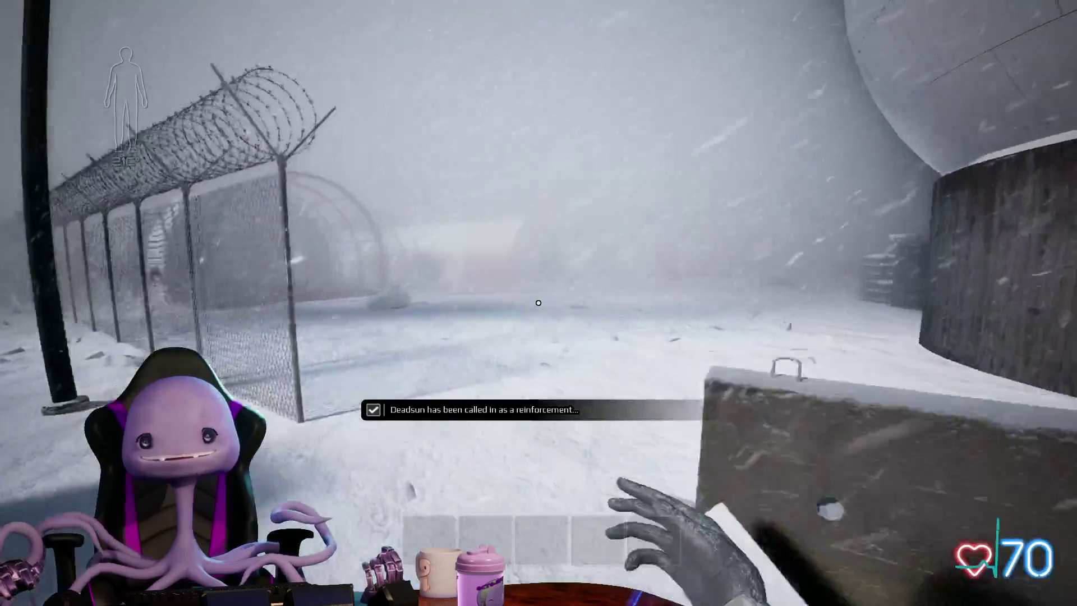
# - Open the red building's door, grab the buckshot in the medical tent, and walk back out
pyautogui.moveTo(537, 302)
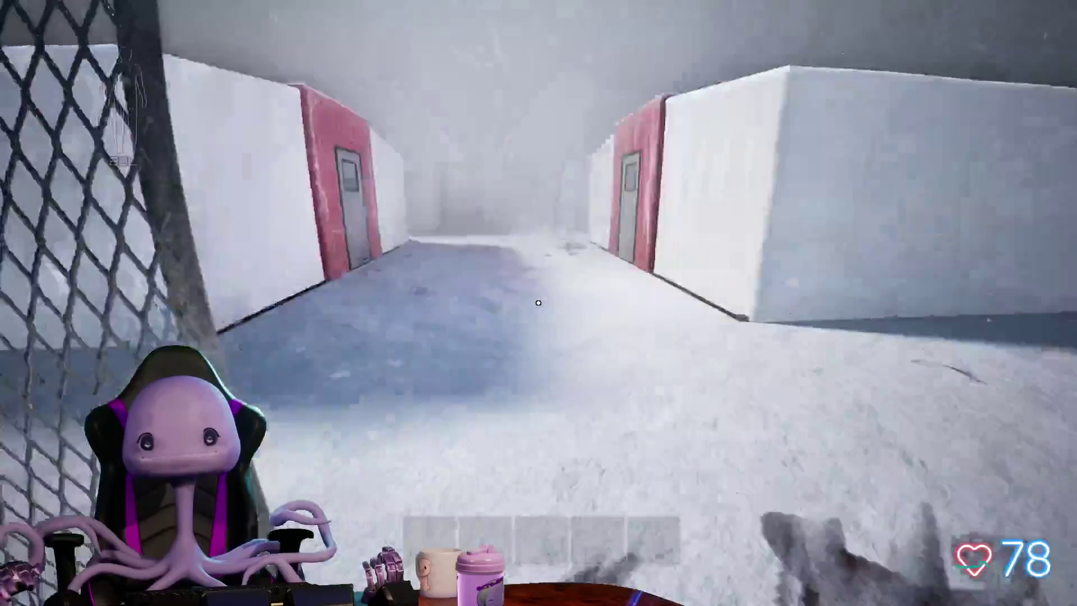
pyautogui.press('e')
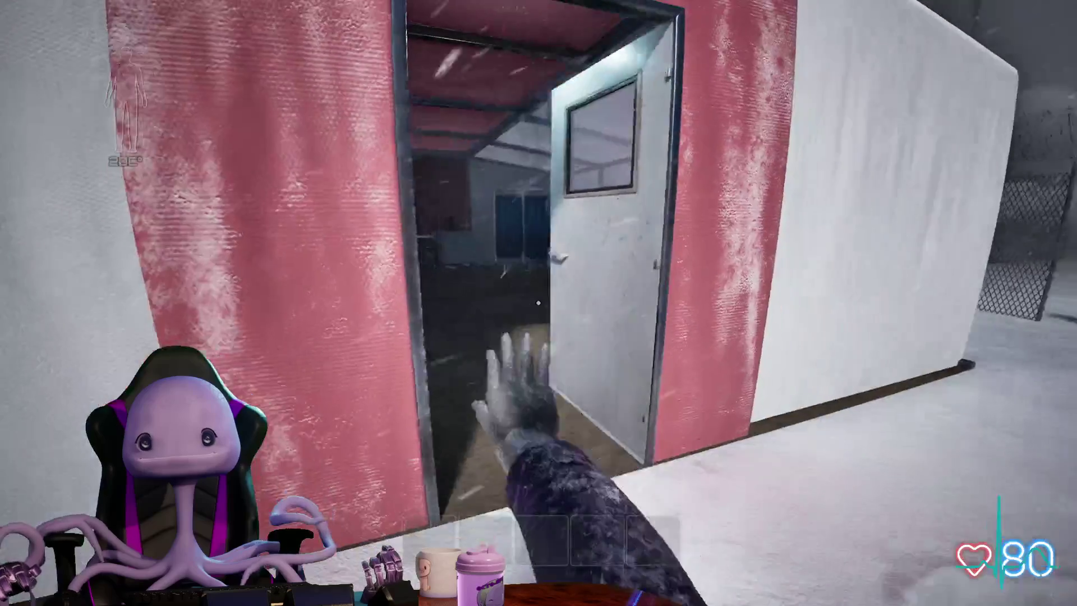
pyautogui.press('w')
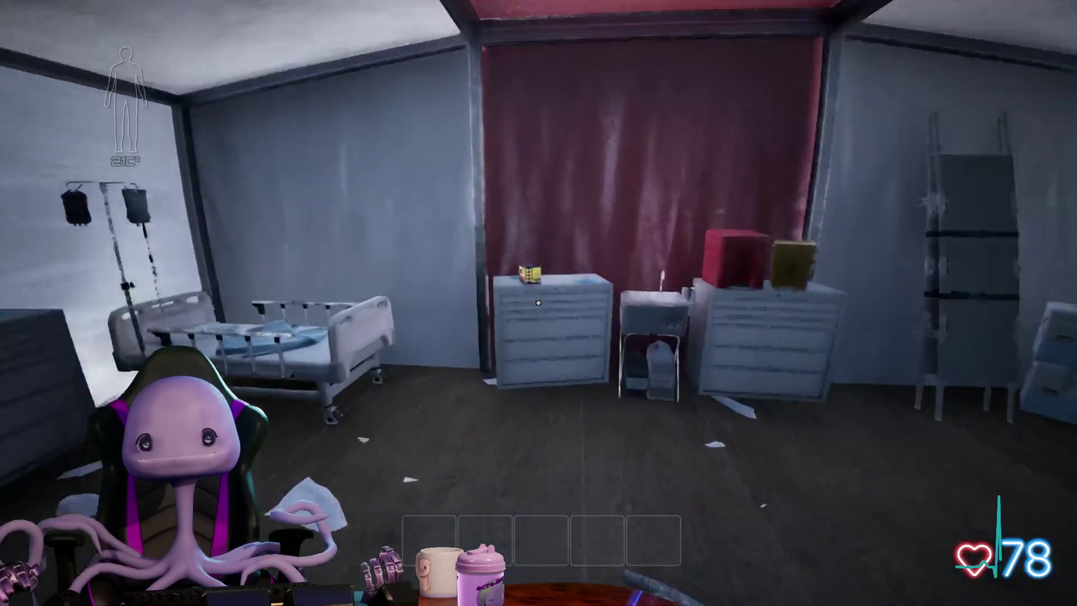
pyautogui.press('e')
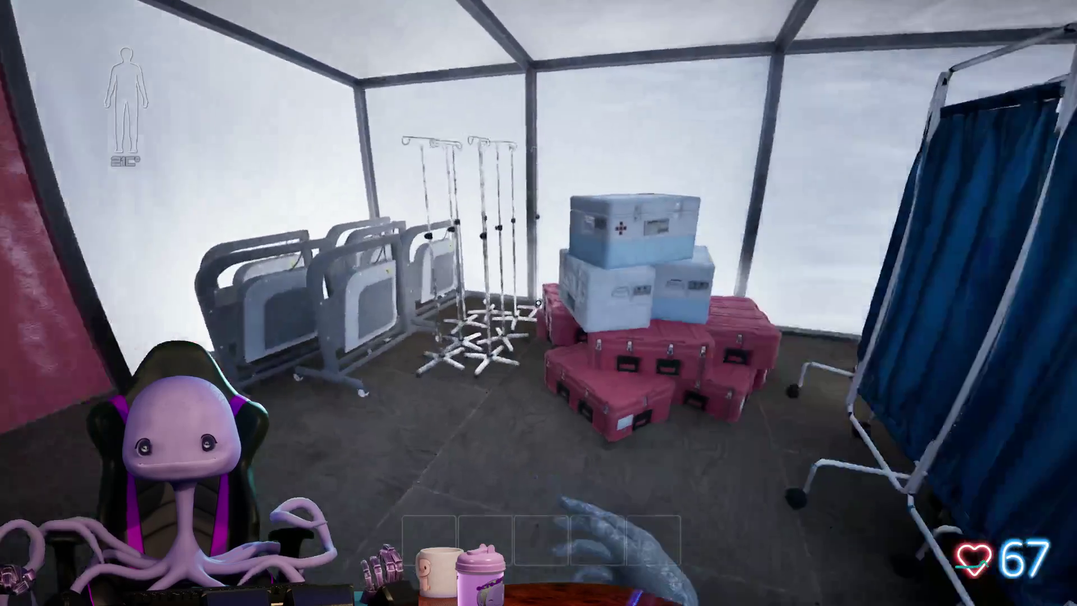
pyautogui.press('w')
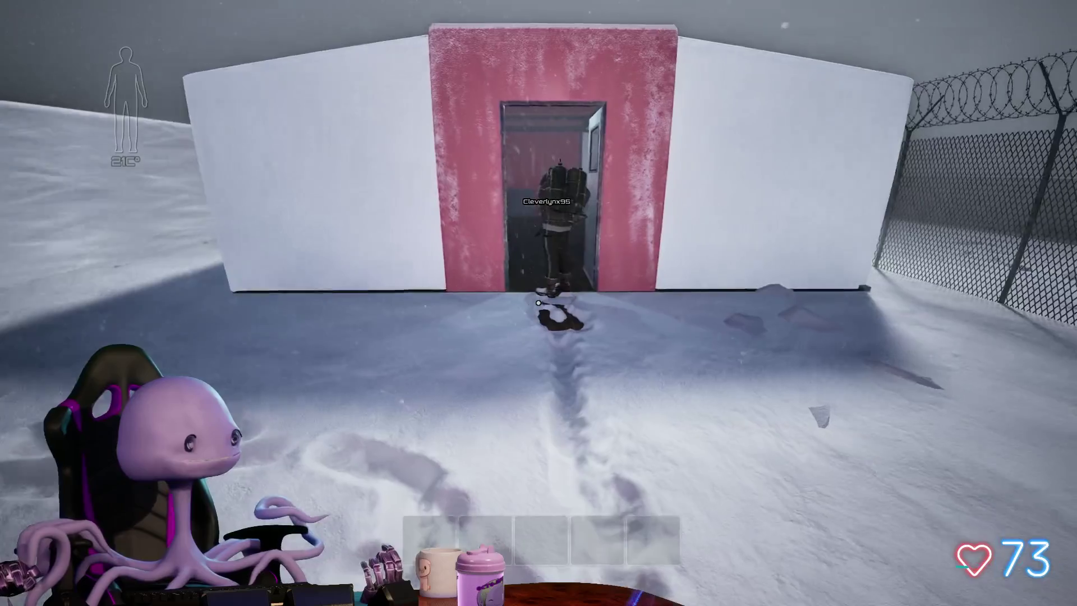
pyautogui.press('w')
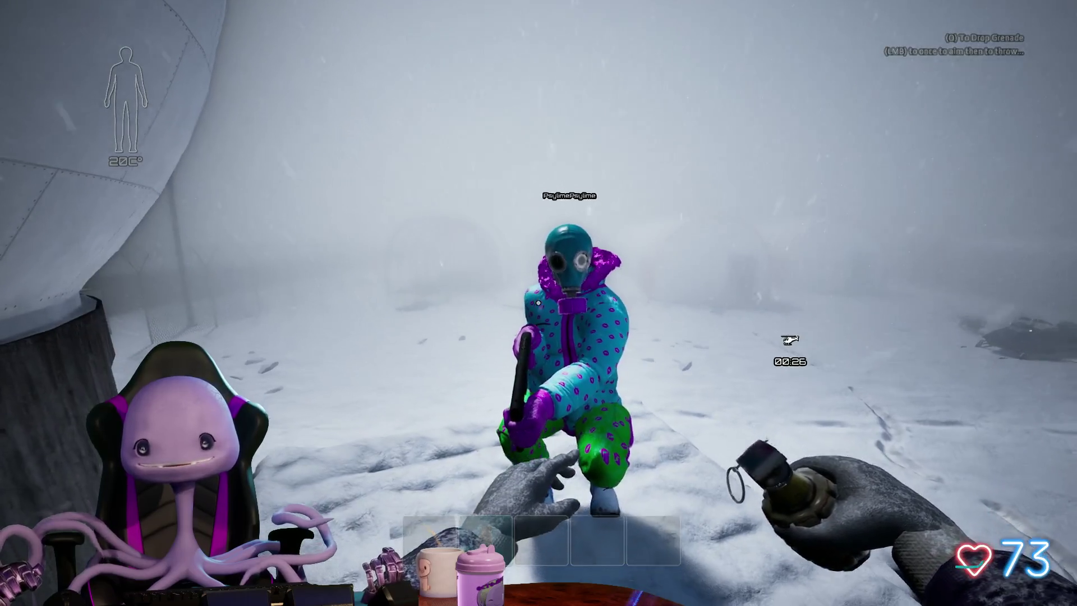
# - Switch to the pickaxe with slot 1, swing it at the wolf, then Alt+Tab over to Maya
pyautogui.press('1')
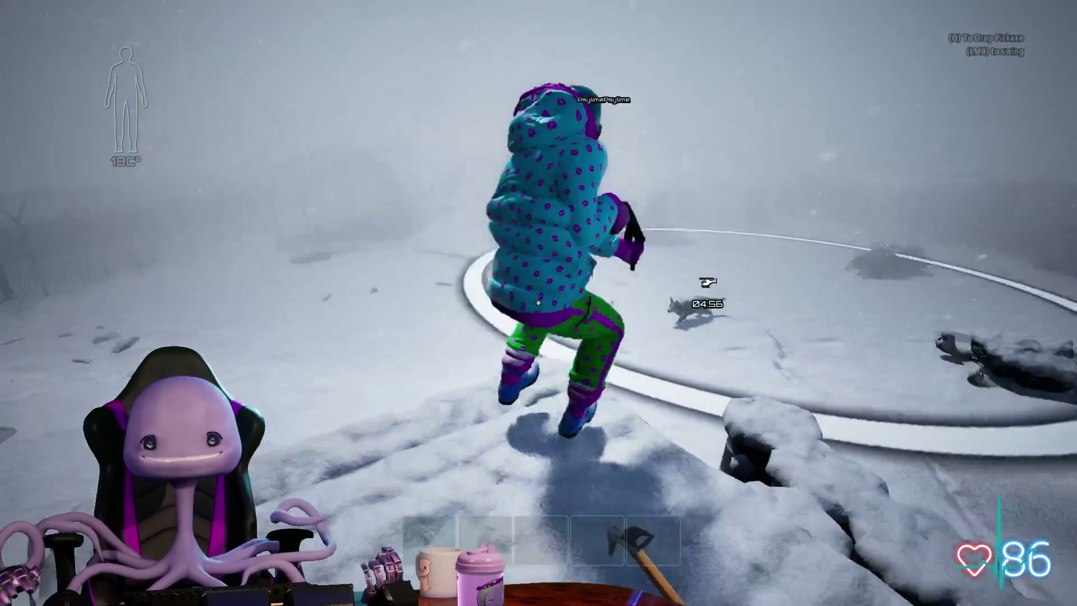
pyautogui.click(538, 302)
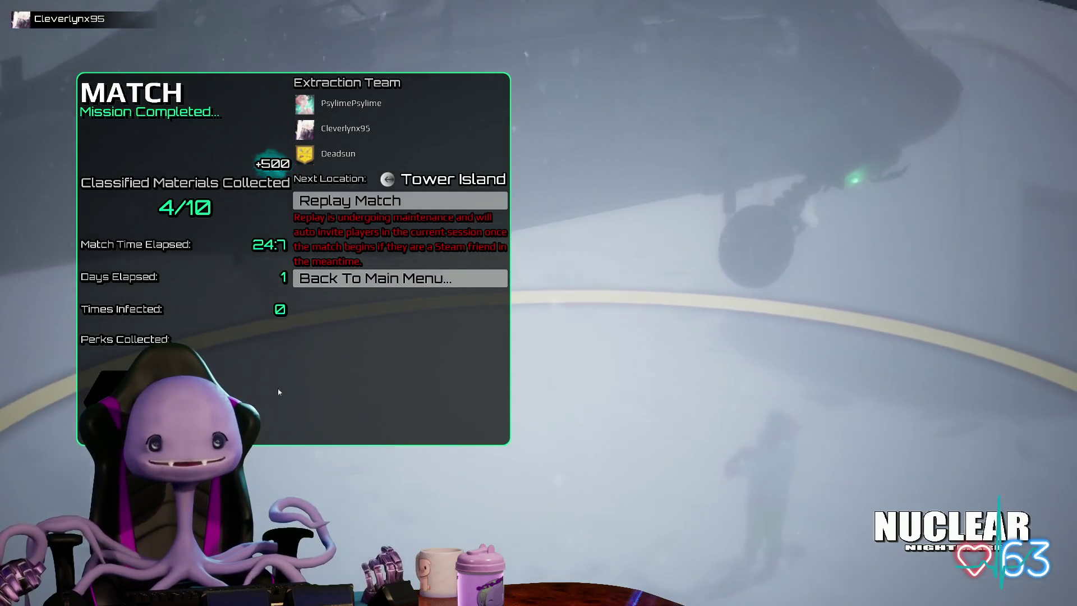
pyautogui.hotkey('alt', 'Tab')
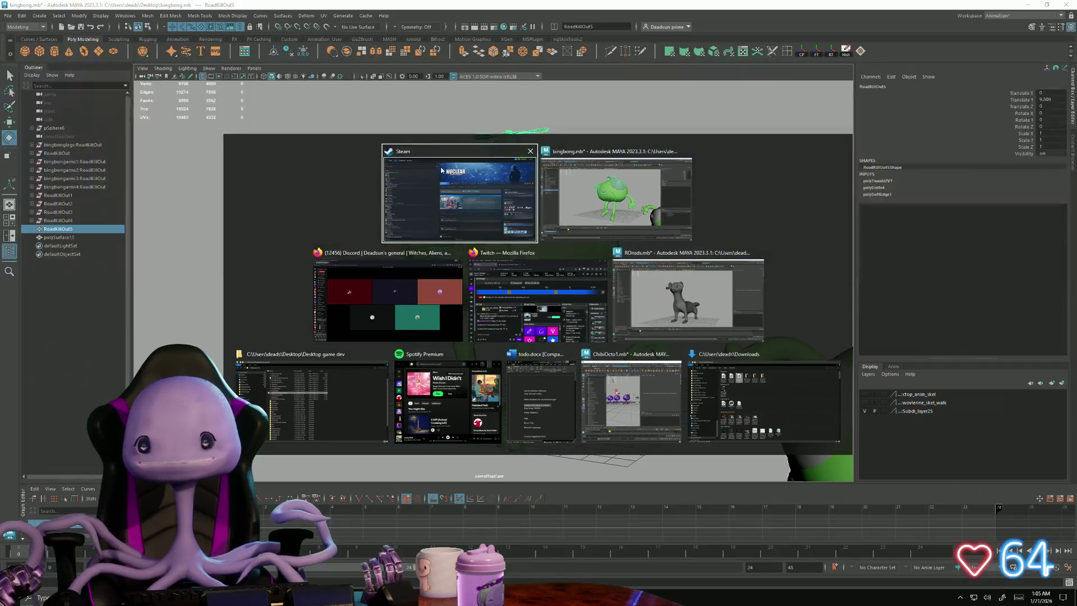
pyautogui.press('Escape')
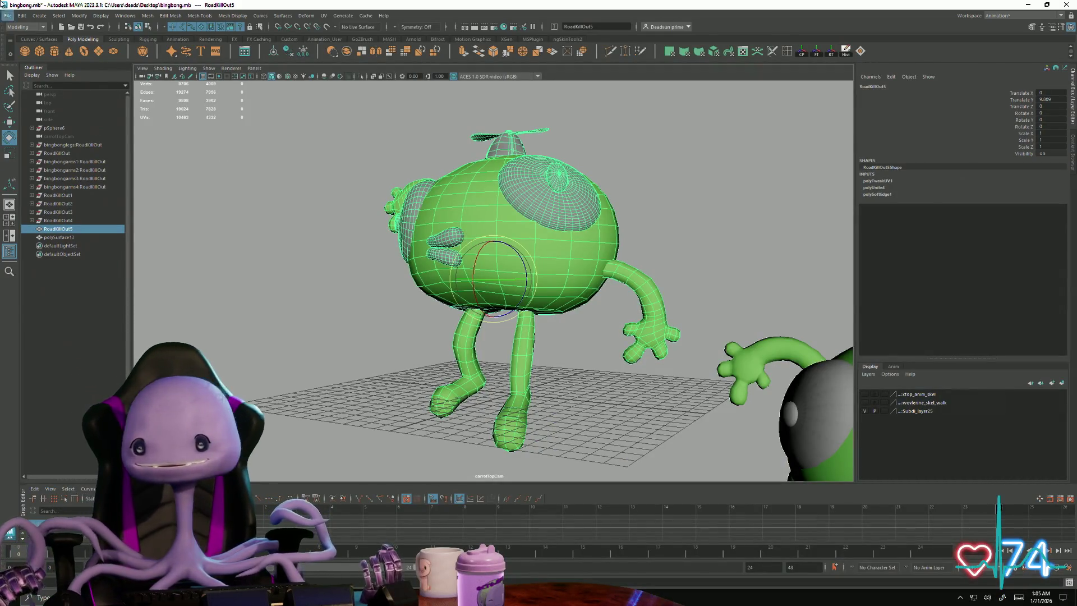
# - Orbit and zoom the Maya viewport for a clear view of the green character's body
pyautogui.keyDown('alt'); pyautogui.moveTo(245, 391); pyautogui.dragTo(278, 416); pyautogui.keyUp('alt')
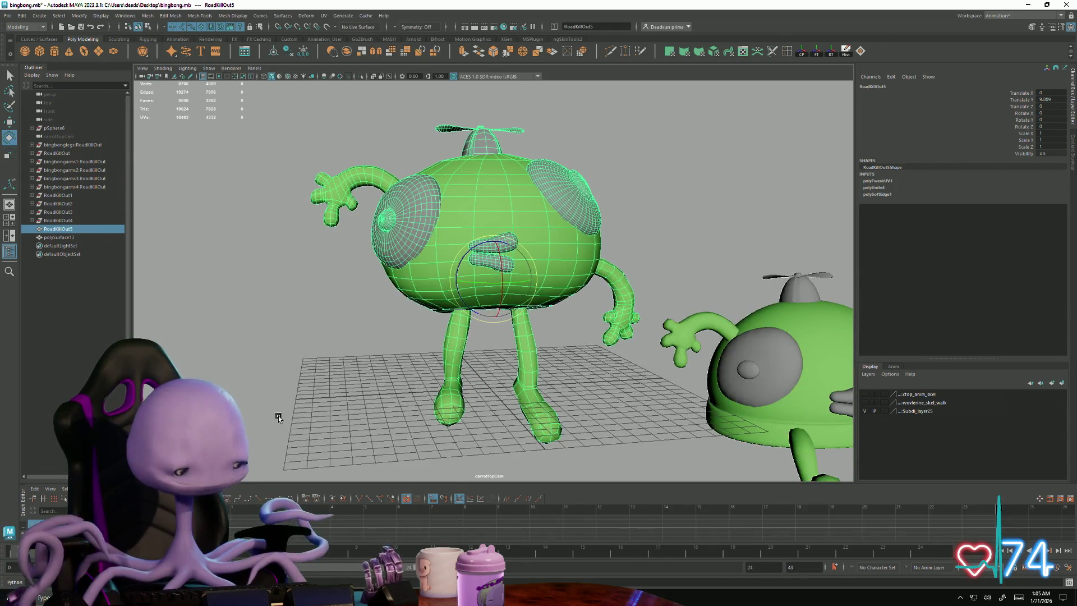
pyautogui.hotkey('alt', 'Tab')
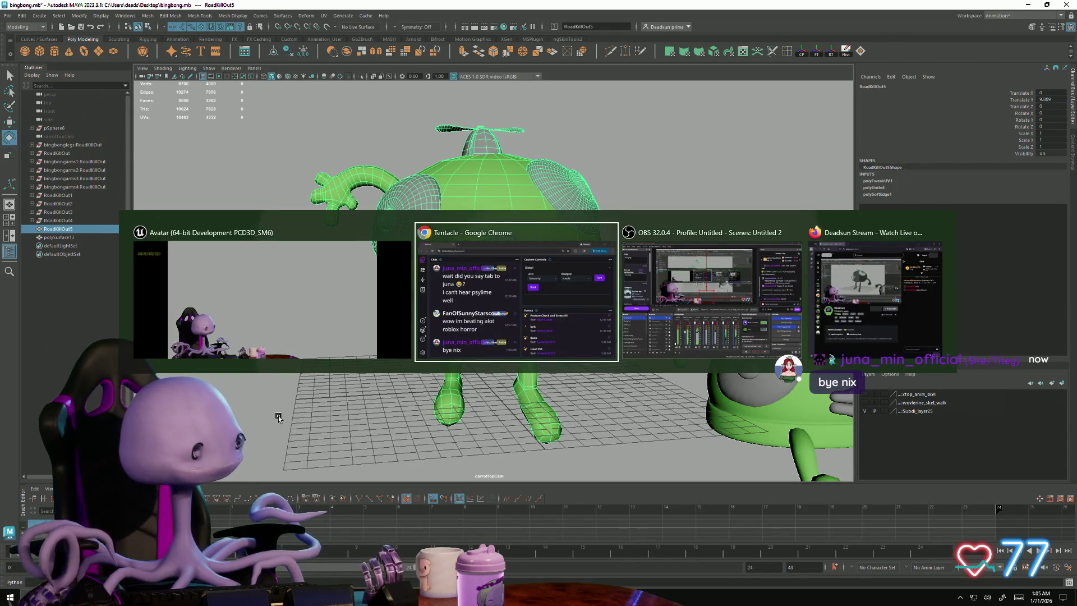
pyautogui.press('Escape')
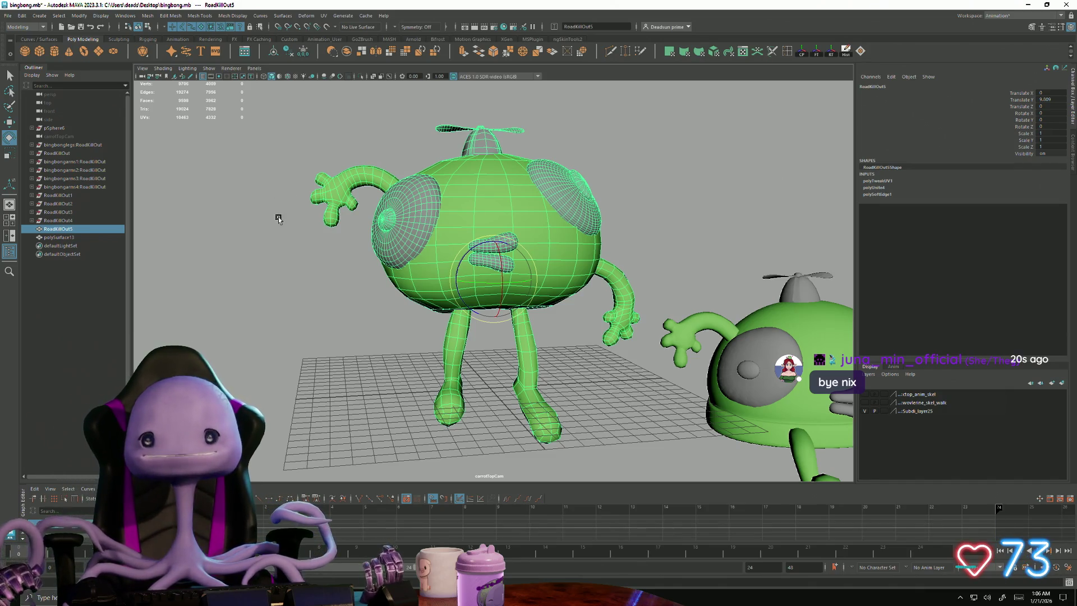
pyautogui.moveTo(417, 275)
pyautogui.keyDown('alt'); pyautogui.mouseDown()
pyautogui.moveTo(401, 314)
pyautogui.moveTo(494, 359)
pyautogui.moveTo(503, 325)
pyautogui.moveTo(392, 314)
pyautogui.moveTo(427, 314)
pyautogui.moveTo(337, 325)
pyautogui.moveTo(413, 351)
pyautogui.moveTo(410, 327)
pyautogui.moveTo(448, 331)
pyautogui.moveTo(420, 331)
pyautogui.moveTo(432, 331)
pyautogui.mouseUp(); pyautogui.keyUp('alt')
pyautogui.scroll(5, 388, 338)
pyautogui.scroll(-3, 370, 308)
pyautogui.scroll(3, 393, 337)
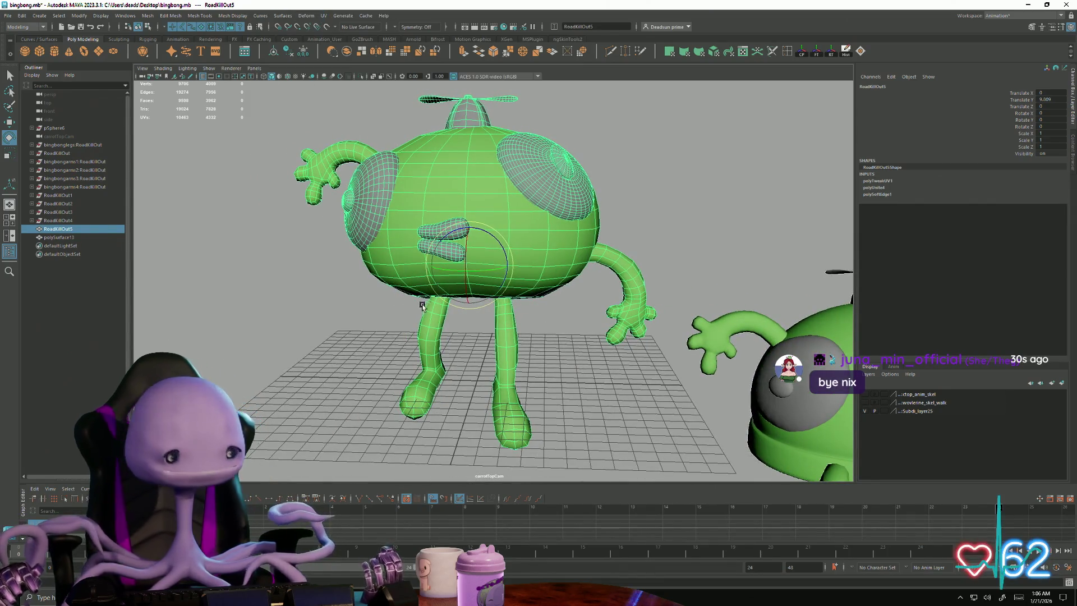
# - Move RoadKillOut5 down to the grid at Translate Y 0.71 and back to Z -1.11
pyautogui.press('w')
pyautogui.moveTo(470, 224); pyautogui.dragTo(478, 343)
pyautogui.moveTo(484, 337)
pyautogui.mouseDown()
pyautogui.moveTo(486, 382)
pyautogui.moveTo(320, 385)
pyautogui.moveTo(281, 368)
pyautogui.moveTo(377, 385)
pyautogui.moveTo(442, 330)
pyautogui.moveTo(493, 348)
pyautogui.moveTo(519, 395)
pyautogui.moveTo(535, 327)
pyautogui.mouseUp()
pyautogui.moveTo(532, 325); pyautogui.dragTo(531, 280, button='middle')
pyautogui.moveTo(570, 344)
pyautogui.keyDown('alt'); pyautogui.mouseDown()
pyautogui.moveTo(468, 304)
pyautogui.moveTo(476, 309)
pyautogui.mouseUp(); pyautogui.keyUp('alt')
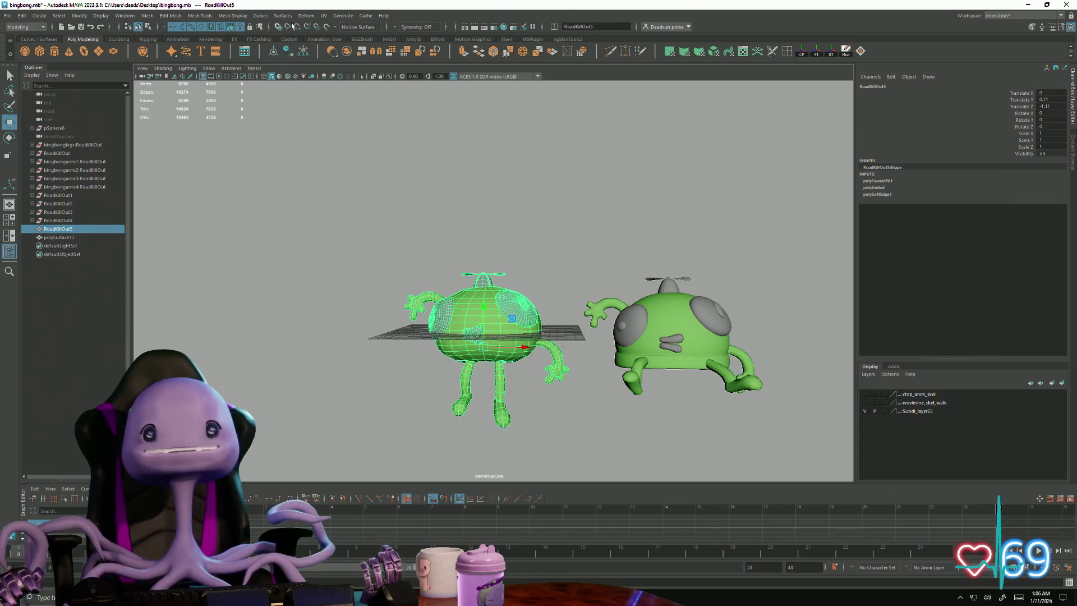
pyautogui.click(324, 16)
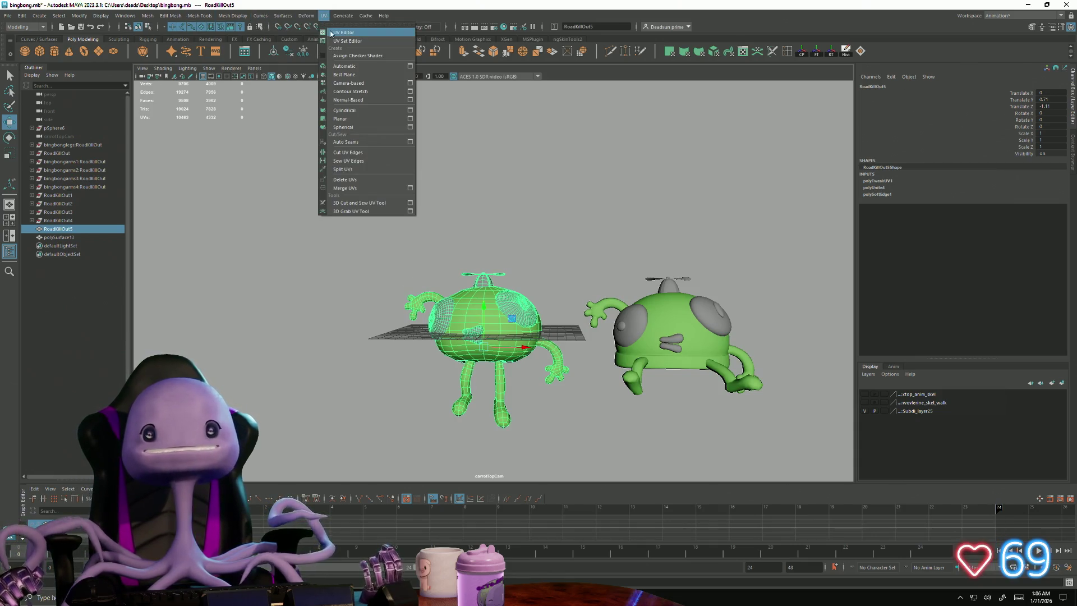
# - Save a 4096×4096 PNG UV snapshot named bingbong to the Desktop, then close the UV Editor
pyautogui.click(327, 96)
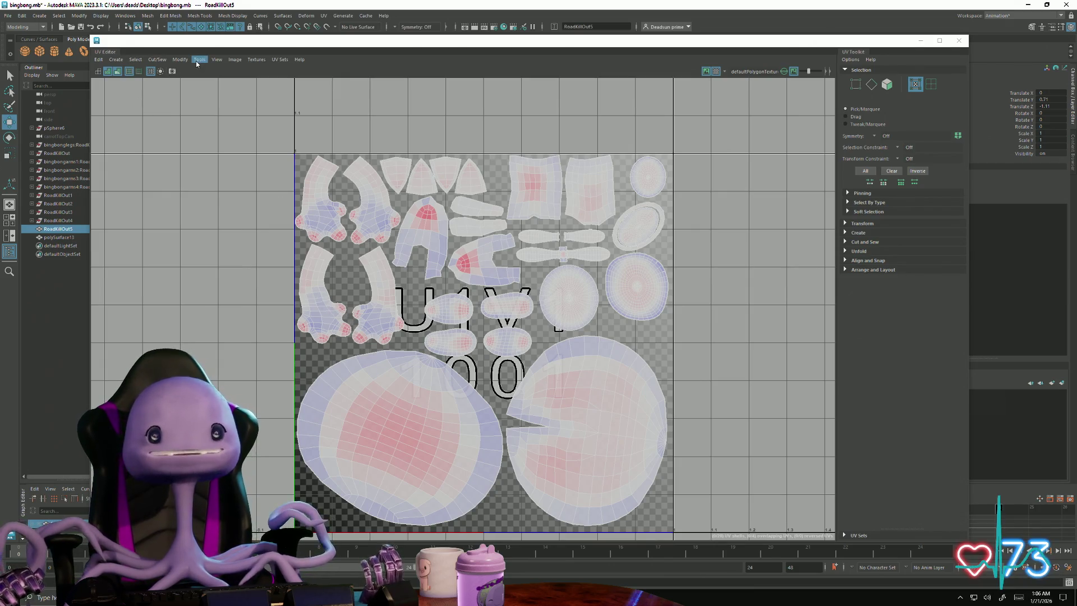
pyautogui.click(235, 60)
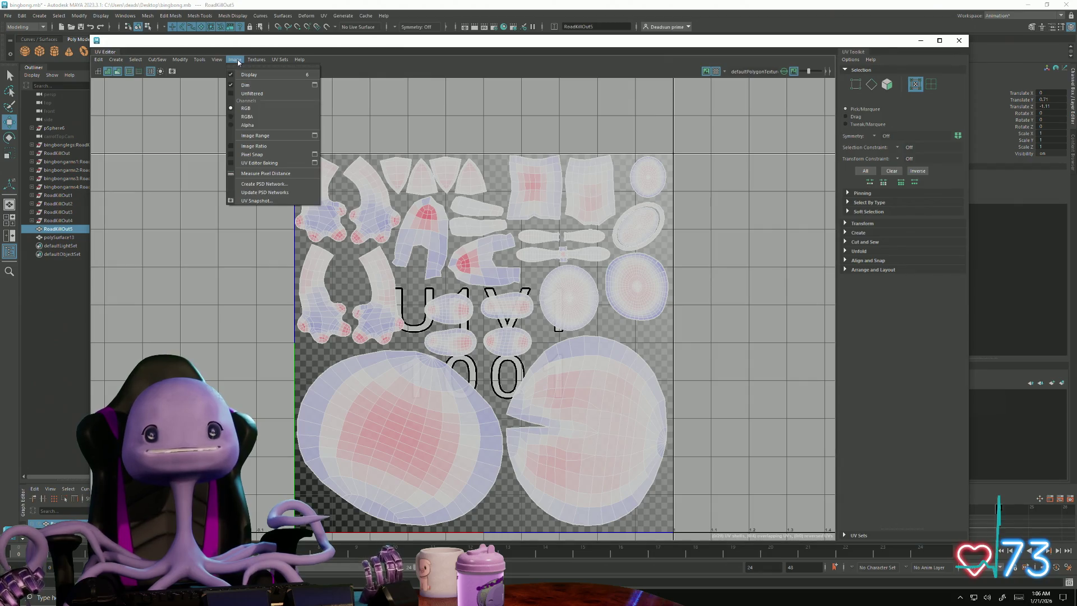
pyautogui.click(247, 200)
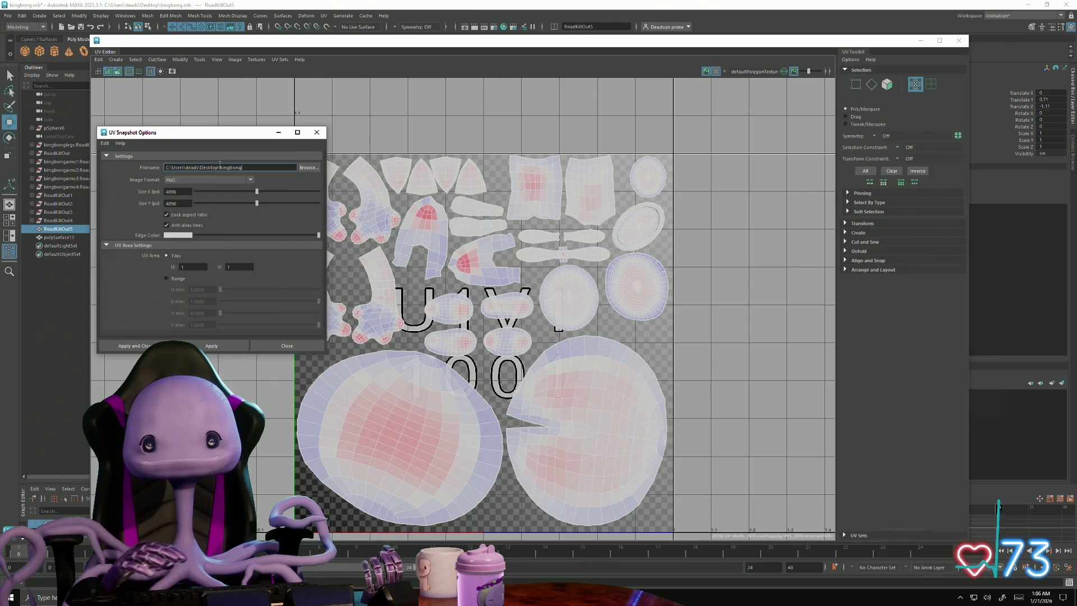
pyautogui.click(158, 346)
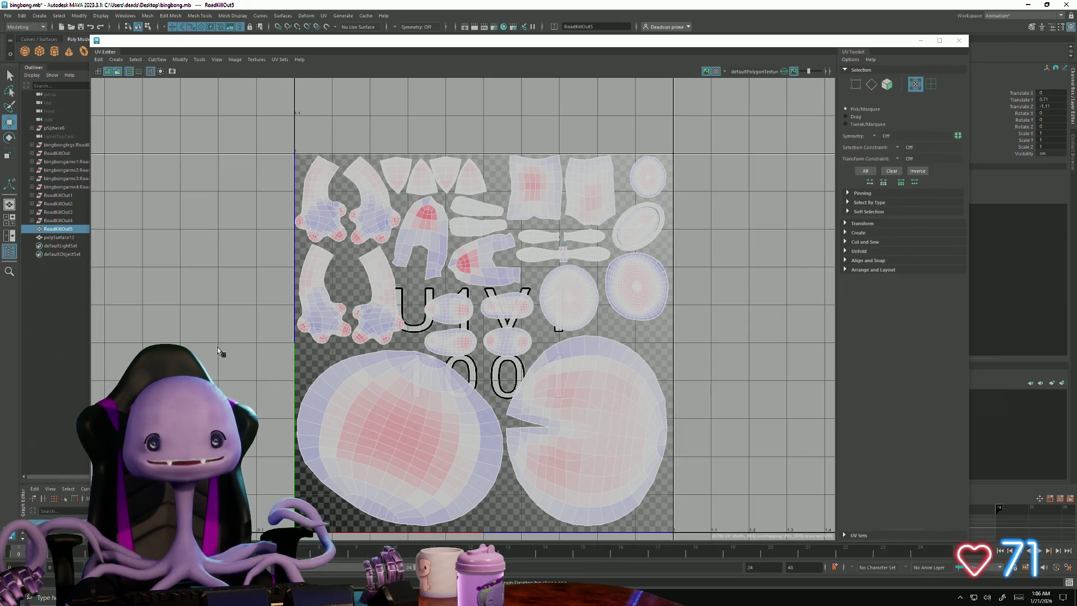
pyautogui.click(958, 40)
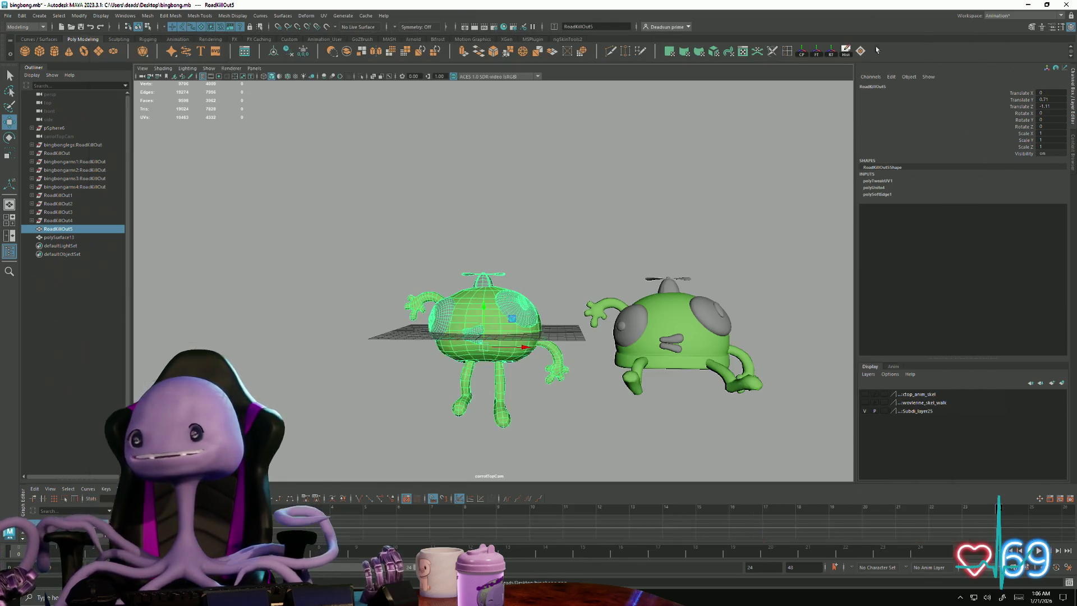
# - Select and frame RoadKillOut5, then scale it uniformly to about 2.986 after undoing a first try
pyautogui.click(7, 15)
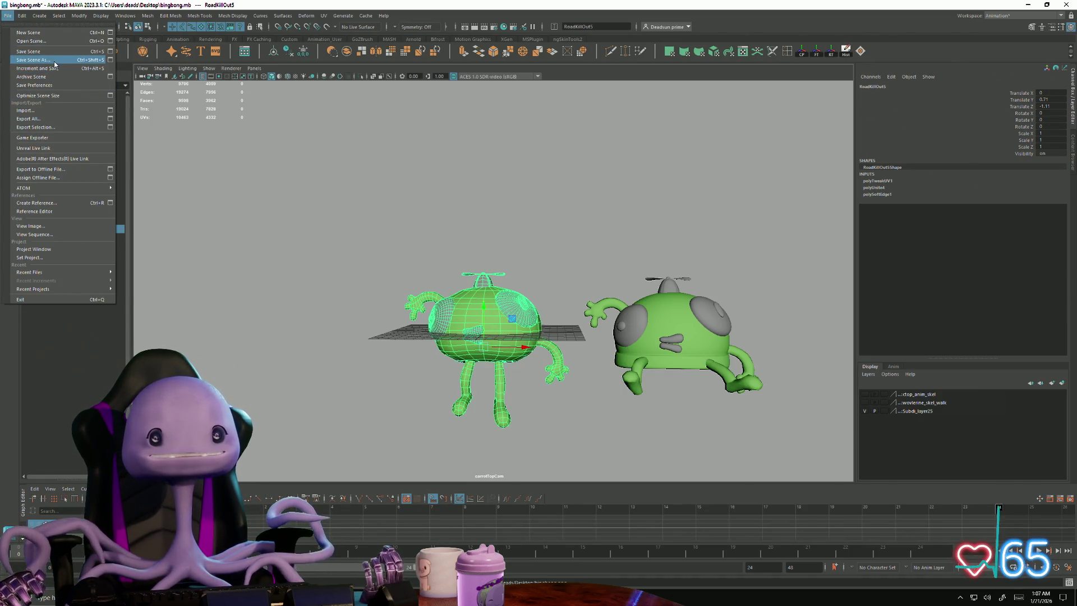
pyautogui.click(290, 332)
pyautogui.click(491, 313)
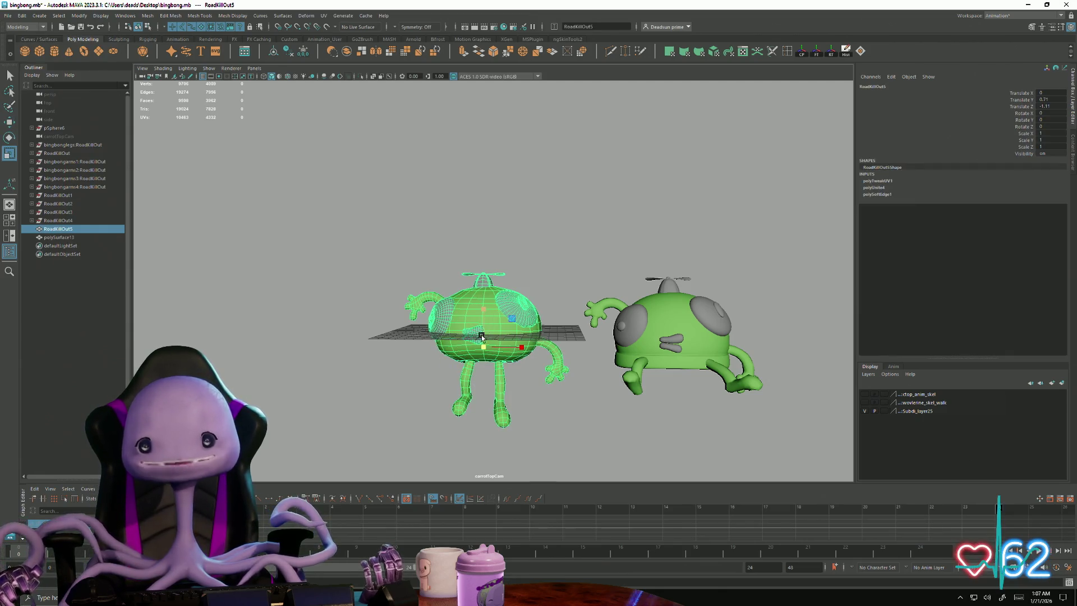
pyautogui.press('f')
pyautogui.press('r')
pyautogui.moveTo(662, 302); pyautogui.dragTo(732, 281, button='middle')
pyautogui.scroll(-5, 725, 329)
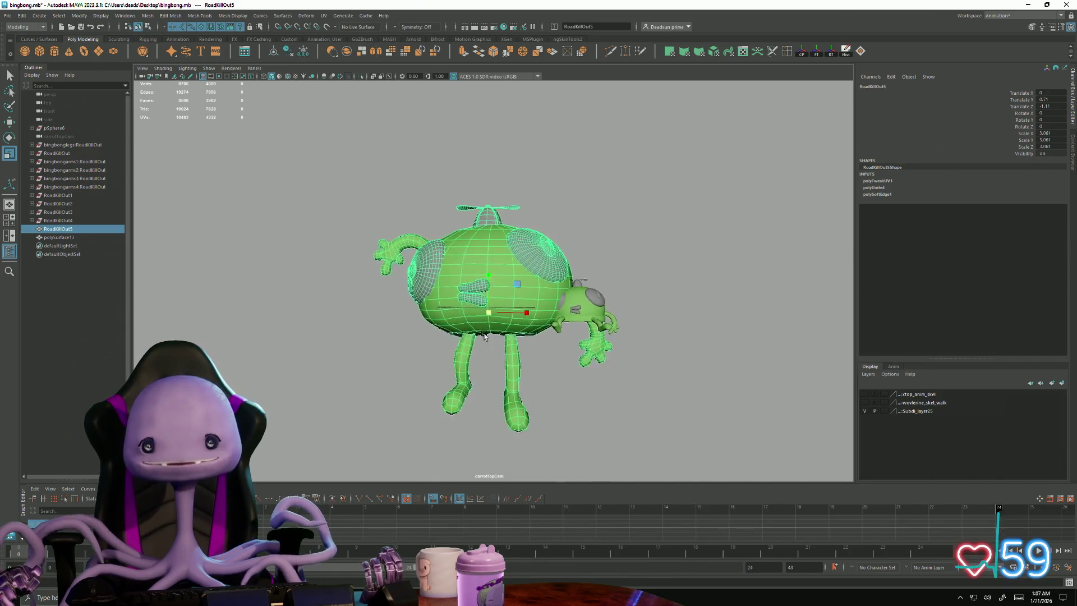
pyautogui.hotkey('ctrl', 'z')
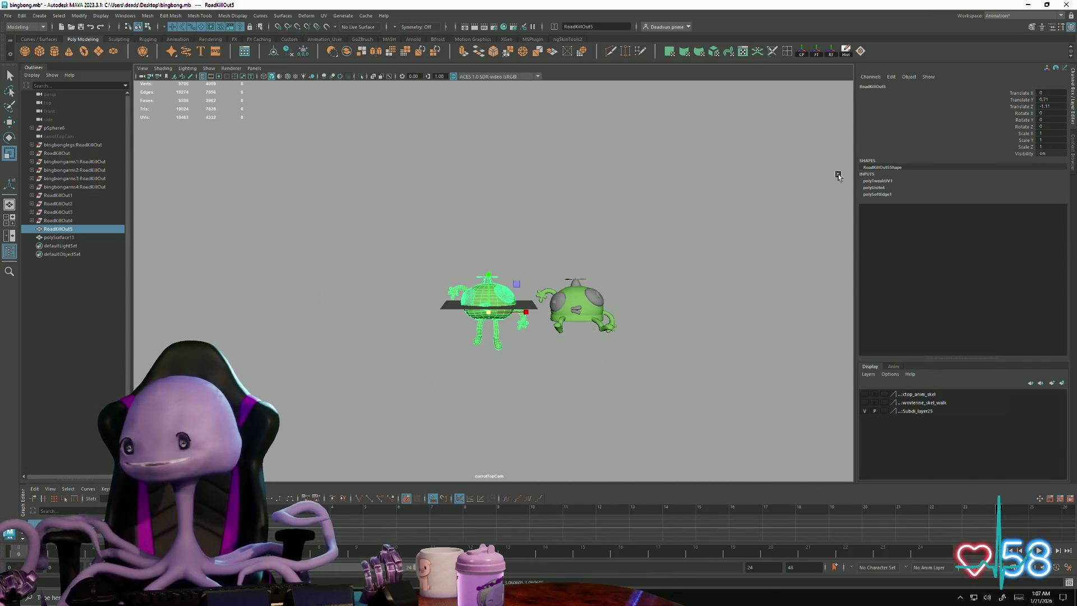
pyautogui.moveTo(488, 315)
pyautogui.mouseDown()
pyautogui.moveTo(625, 285)
pyautogui.moveTo(596, 312)
pyautogui.mouseUp()
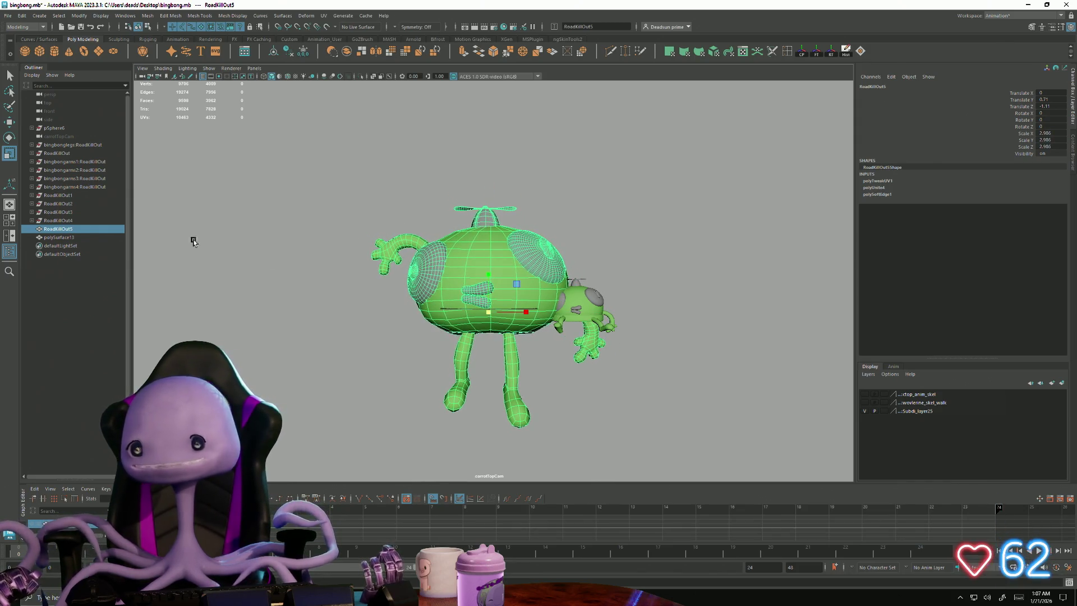
pyautogui.moveTo(486, 241)
pyautogui.keyDown('alt'); pyautogui.mouseDown()
pyautogui.moveTo(505, 252)
pyautogui.moveTo(342, 255)
pyautogui.mouseUp(); pyautogui.keyUp('alt')
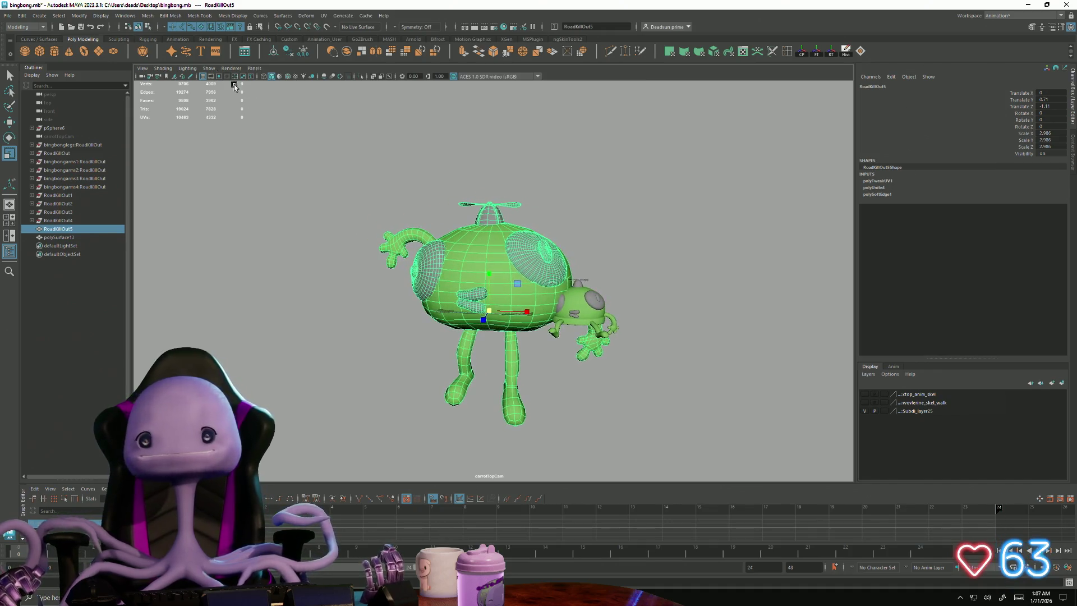
pyautogui.click(8, 15)
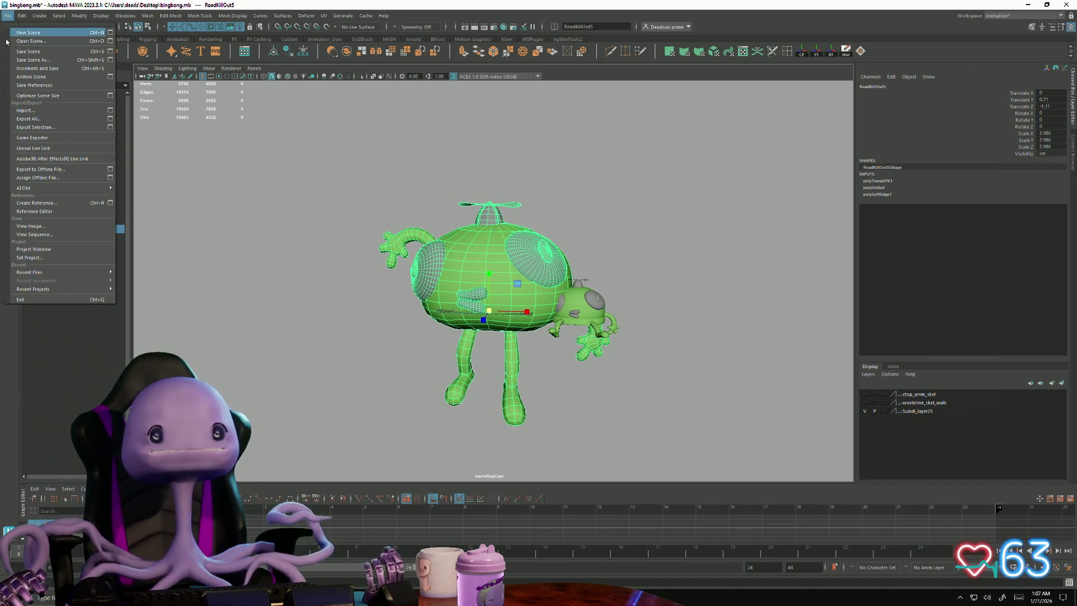
# - Export the selected RoadKillOut5 as an FBX to the Desktop and close the warnings window
pyautogui.click(42, 129)
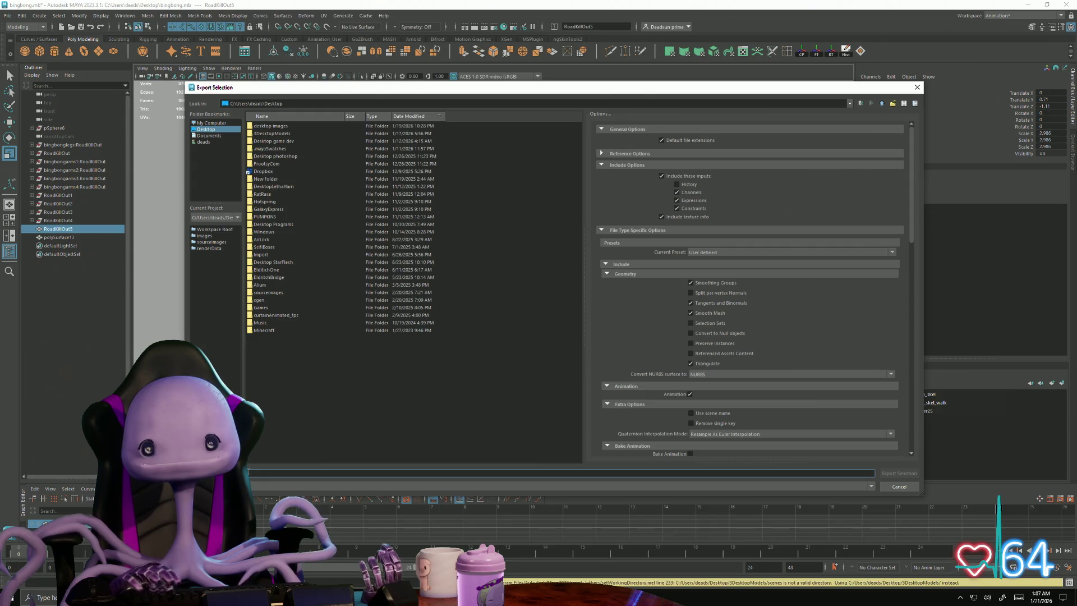
pyautogui.click(248, 472)
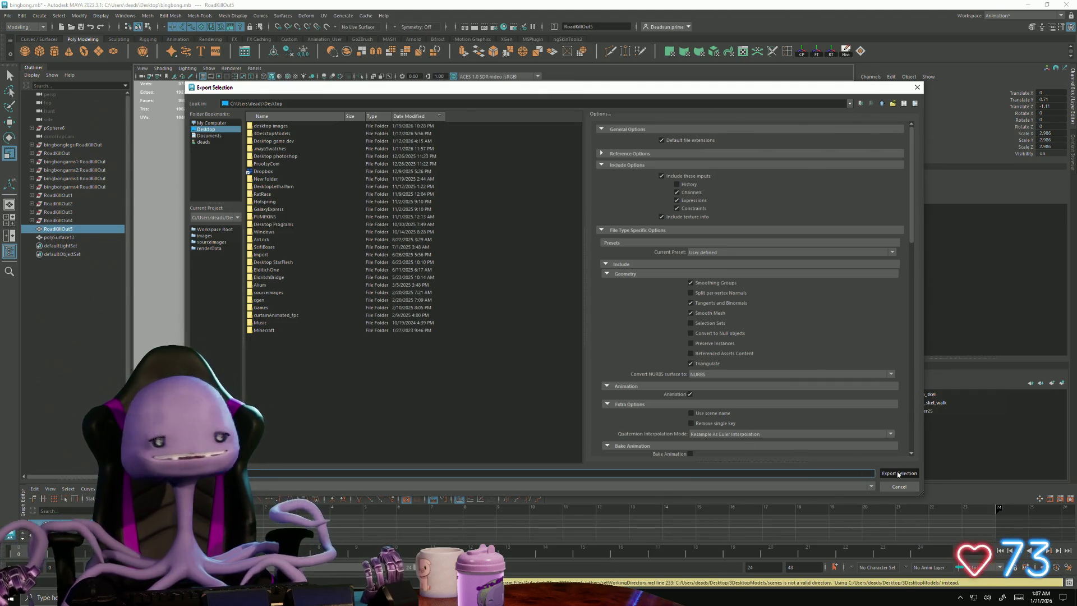
pyautogui.click(897, 473)
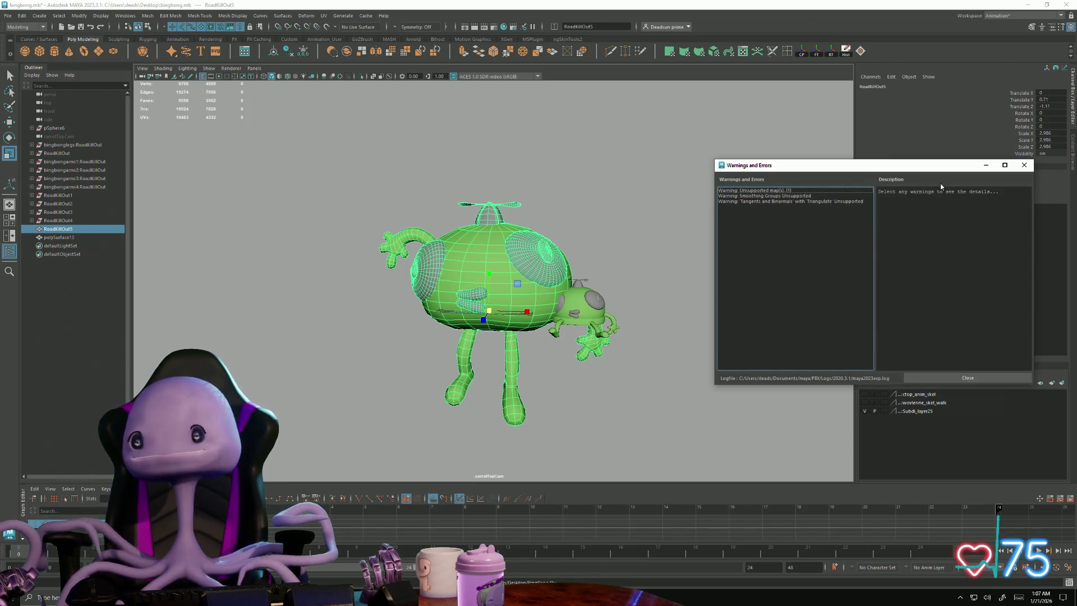
pyautogui.click(968, 379)
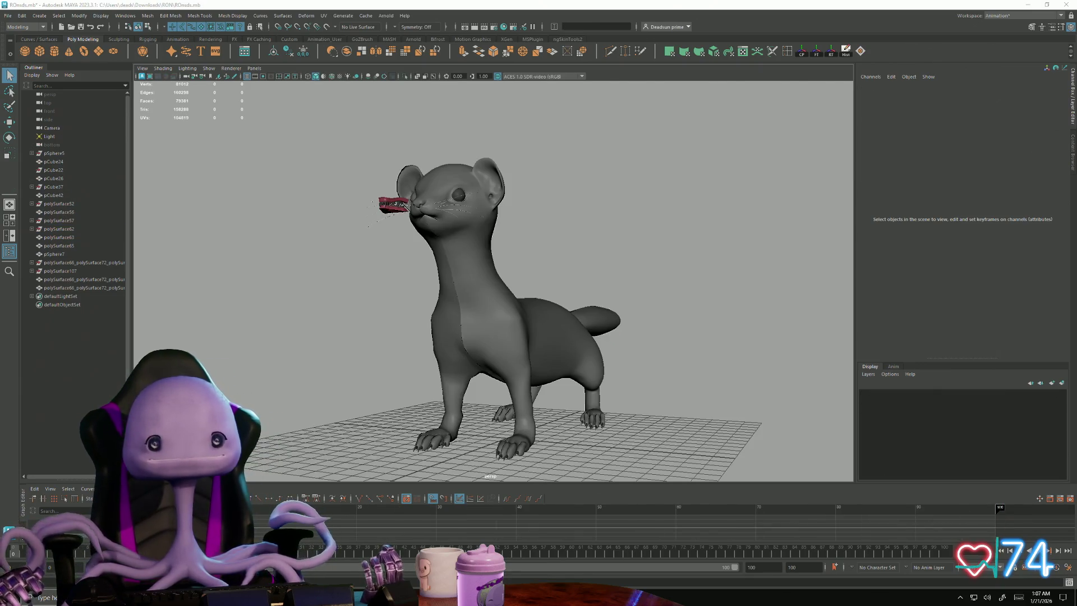
pyautogui.click(22, 596)
# - Search 'mixer' in the Start menu and launch Quixel Mixer
pyautogui.click(34, 598)
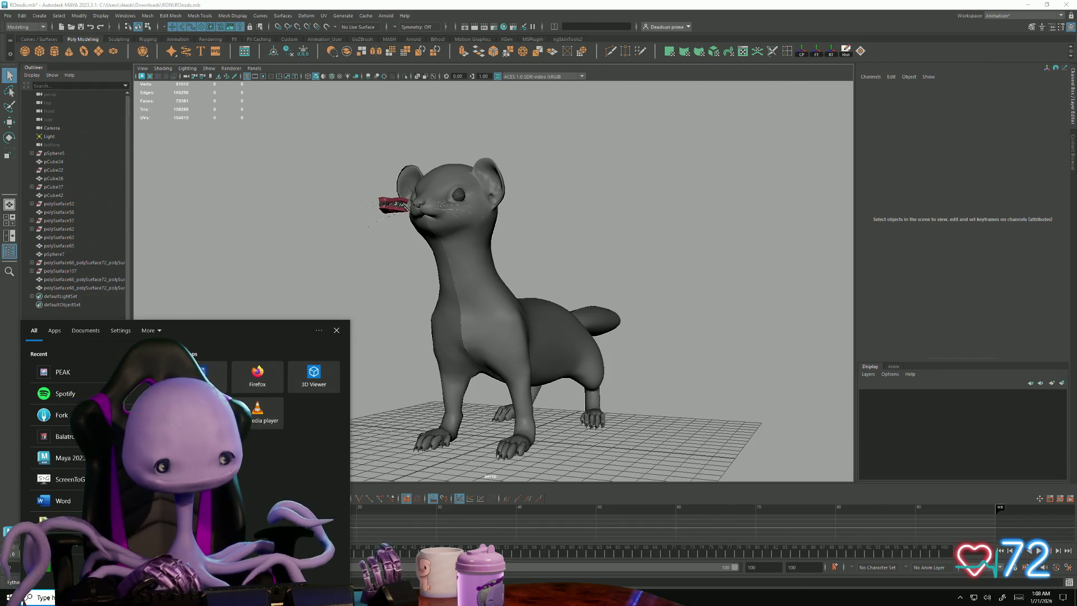
pyautogui.write('mixer')
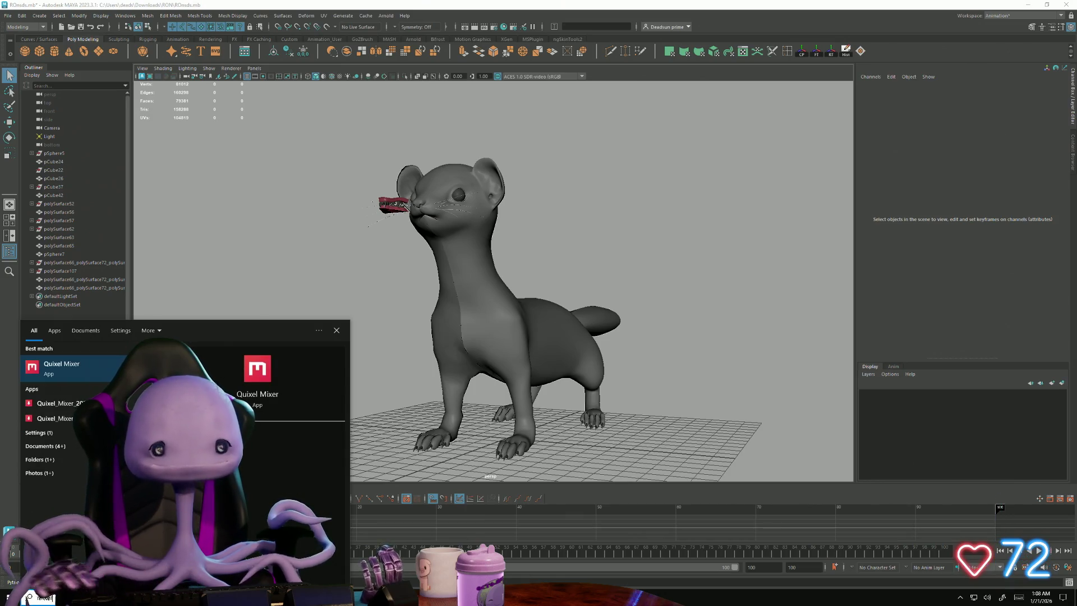
pyautogui.press('Escape')
# - Search 'ph' to launch Photoshop 2025, then bring the ChibiOcto1 Maya window forward
pyautogui.click(29, 598)
pyautogui.write('ph')
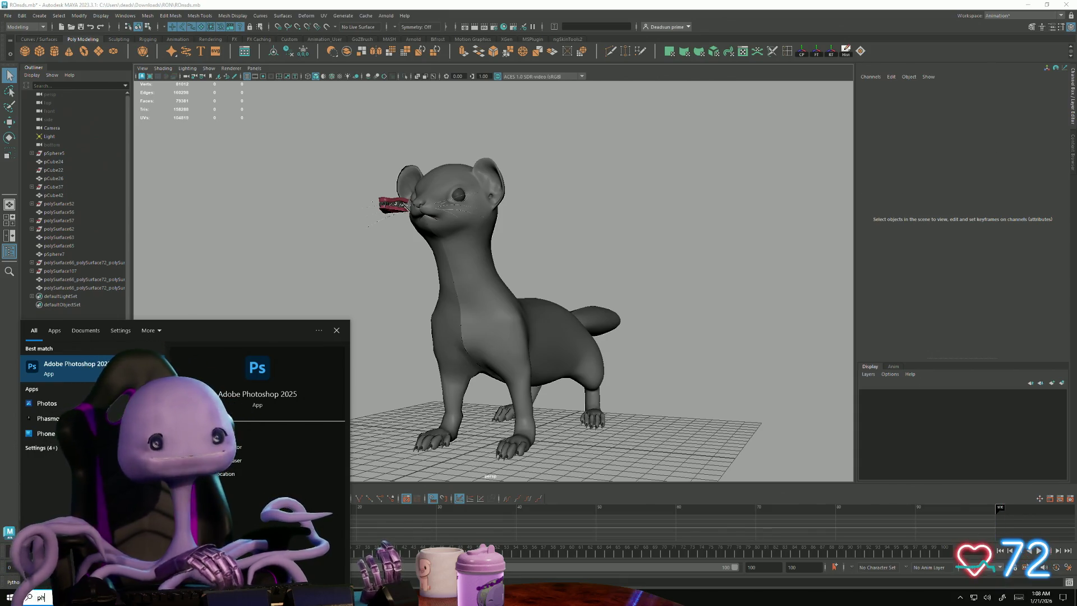
pyautogui.press('Escape')
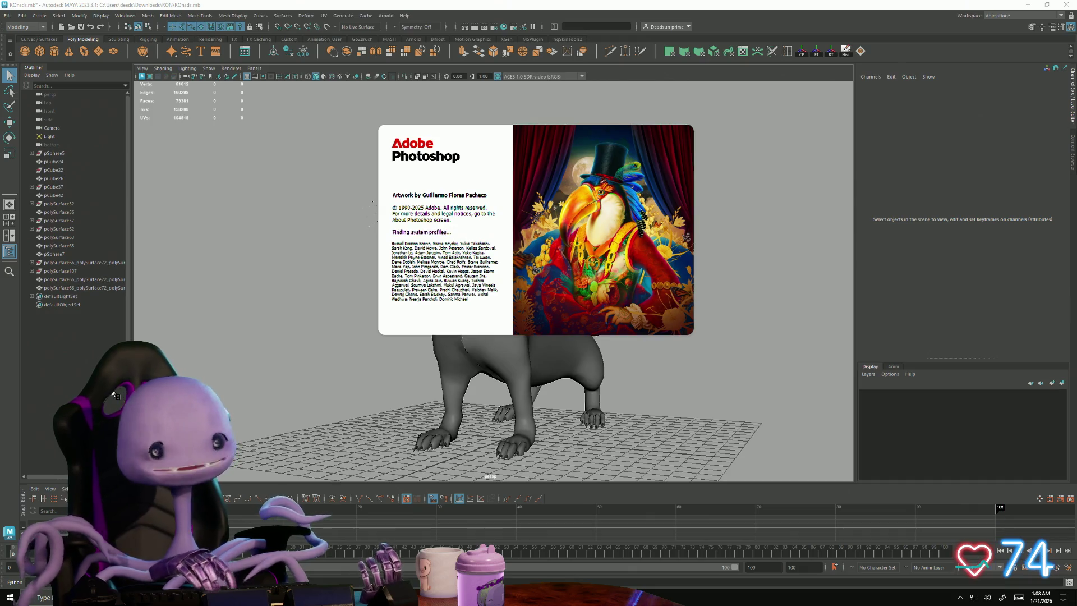
pyautogui.hotkey('alt', 'Tab')
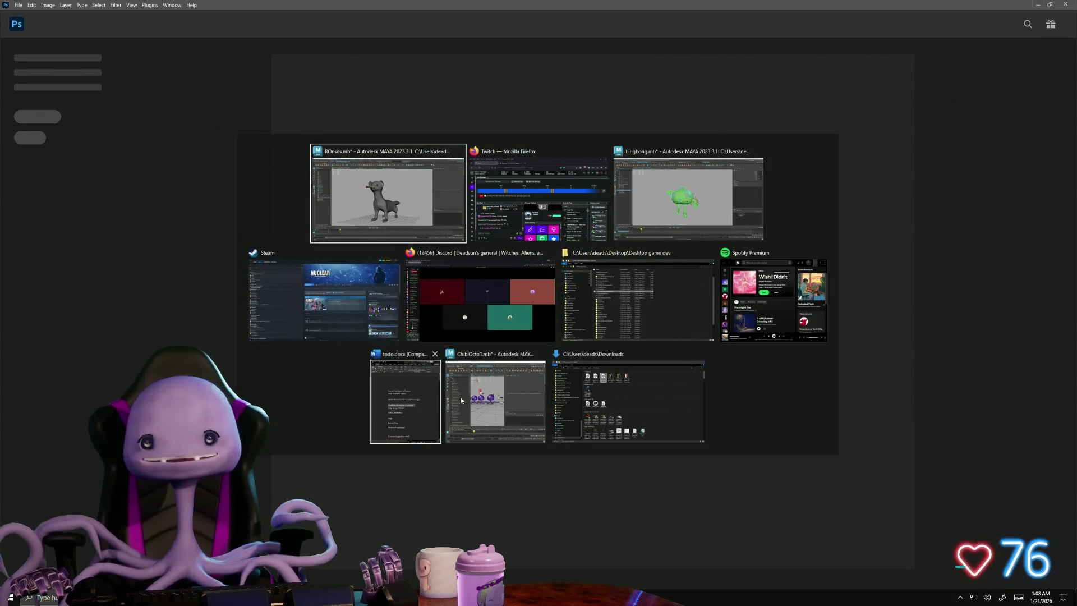
pyautogui.click(483, 396)
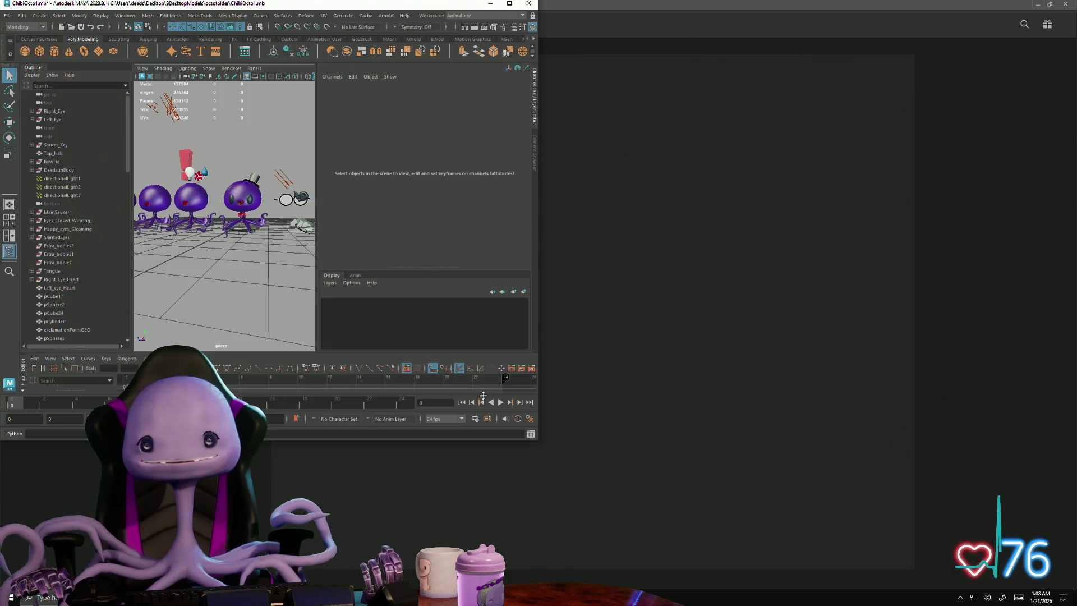
# - Maximize the ChibiOcto1 Maya window and zoom and orbit to inspect the purple octopi and props
pyautogui.click(514, 5)
pyautogui.scroll(5, 466, 329)
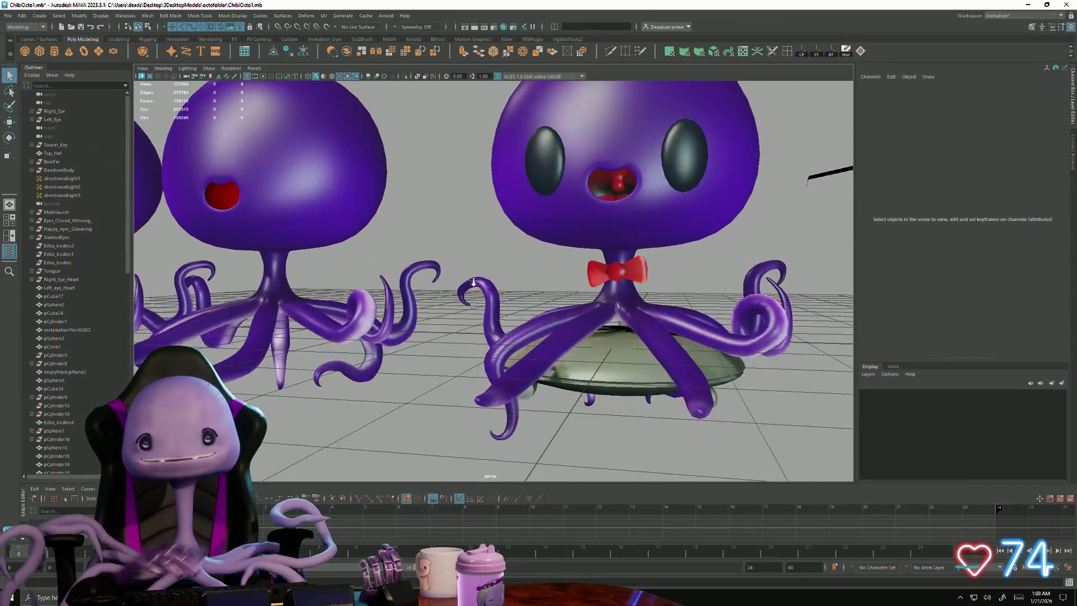
pyautogui.scroll(-5, 466, 329)
pyautogui.moveTo(465, 329)
pyautogui.keyDown('alt'); pyautogui.mouseDown()
pyautogui.moveTo(535, 320)
pyautogui.moveTo(545, 340)
pyautogui.moveTo(589, 355)
pyautogui.moveTo(568, 372)
pyautogui.moveTo(568, 354)
pyautogui.moveTo(501, 382)
pyautogui.moveTo(553, 337)
pyautogui.moveTo(480, 387)
pyautogui.moveTo(553, 369)
pyautogui.moveTo(434, 369)
pyautogui.moveTo(568, 385)
pyautogui.mouseUp(); pyautogui.keyUp('alt')
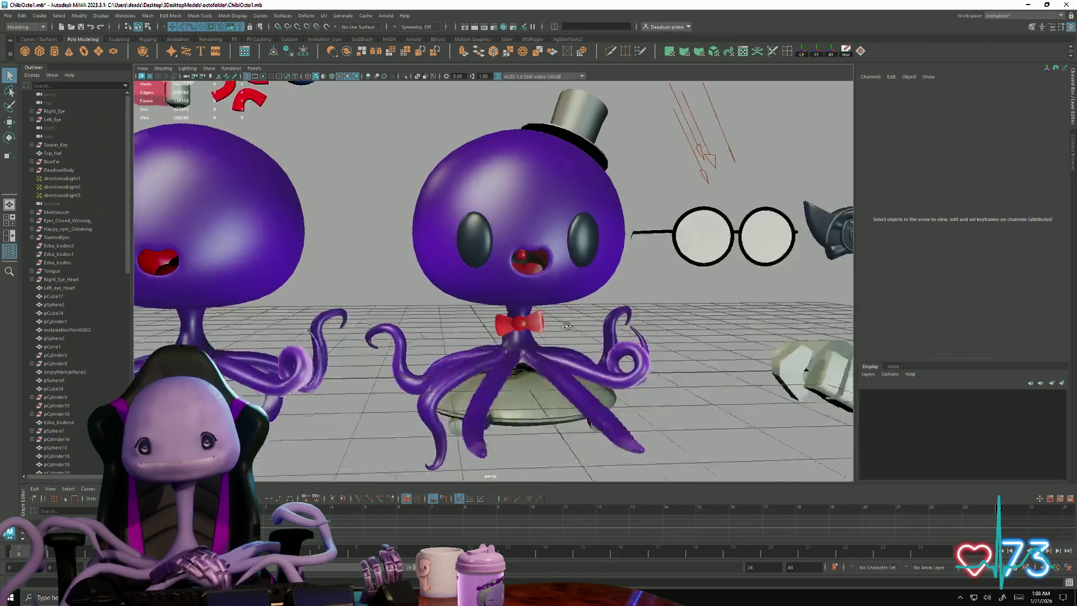
# - Cycle through open windows, cancel a new Photoshop document, and minimize everything to reveal the desktop
pyautogui.hotkey('alt', 'Tab')
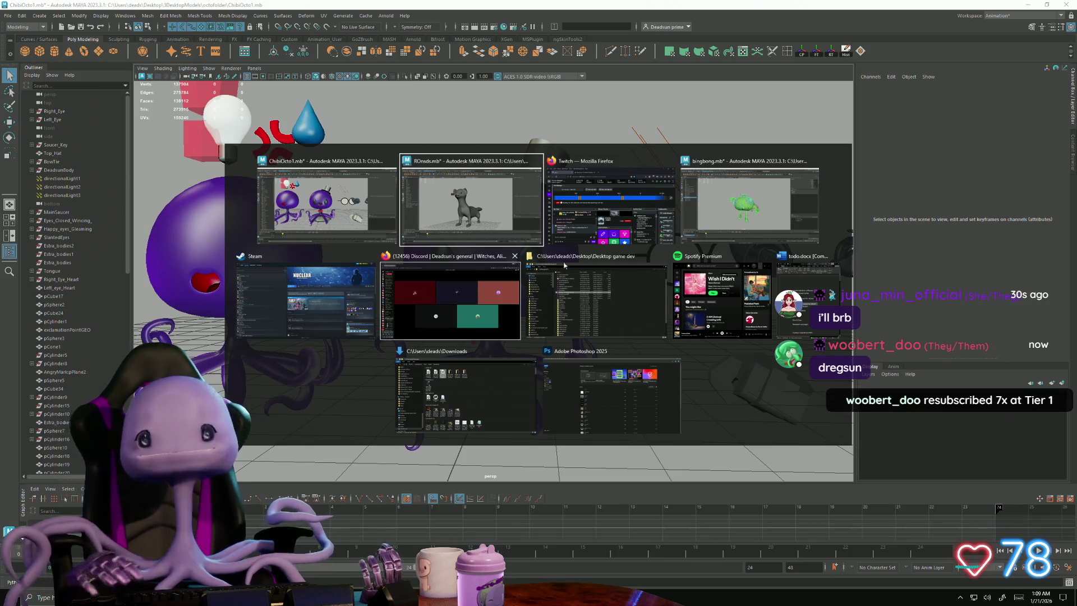
pyautogui.hotkey('alt', 'Tab')
pyautogui.hotkey('alt', 'Tab')
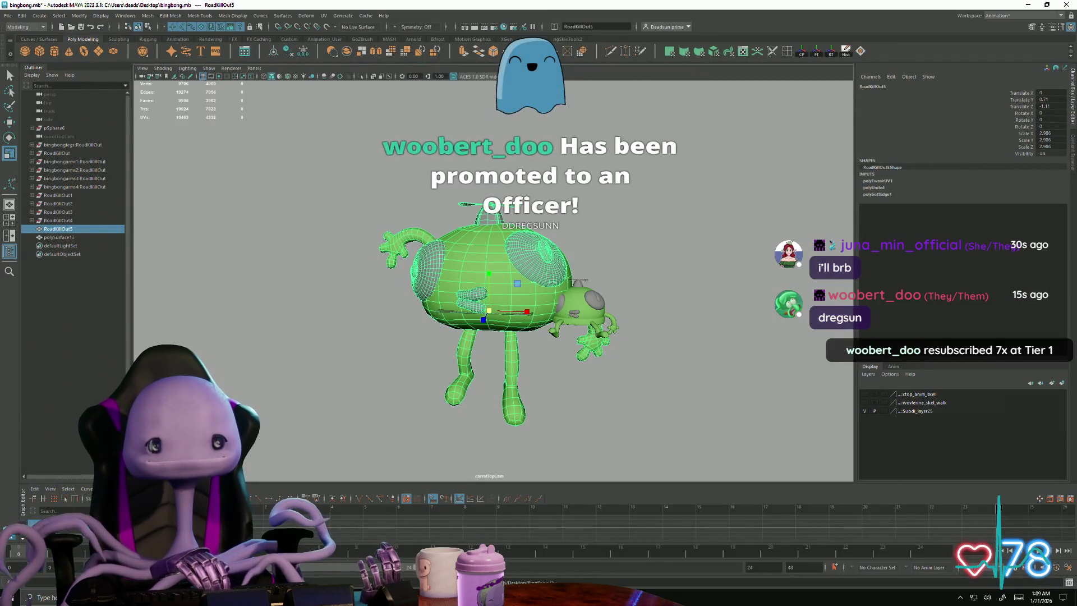
pyautogui.hotkey('alt', 'Tab')
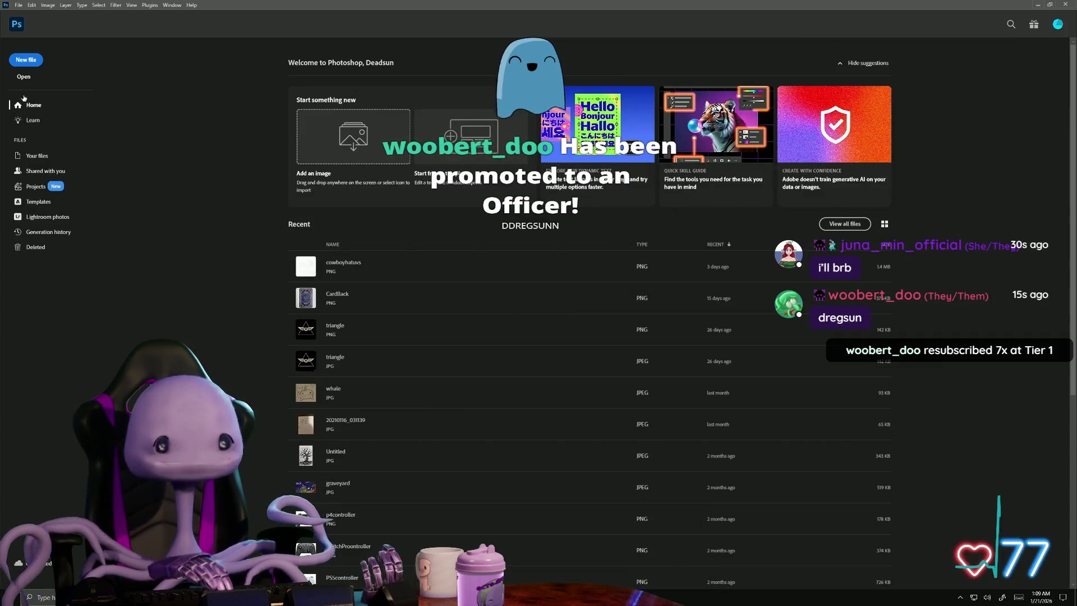
pyautogui.click(31, 59)
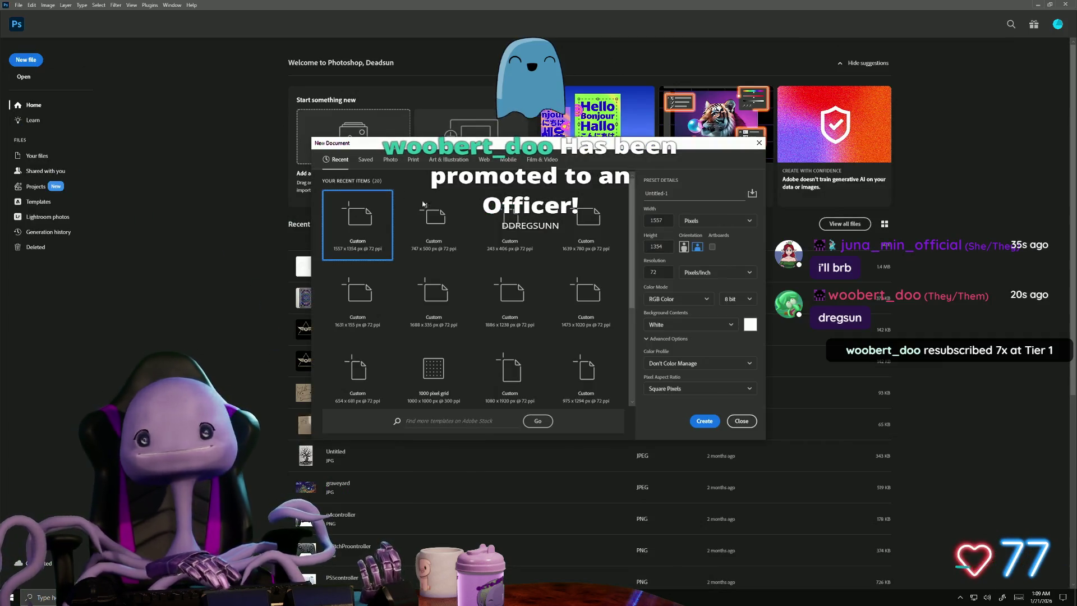
pyautogui.click(758, 143)
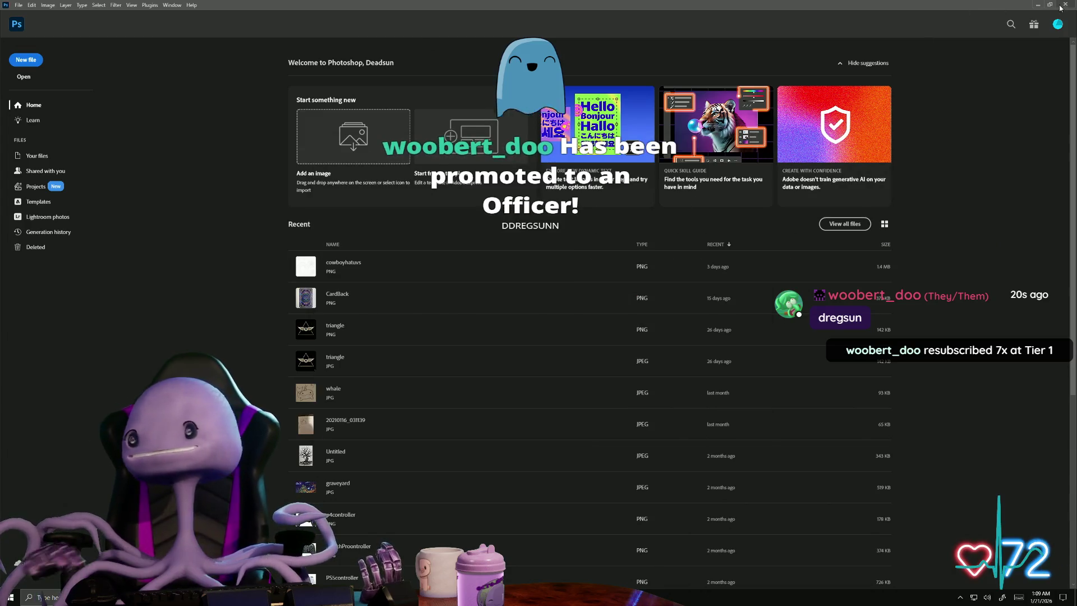
pyautogui.click(1063, 5)
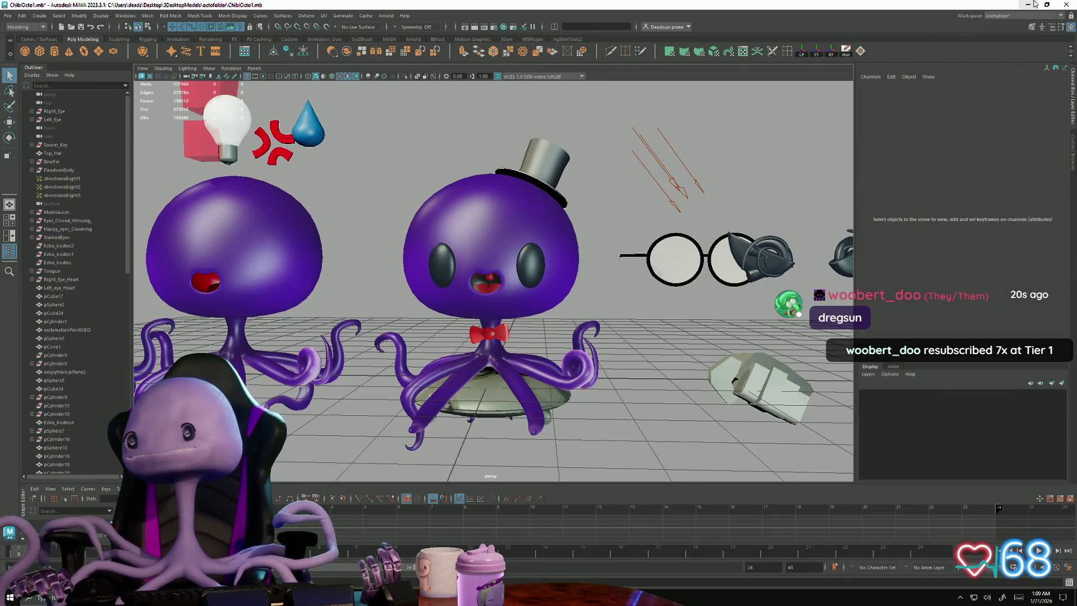
pyautogui.click(1035, 4)
pyautogui.click(1032, 5)
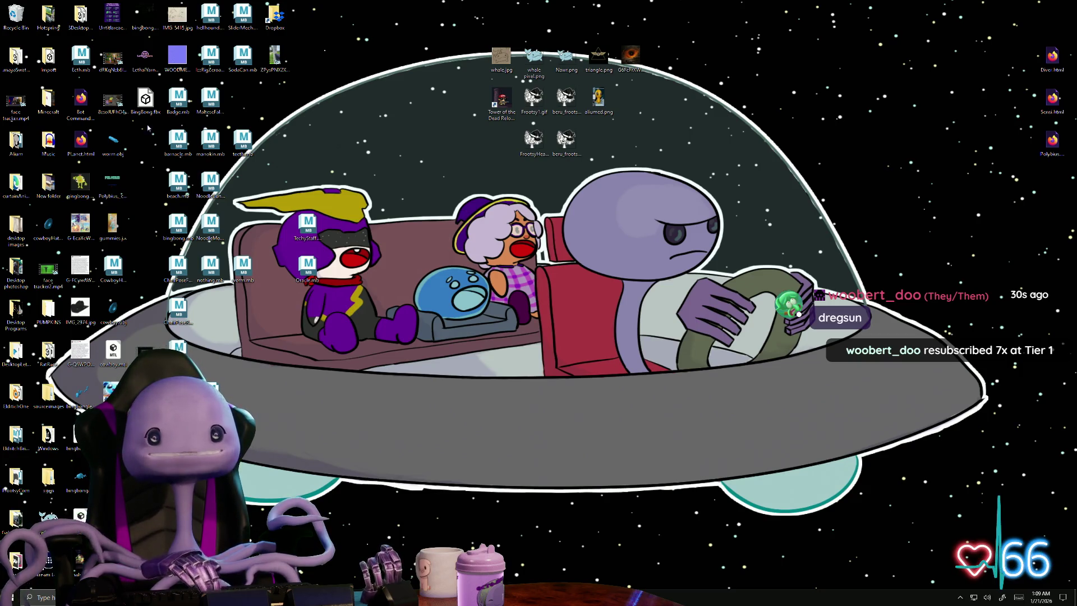
# - Open bingbong.png from the desktop with Adobe Photoshop 2025
pyautogui.rightClick(149, 11)
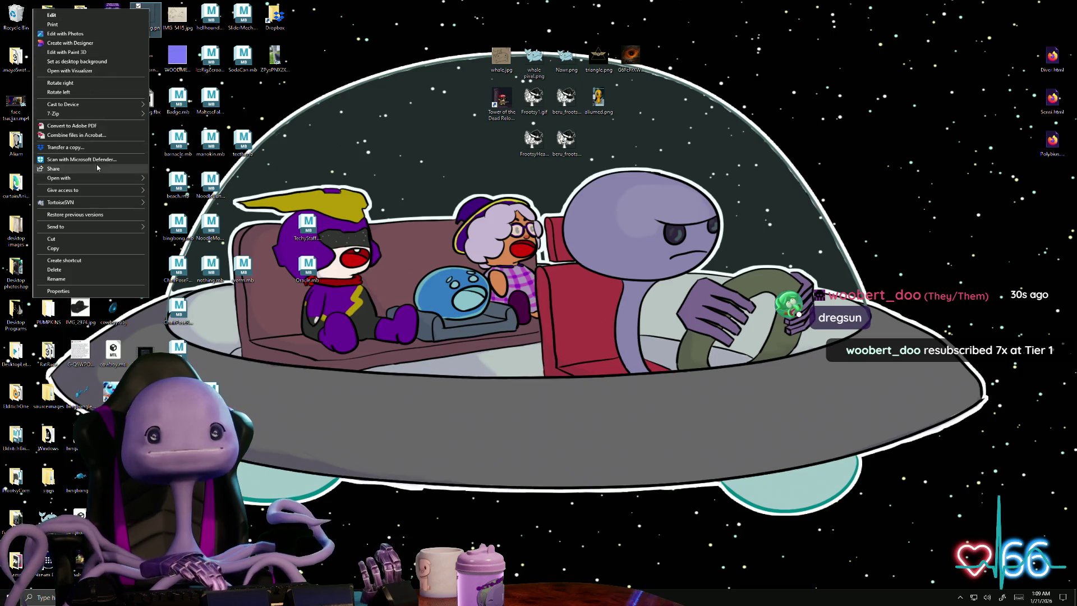
pyautogui.moveTo(110, 179)
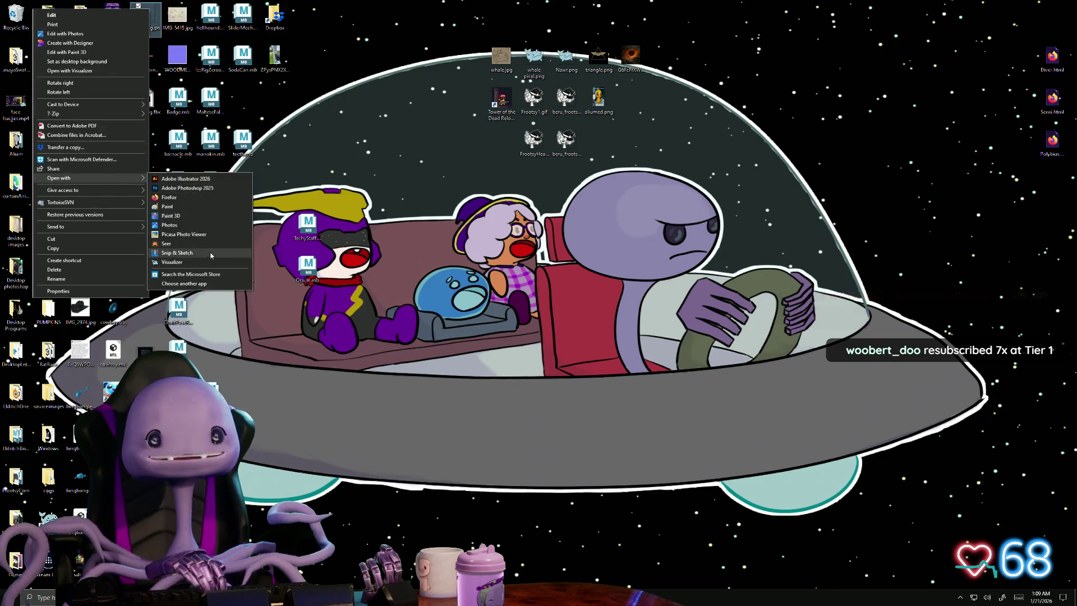
pyautogui.click(221, 189)
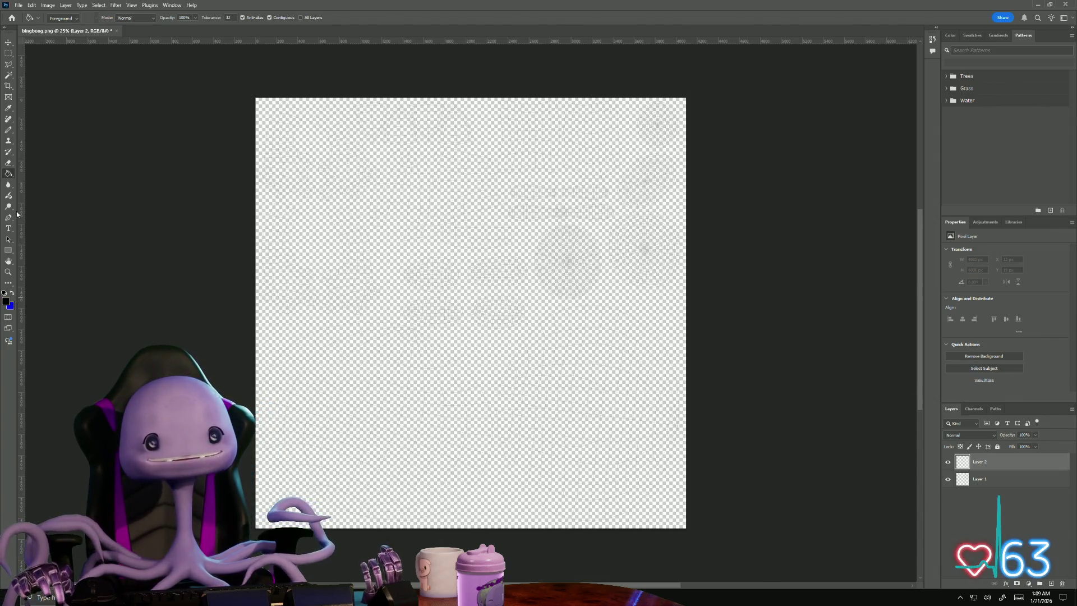
# - Fill Layer 2 black beneath Layer 1, then Magic Wand-select the black area around Layer 1's UV islands
pyautogui.click(430, 255)
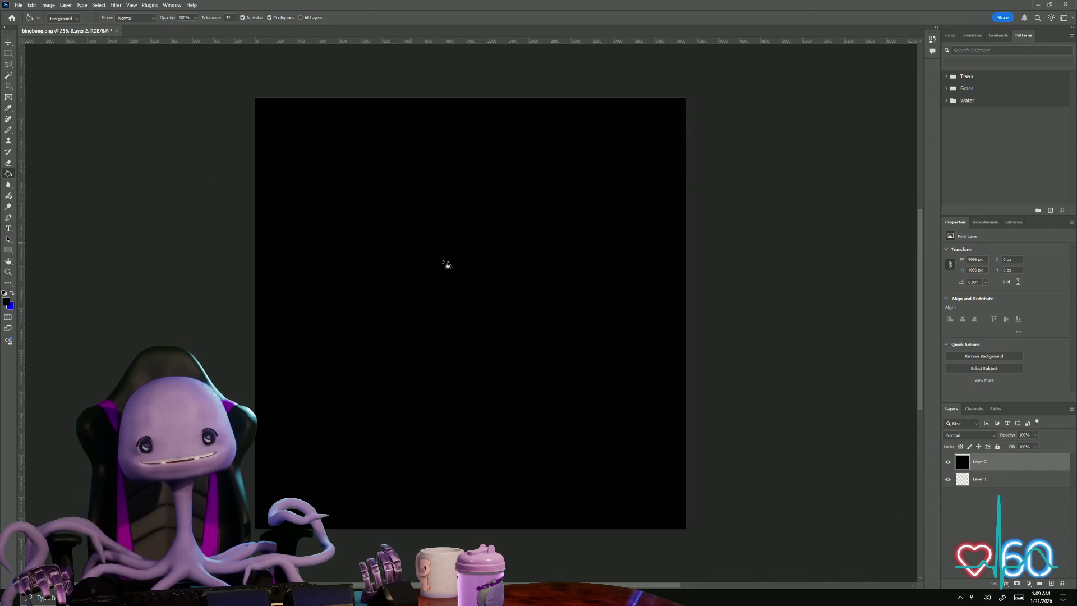
pyautogui.moveTo(982, 487); pyautogui.dragTo(982, 488)
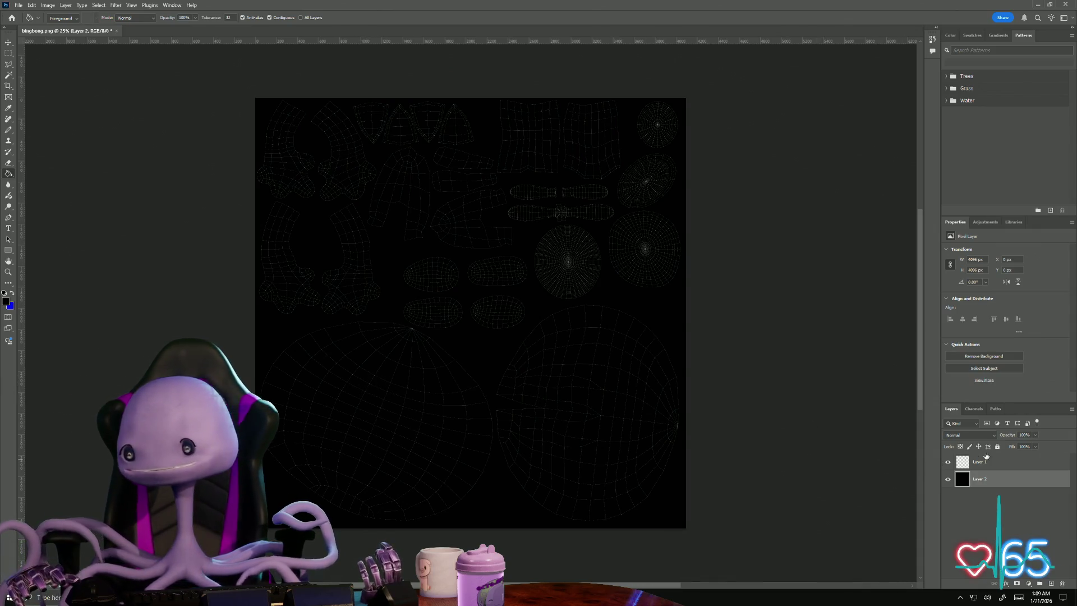
pyautogui.click(986, 460)
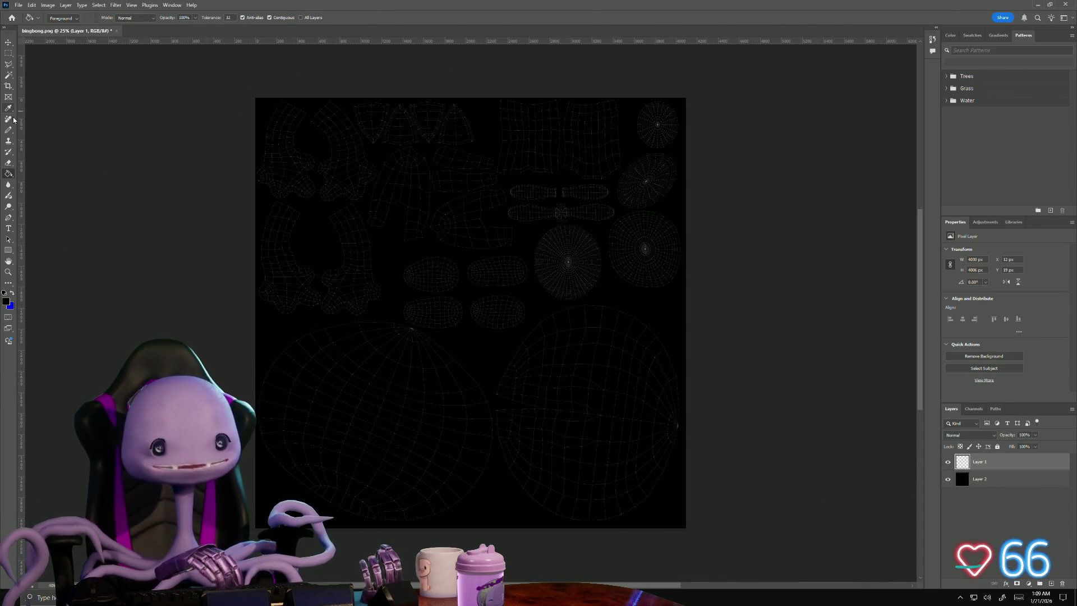
pyautogui.click(8, 75)
pyautogui.keyDown('alt'); pyautogui.scroll(2, 454, 298); pyautogui.keyUp('alt')
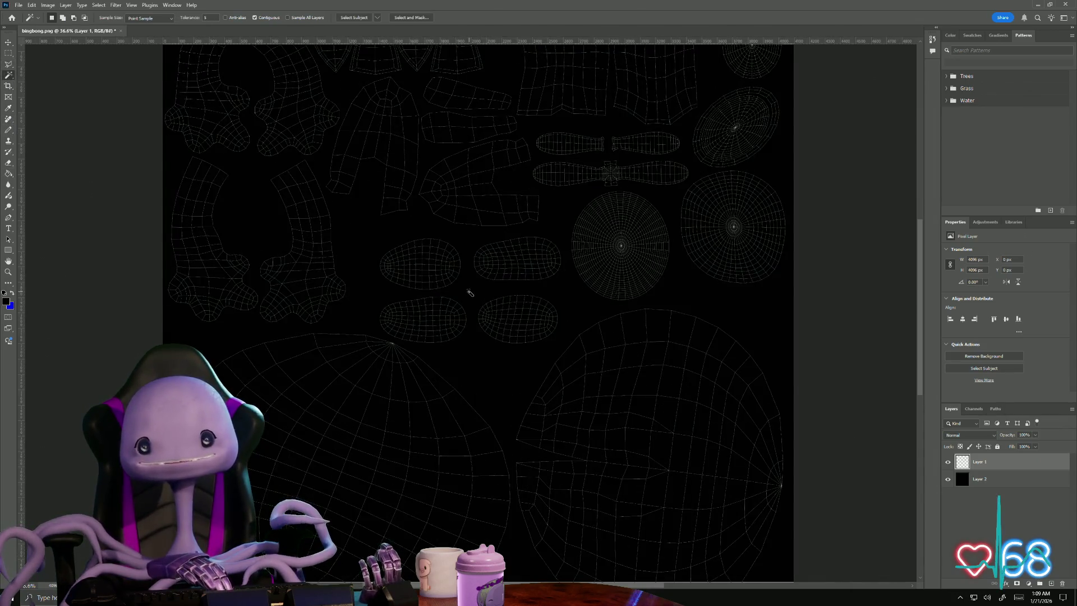
pyautogui.keyDown('alt'); pyautogui.scroll(-2, 493, 344); pyautogui.keyUp('alt')
pyautogui.click(511, 349)
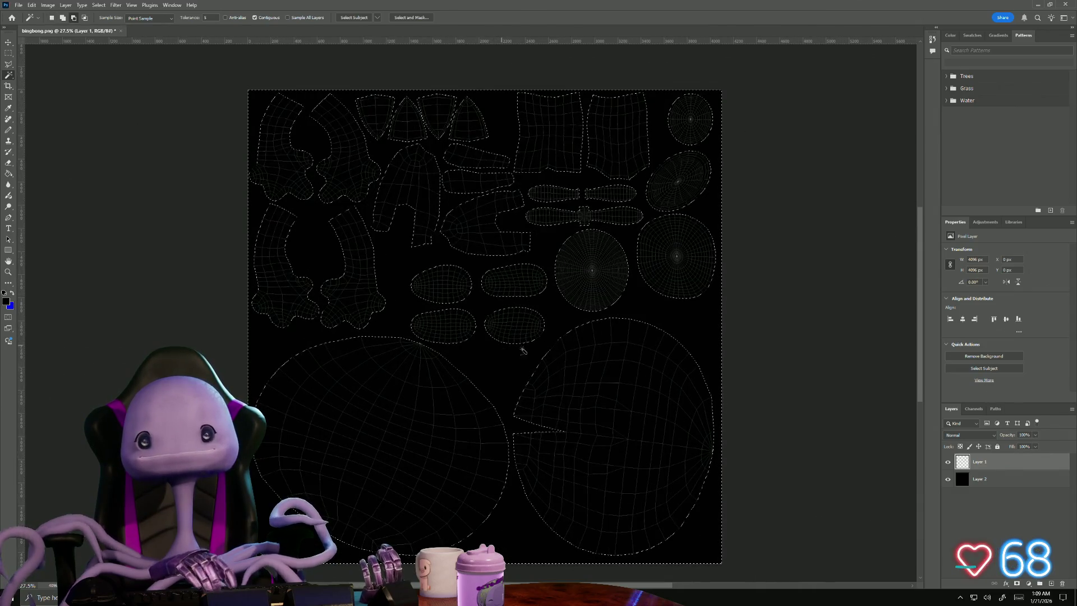
pyautogui.click(115, 5)
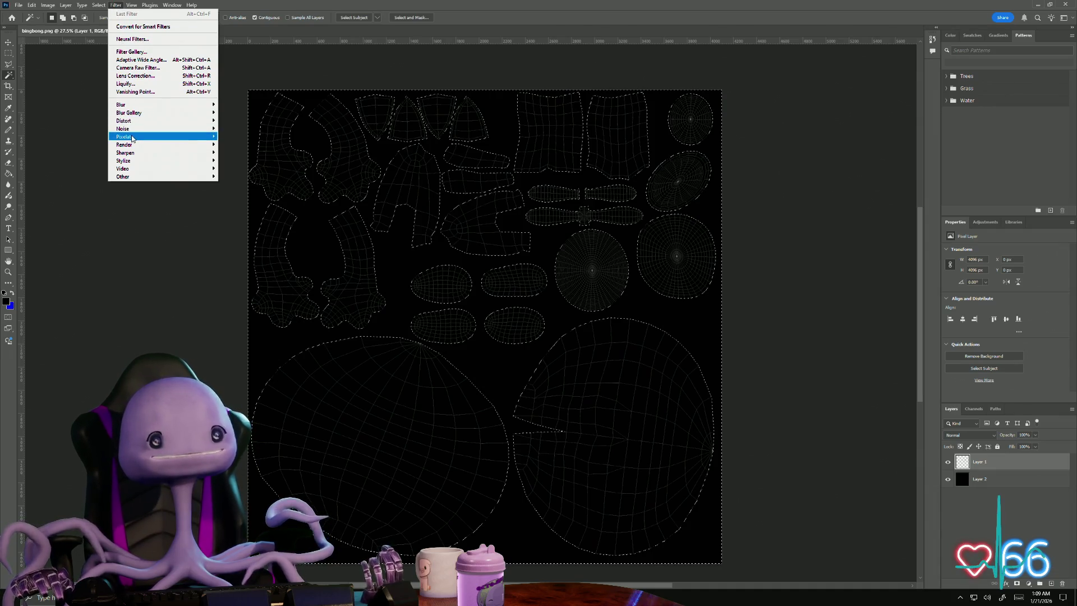
# - Shrink the black-area selection slightly with Select > Modify > Contract
pyautogui.moveTo(133, 139)
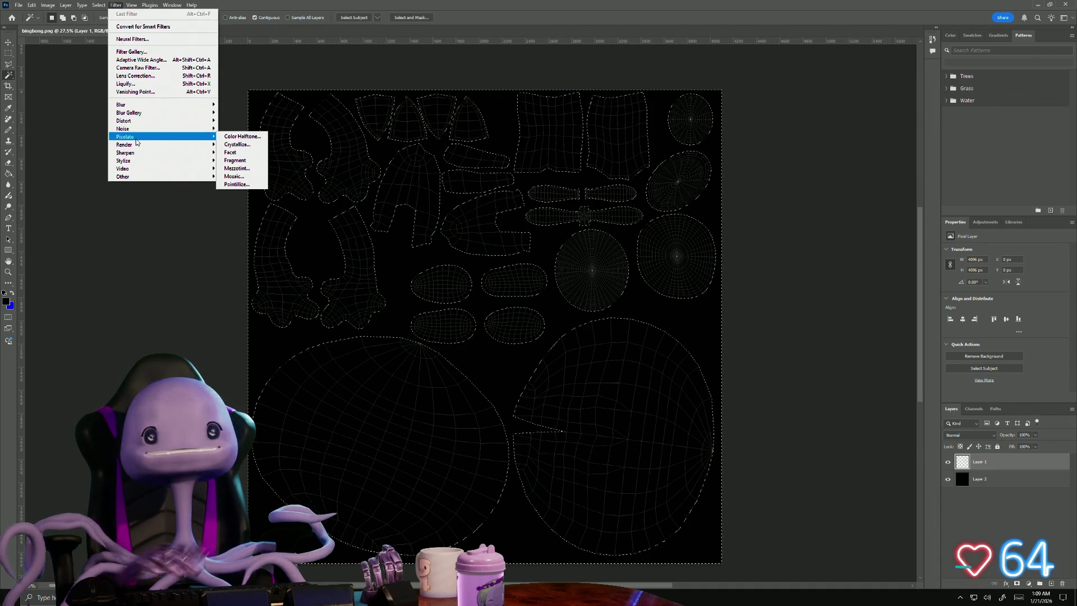
pyautogui.moveTo(98, 5)
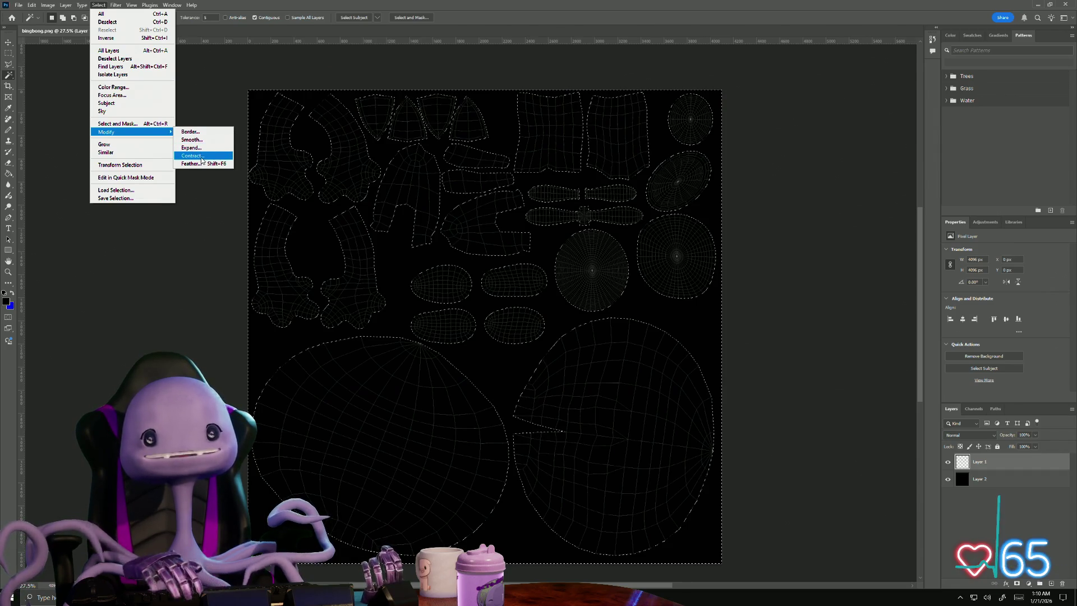
pyautogui.click(202, 158)
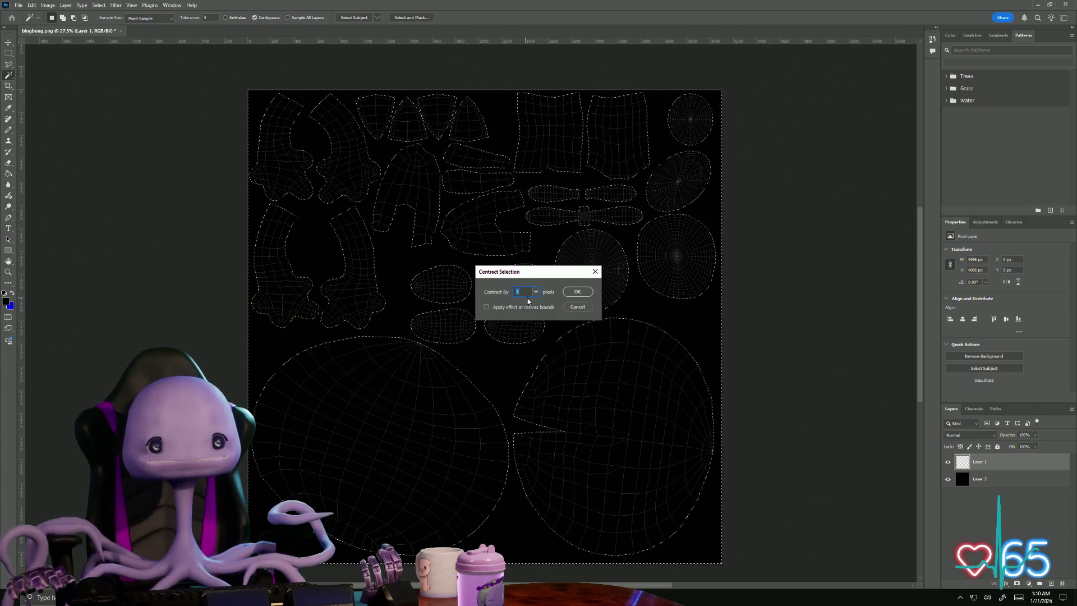
pyautogui.click(575, 293)
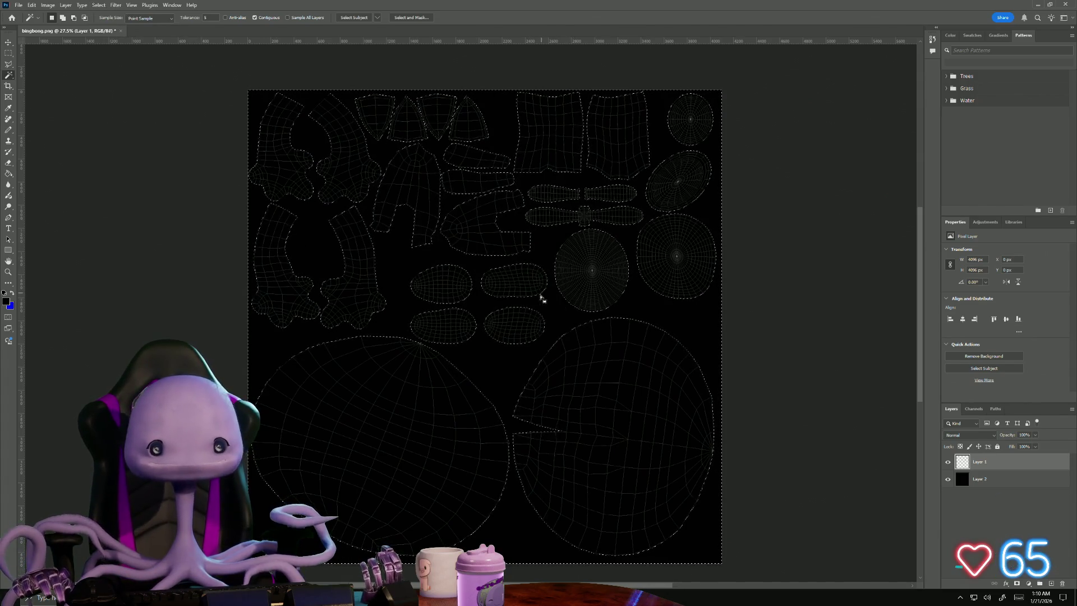
pyautogui.scroll(1, 387, 367)
pyautogui.keyDown('alt'); pyautogui.scroll(10, 387, 367); pyautogui.keyUp('alt')
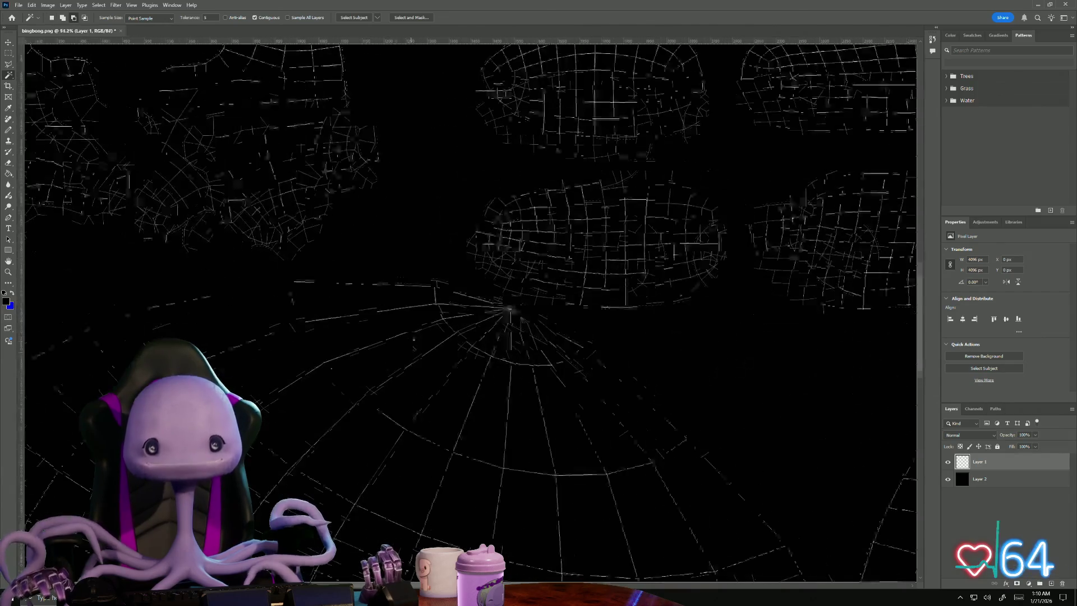
# - Add a new Layer 3, rename Layer 1 to 'UVs' and lock it
pyautogui.keyDown('alt'); pyautogui.scroll(-11, 436, 316); pyautogui.keyUp('alt')
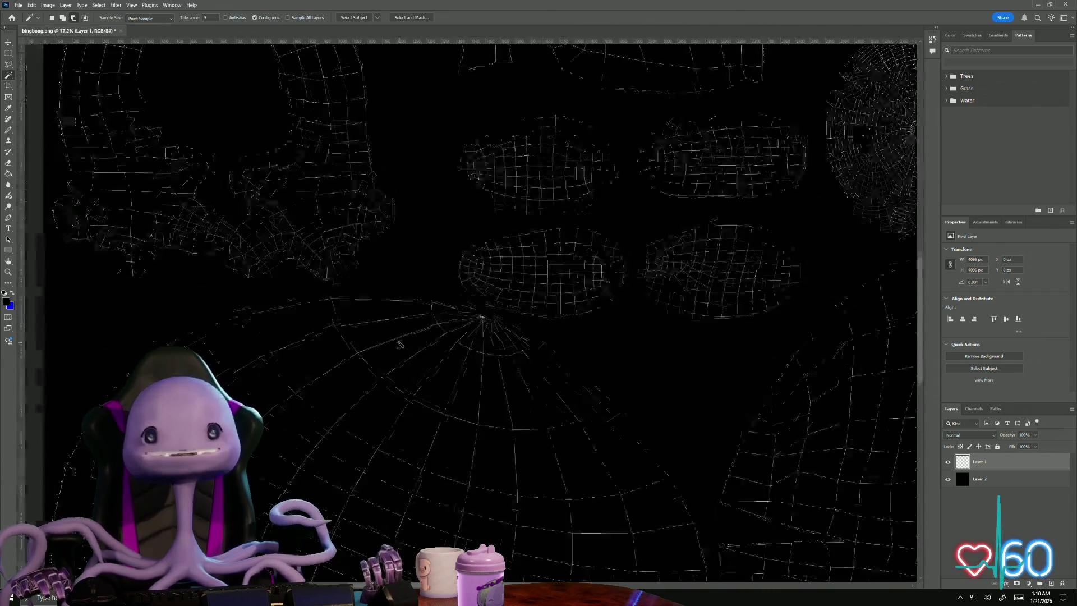
pyautogui.keyDown('alt'); pyautogui.scroll(2, 408, 355); pyautogui.keyUp('alt')
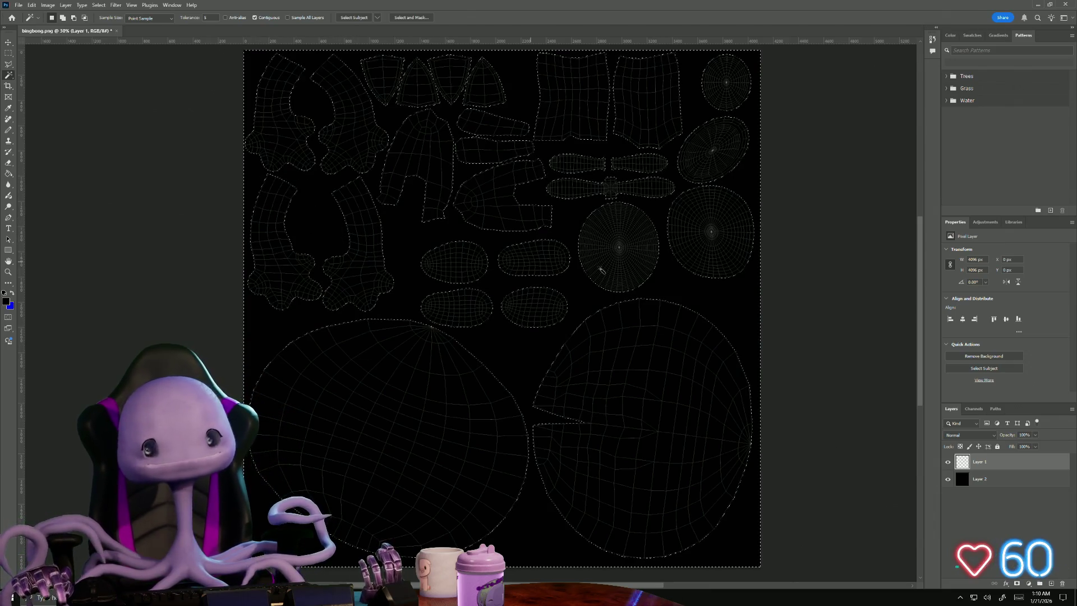
pyautogui.click(1051, 584)
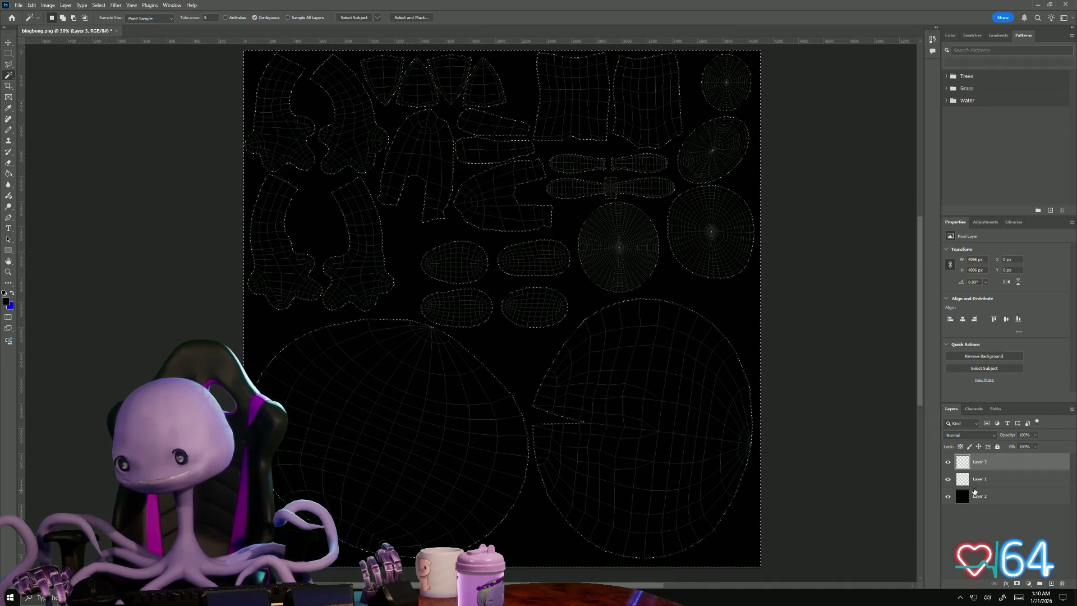
pyautogui.click(990, 478)
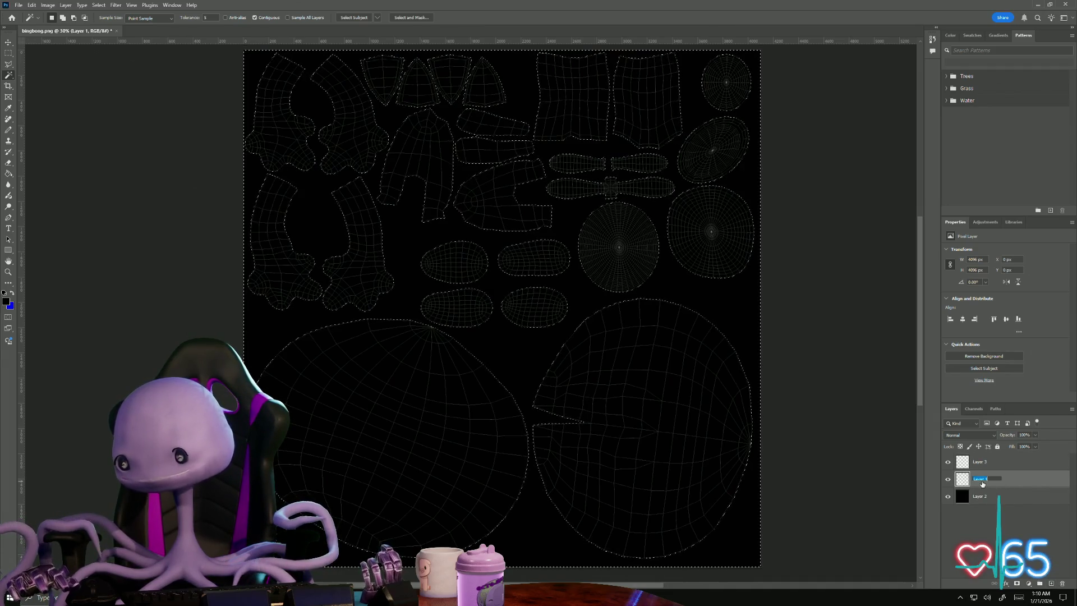
pyautogui.write('UVs')
pyautogui.press('Return')
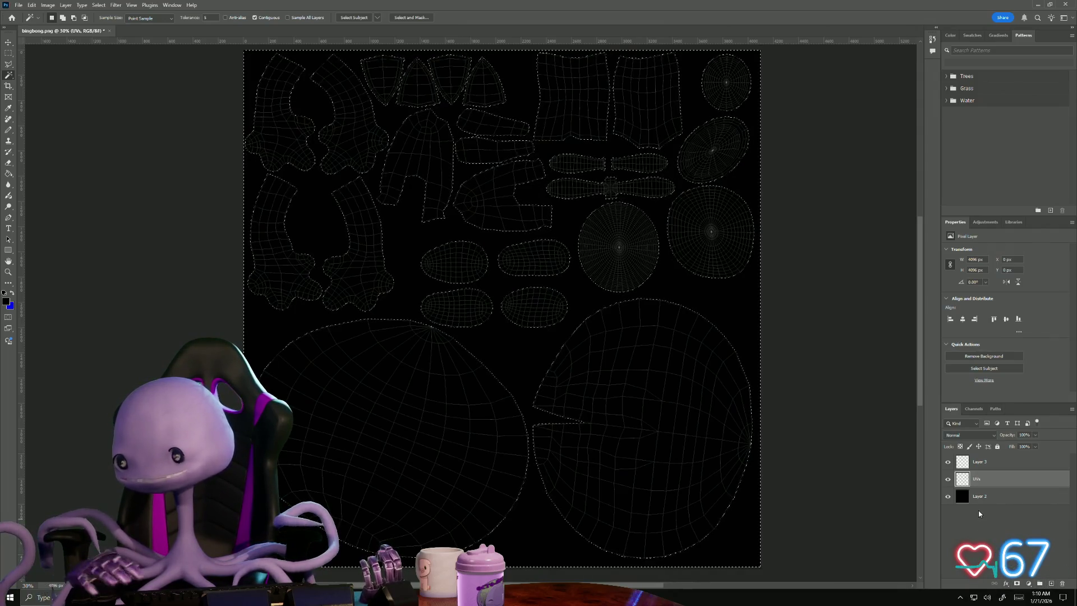
pyautogui.click(997, 447)
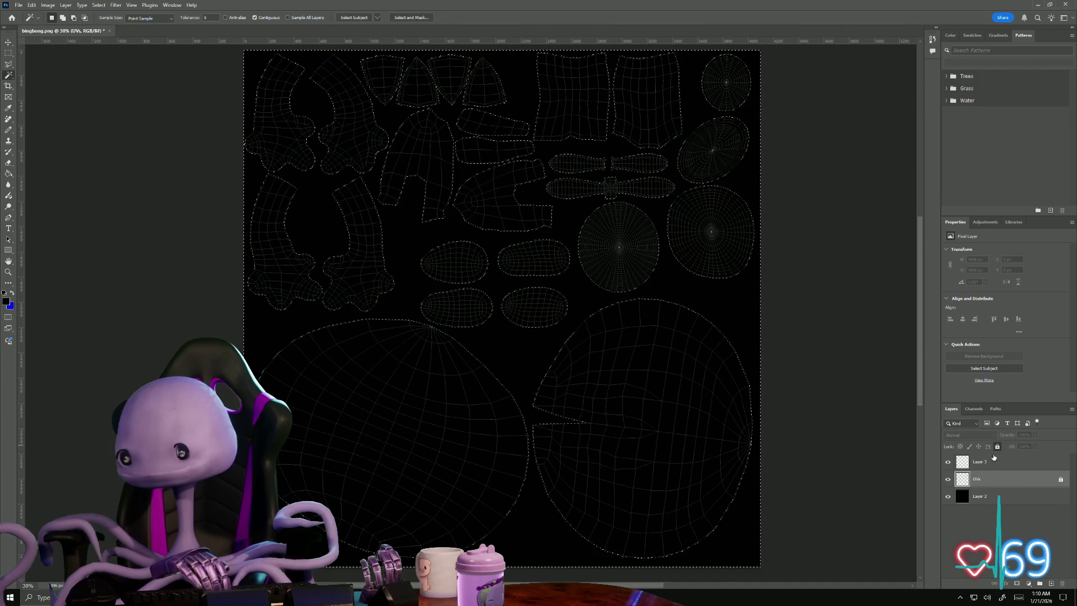
# - Paint Bucket-fill the contracted selection on Layer 3
pyautogui.click(985, 461)
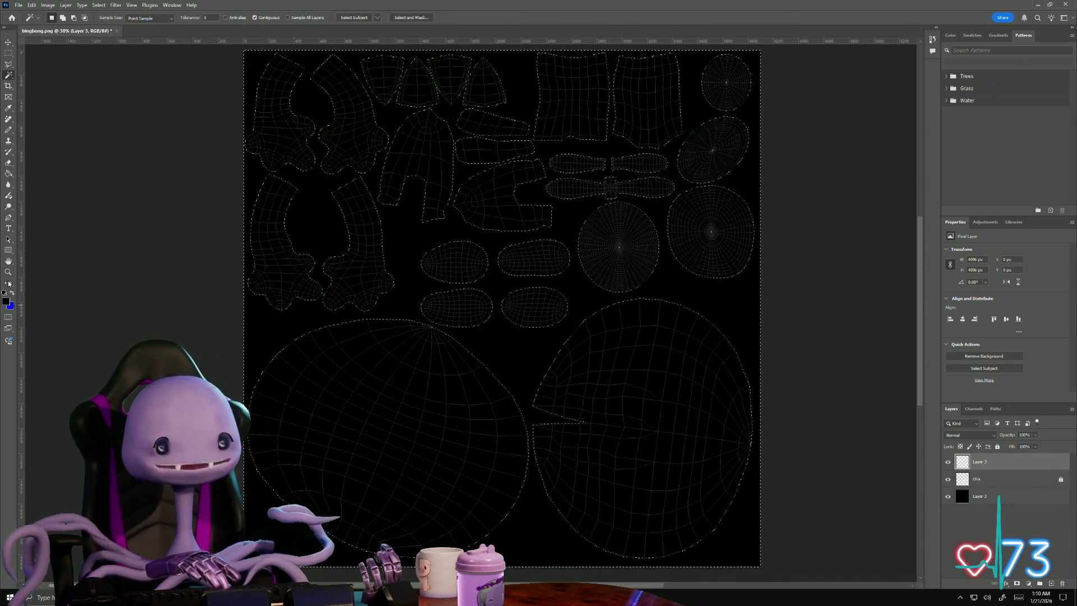
pyautogui.click(8, 175)
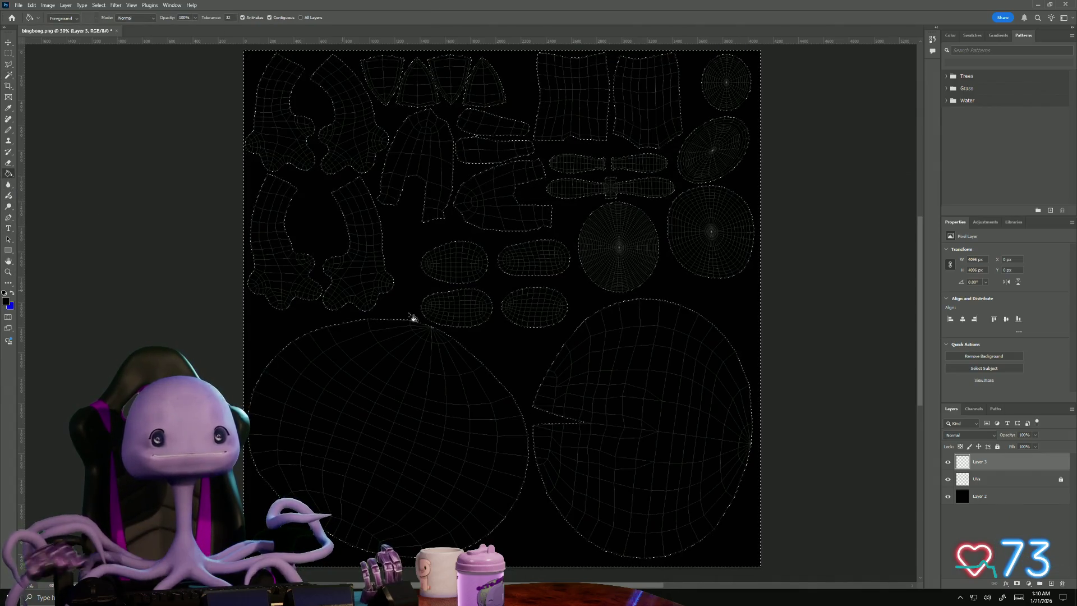
pyautogui.click(483, 348)
pyautogui.click(977, 493)
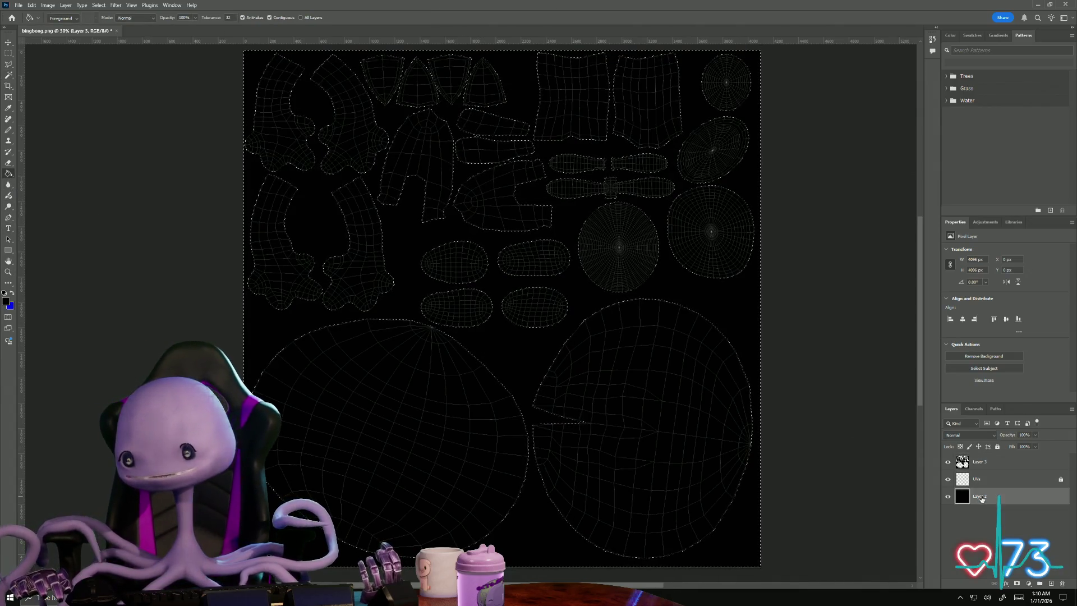
# - Add a new layer above Layer 2 and set the foreground colour to white
pyautogui.click(1051, 584)
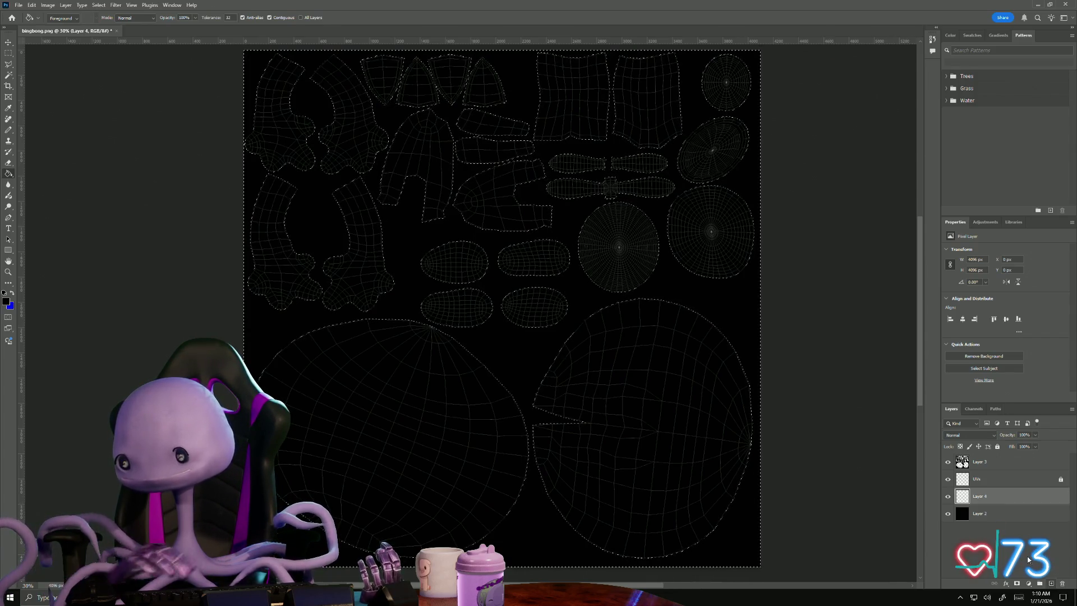
pyautogui.click(8, 302)
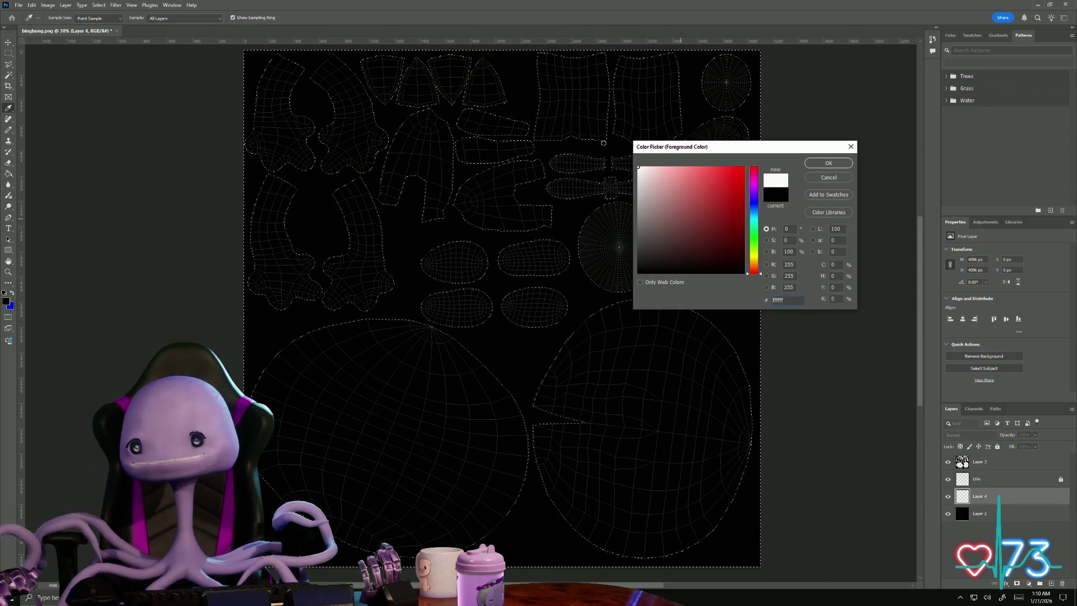
pyautogui.click(810, 164)
pyautogui.press('g')
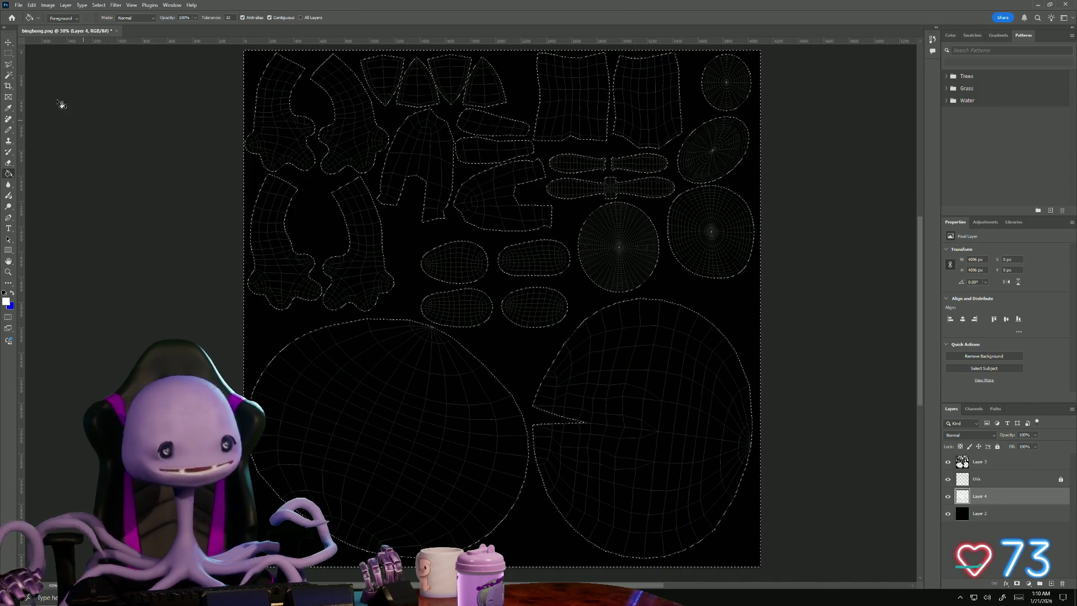
# - Attempt a white fill, dismiss the no-layer-selected error and undo it
pyautogui.click(9, 43)
pyautogui.click(56, 112)
pyautogui.click(8, 172)
pyautogui.click(352, 359)
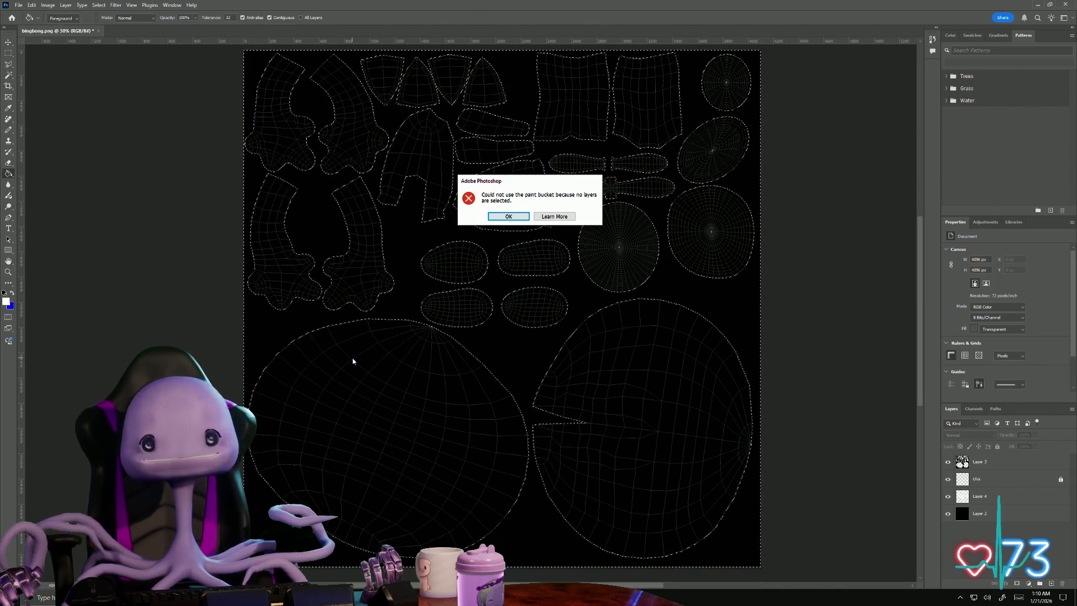
pyautogui.click(508, 217)
pyautogui.hotkey('ctrl', 'z')
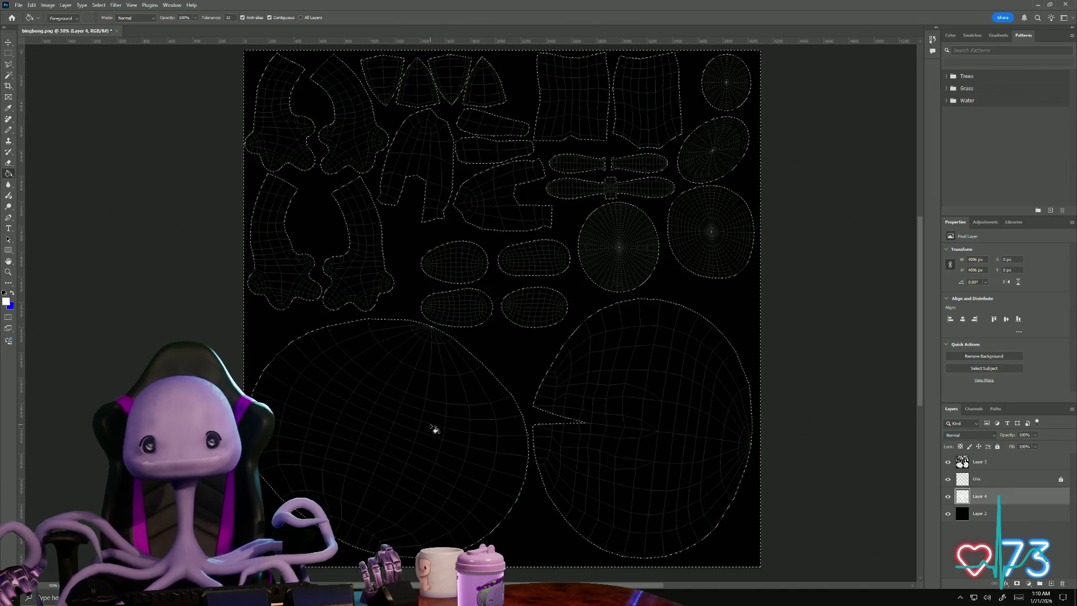
# - Deselect, replace Layer 4 with a fresh layer, and fill the UV islands white
pyautogui.hotkey('ctrl', 'd')
pyautogui.click(8, 53)
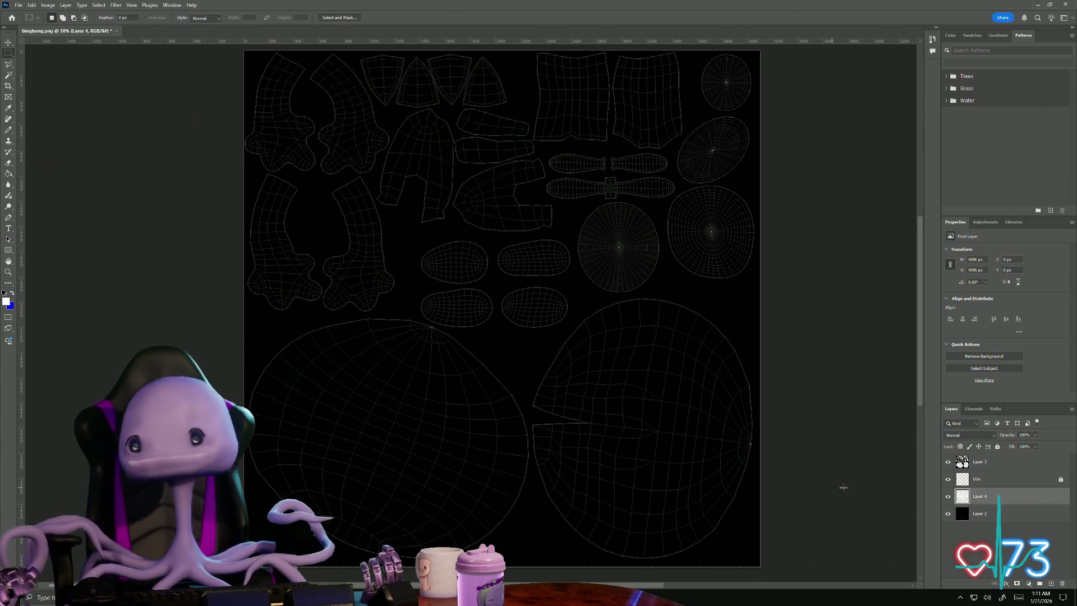
pyautogui.moveTo(979, 496); pyautogui.dragTo(1051, 585)
pyautogui.click(1051, 585)
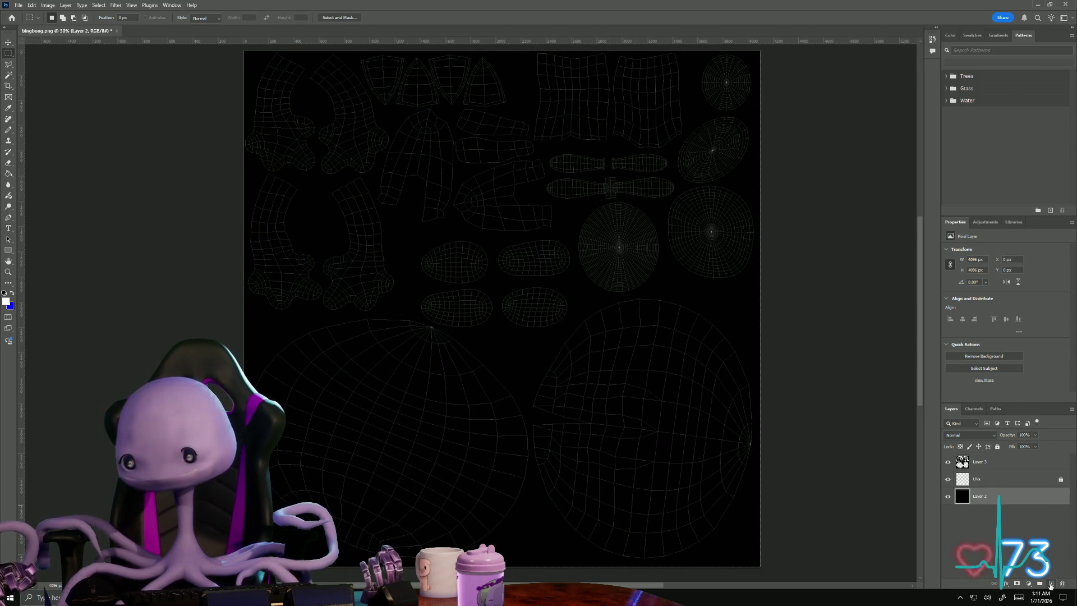
pyautogui.click(8, 174)
pyautogui.click(439, 319)
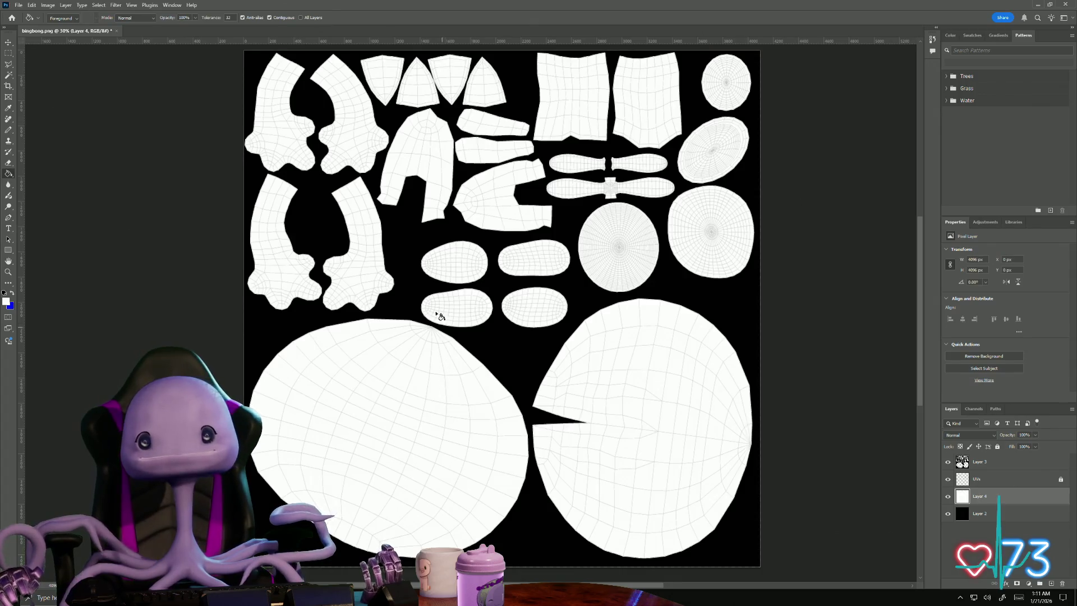
# - Set the foreground colour to red ff0000 and switch to the Paint Bucket
pyautogui.keyDown('alt'); pyautogui.scroll(5, 441, 321); pyautogui.keyUp('alt')
pyautogui.keyDown('alt'); pyautogui.scroll(-4, 438, 306); pyautogui.keyUp('alt')
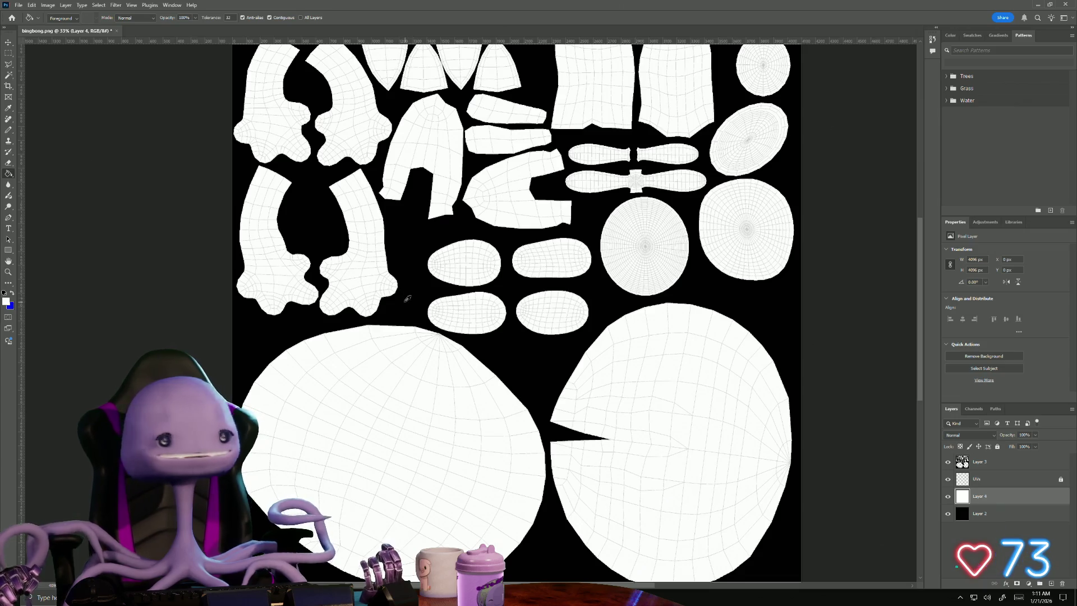
pyautogui.keyDown('alt'); pyautogui.scroll(2, 415, 308); pyautogui.keyUp('alt')
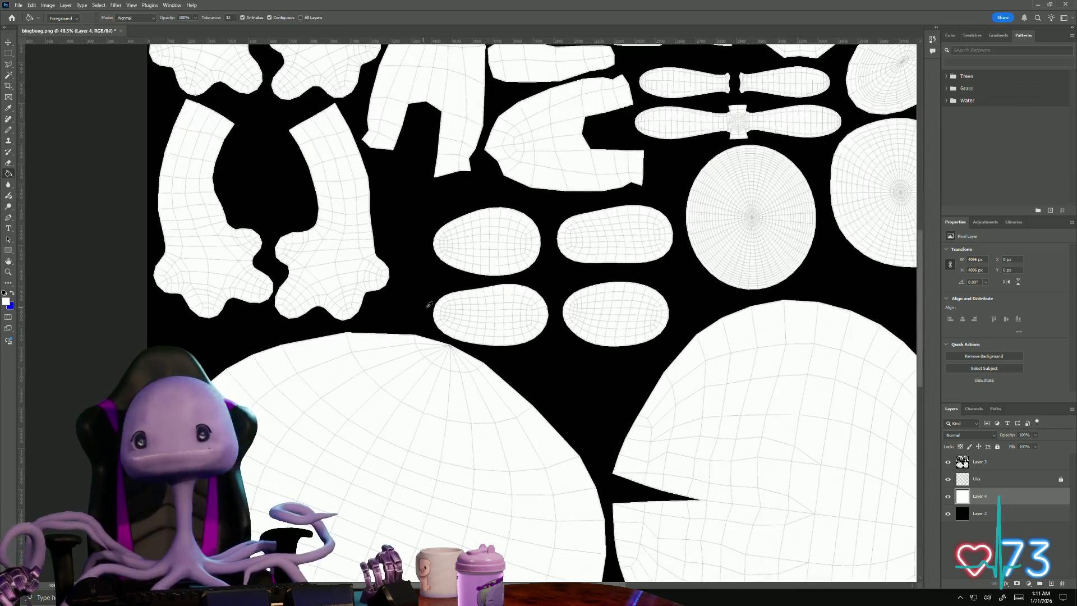
pyautogui.keyDown('alt'); pyautogui.scroll(-2, 428, 304); pyautogui.keyUp('alt')
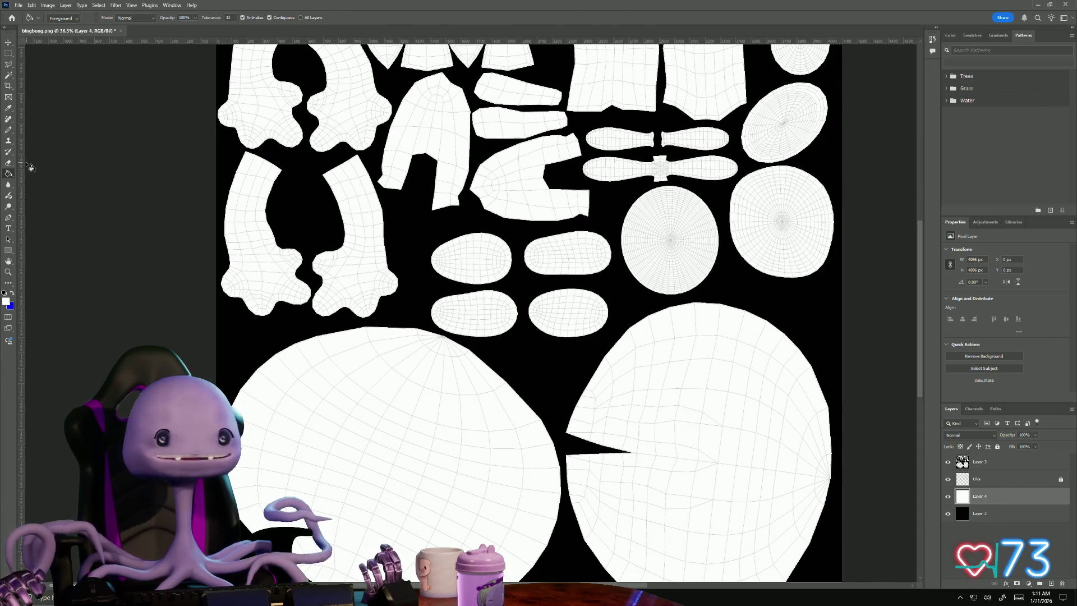
pyautogui.click(6, 303)
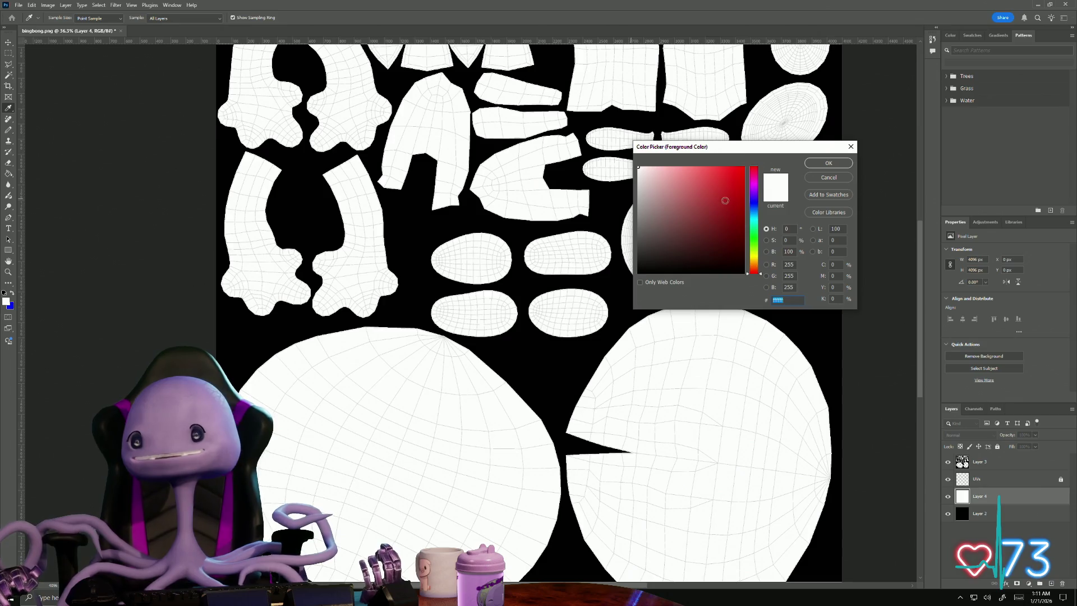
pyautogui.write('ff0000')
pyautogui.click(815, 166)
pyautogui.press('g')
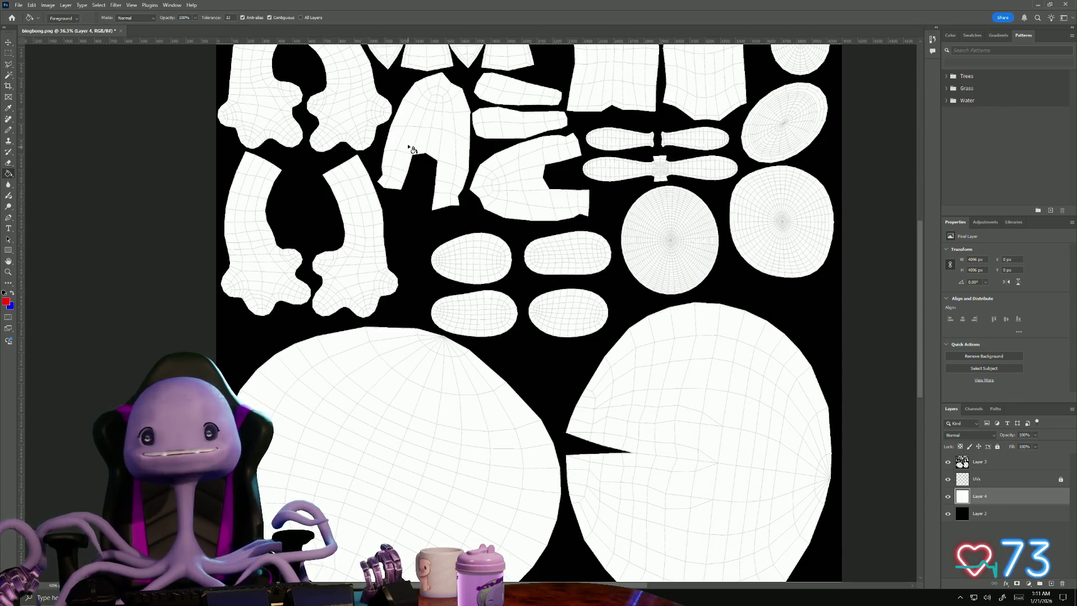
# - Zoom out to show the whole UV layout and make Layer 3 active
pyautogui.keyDown('alt'); pyautogui.scroll(-1, 410, 149); pyautogui.keyUp('alt')
pyautogui.keyDown('alt'); pyautogui.scroll(1, 403, 139); pyautogui.keyUp('alt')
pyautogui.moveTo(366, 114)
pyautogui.mouseDown()
pyautogui.moveTo(354, 261)
pyautogui.moveTo(337, 211)
pyautogui.mouseUp()
pyautogui.click(978, 462)
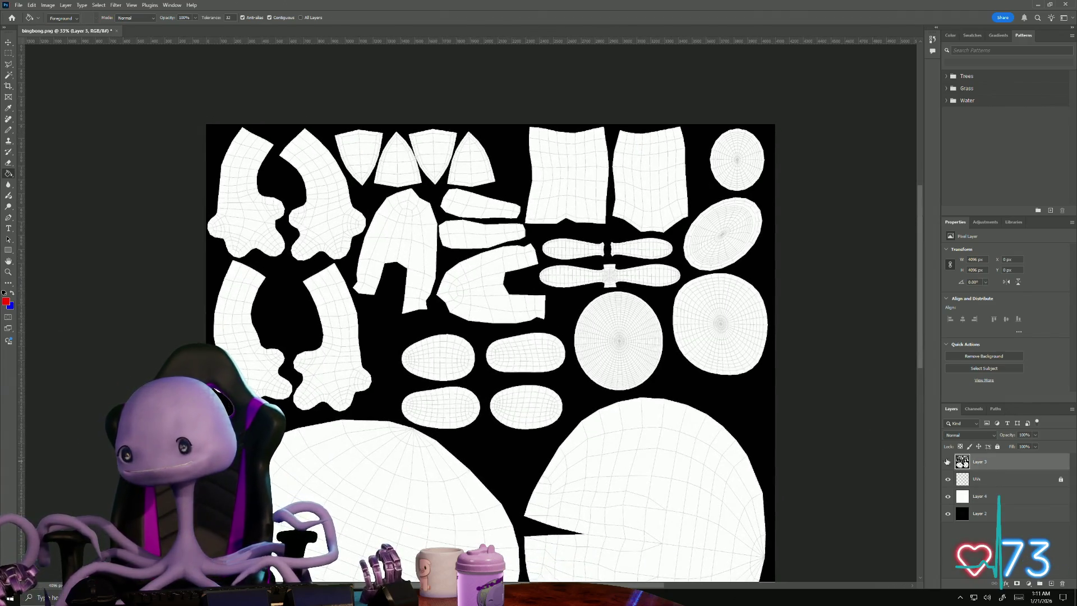
# - Lock Layer 3 and Magic Wand-select the first three UV islands, including the top-left one
pyautogui.click(997, 446)
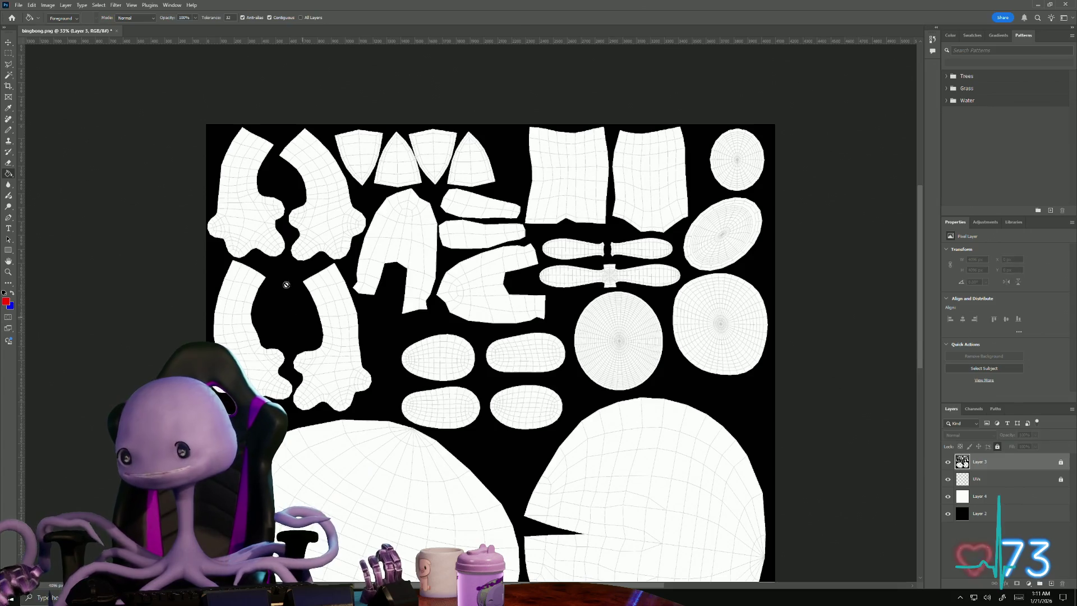
pyautogui.click(11, 76)
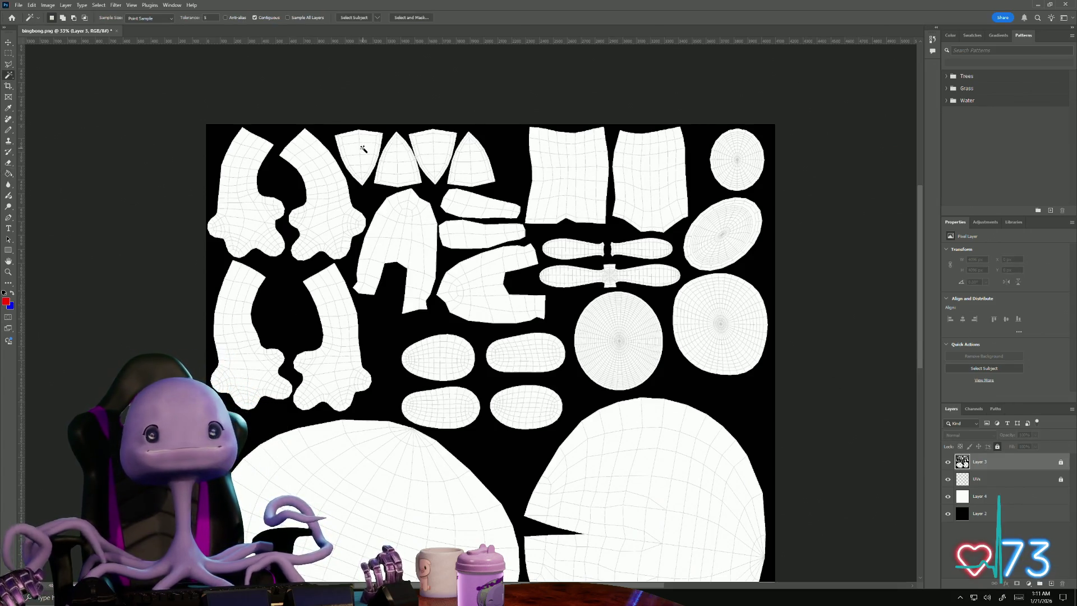
pyautogui.click(331, 196)
pyautogui.keyDown('shift'); pyautogui.click(248, 227); pyautogui.keyUp('shift')
pyautogui.keyDown('shift'); pyautogui.click(338, 333); pyautogui.keyUp('shift')
pyautogui.scroll(5, 374, 473)
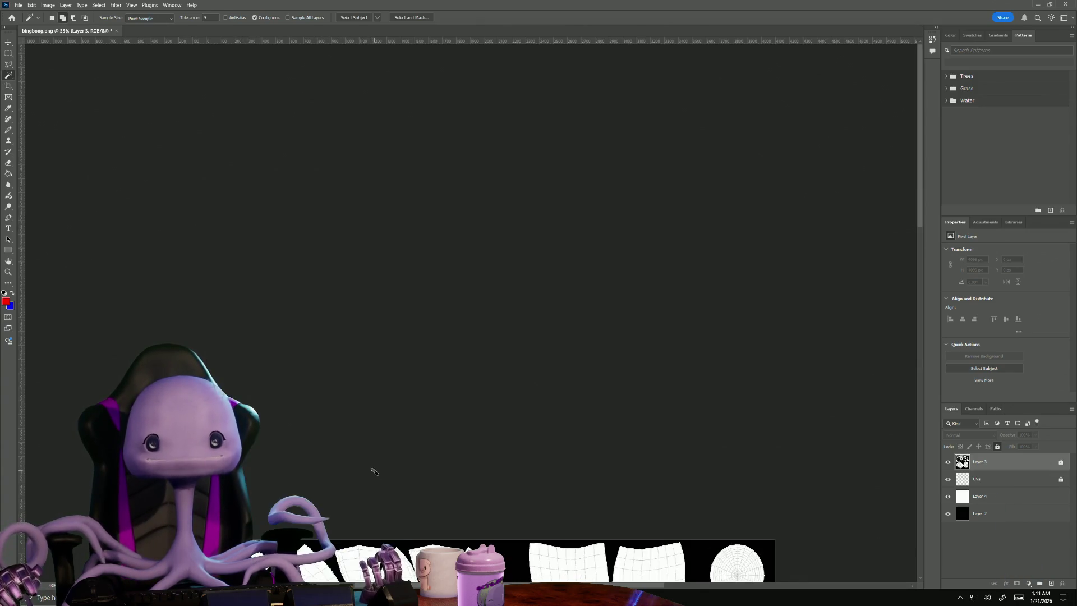
pyautogui.moveTo(428, 447)
pyautogui.mouseDown()
pyautogui.moveTo(380, 111)
pyautogui.moveTo(379, 48)
pyautogui.moveTo(396, 23)
pyautogui.mouseUp()
# - Add the large lower, jacket, small and tall rectangular islands, then create a new empty layer
pyautogui.keyDown('shift'); pyautogui.click(364, 387); pyautogui.keyUp('shift')
pyautogui.keyDown('shift'); pyautogui.click(606, 395); pyautogui.keyUp('shift')
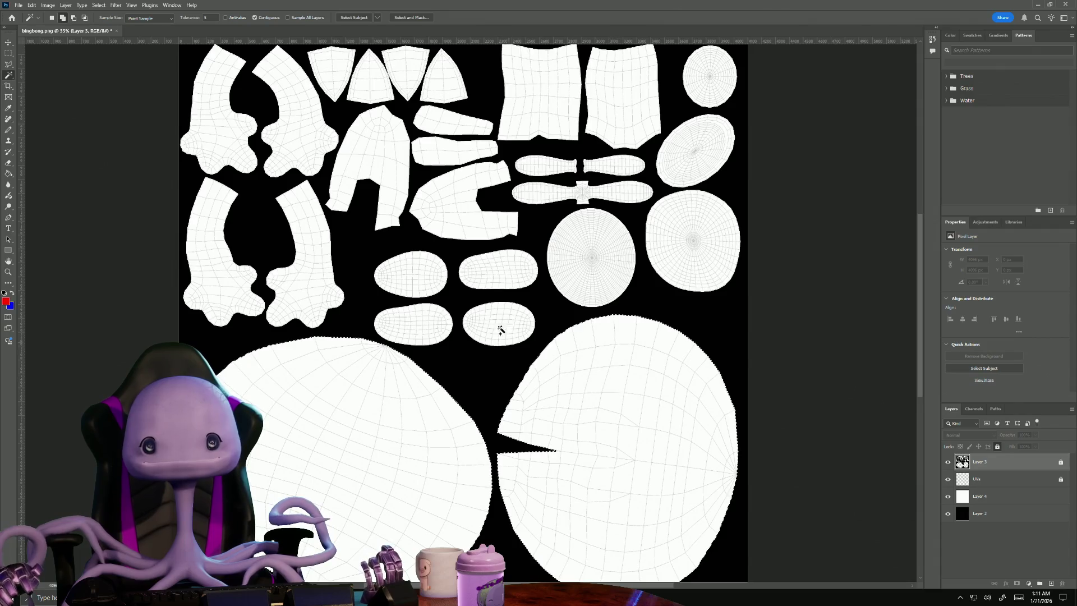
pyautogui.keyDown('shift'); pyautogui.click(437, 202); pyautogui.keyUp('shift')
pyautogui.keyDown('shift'); pyautogui.click(393, 163); pyautogui.keyUp('shift')
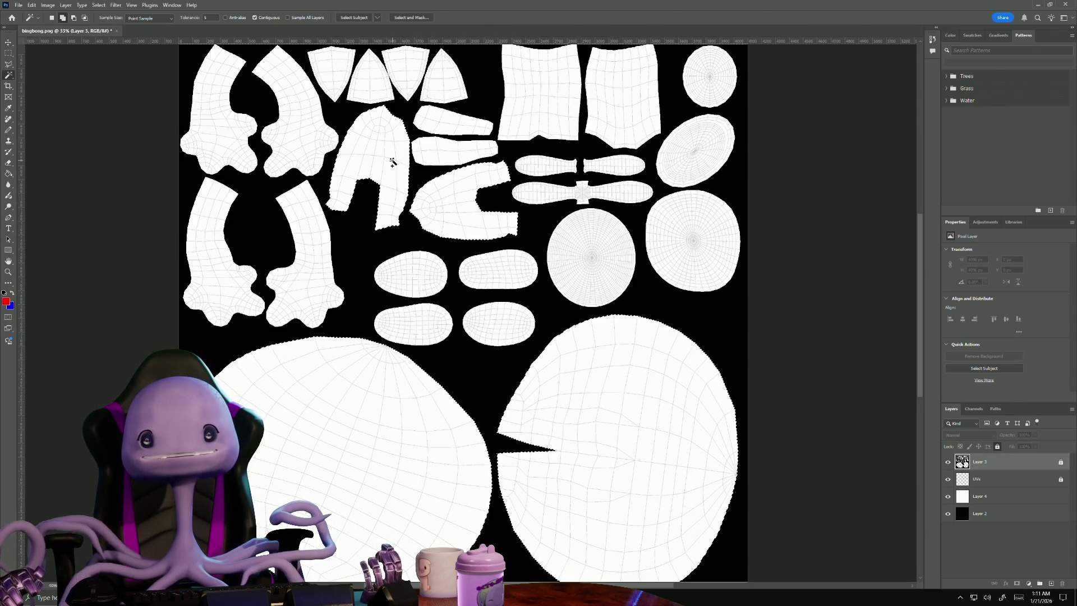
pyautogui.keyDown('shift'); pyautogui.click(438, 150); pyautogui.keyUp('shift')
pyautogui.keyDown('shift'); pyautogui.click(460, 125); pyautogui.keyUp('shift')
pyautogui.keyDown('shift'); pyautogui.click(578, 91); pyautogui.keyUp('shift')
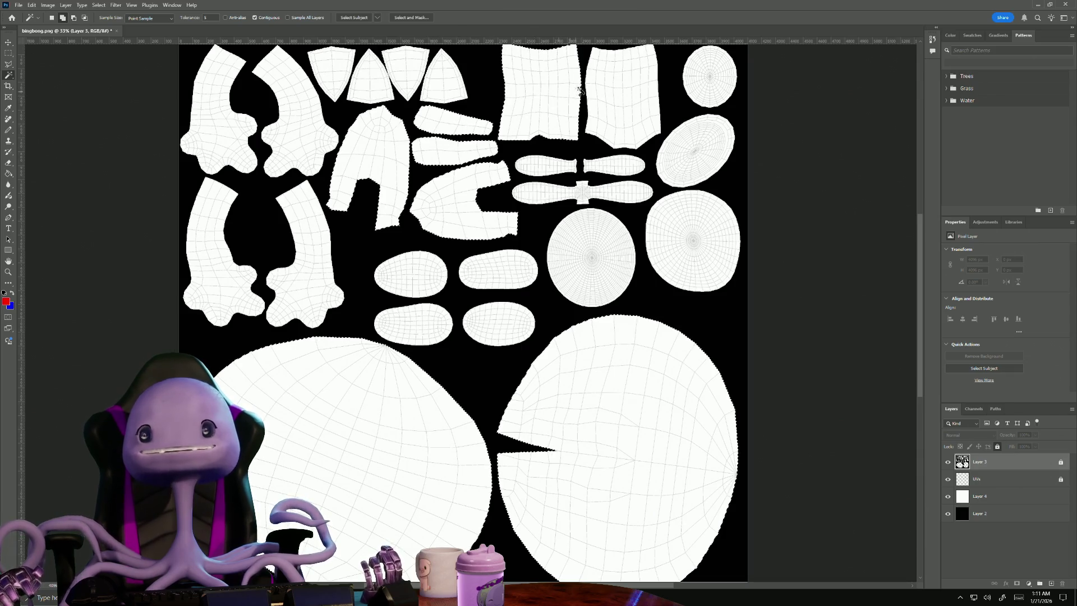
pyautogui.keyDown('shift'); pyautogui.click(615, 91); pyautogui.keyUp('shift')
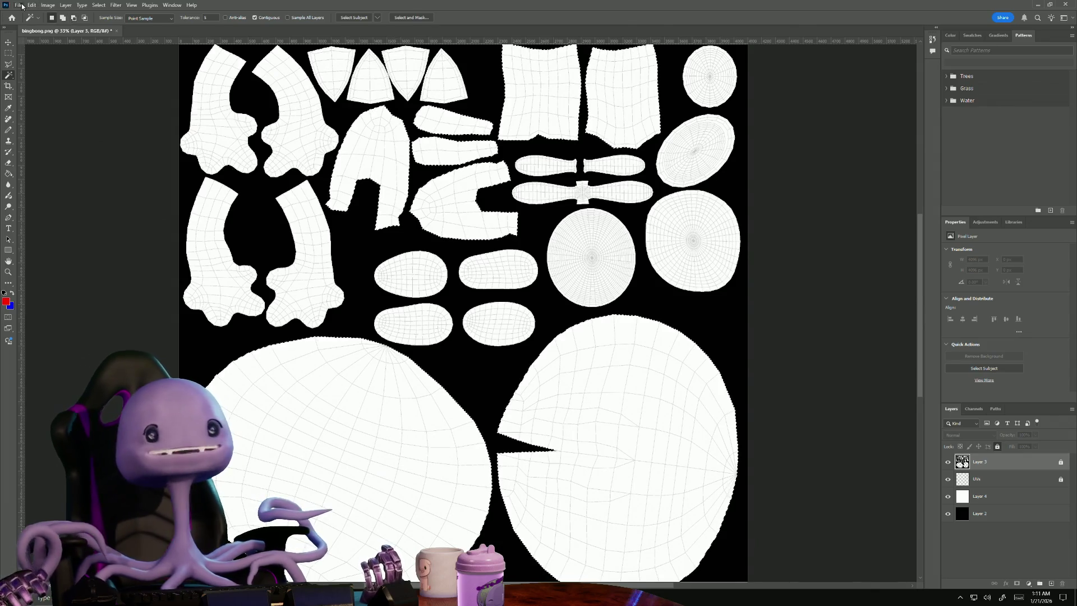
pyautogui.scroll(1, 306, 309)
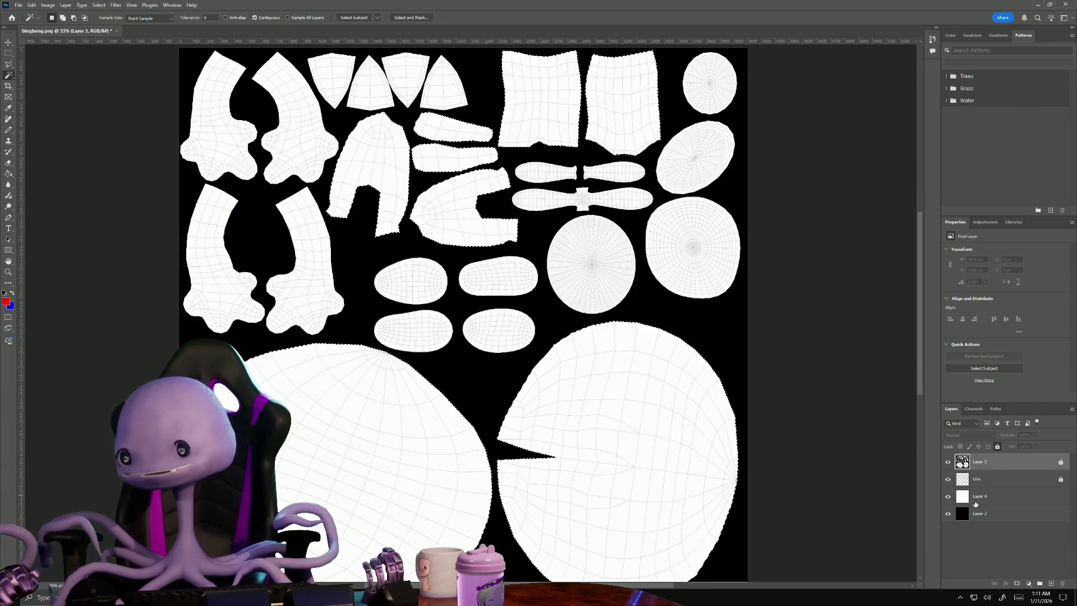
pyautogui.hotkey('ctrl', 'shift', 'alt', 'n')
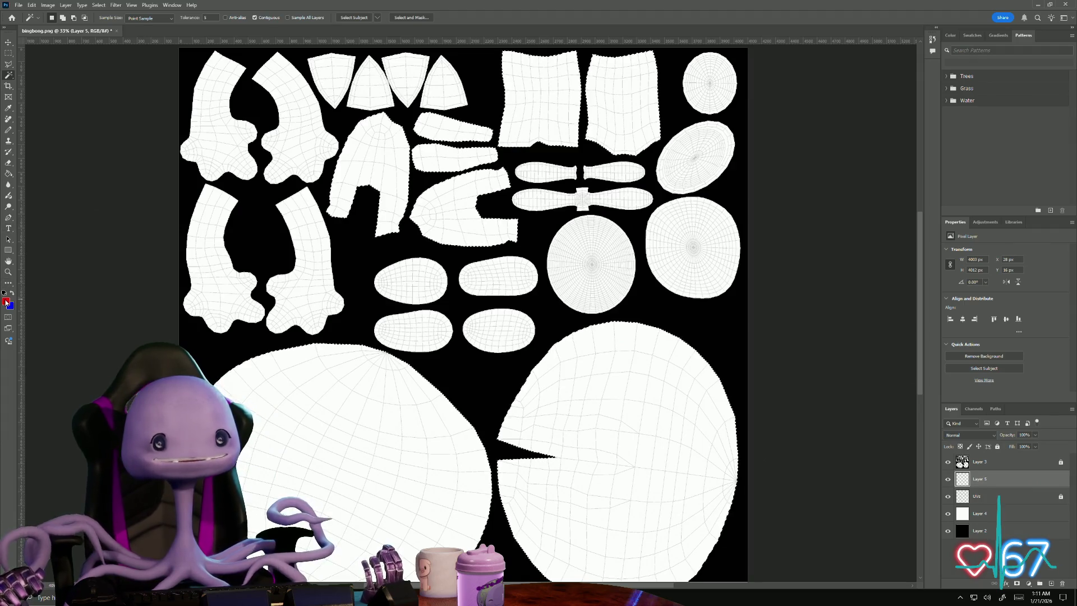
# - Fill the selected clothing and large body islands red on Layer 5
pyautogui.click(8, 173)
pyautogui.click(293, 134)
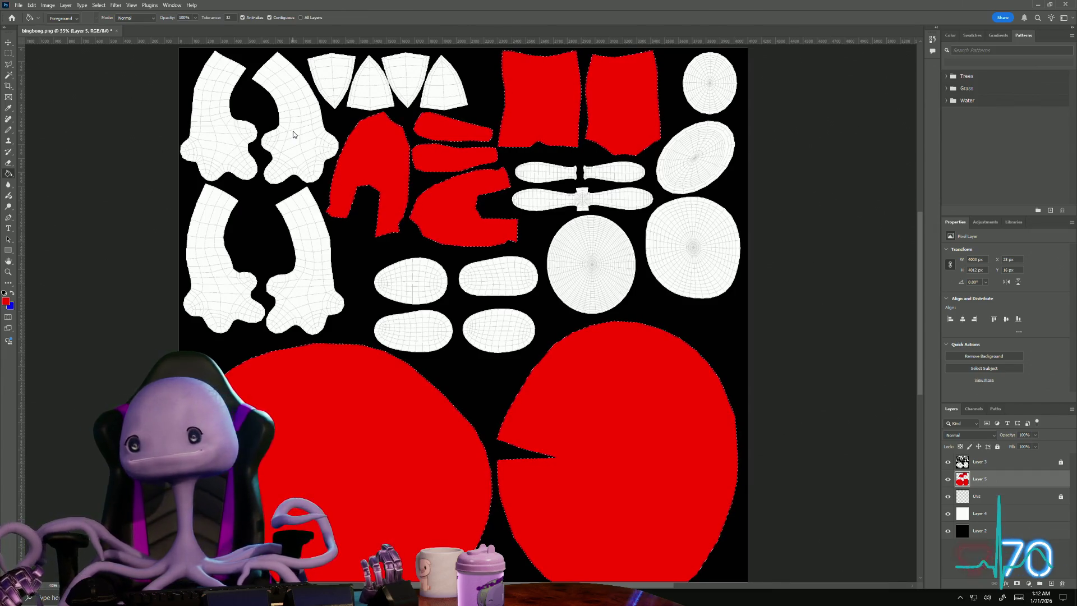
pyautogui.click(977, 461)
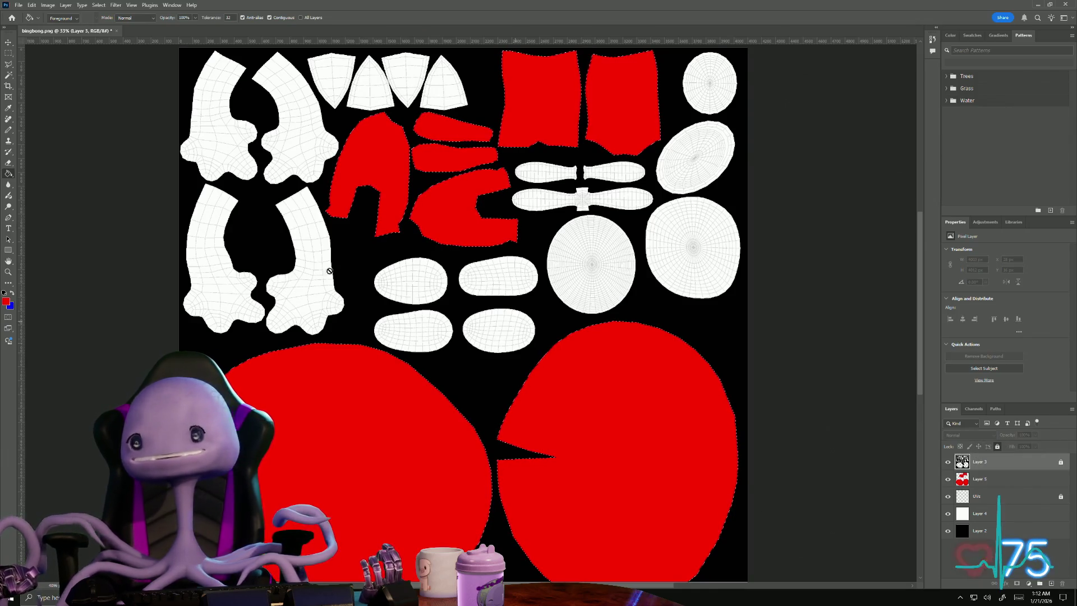
# - Magic Wand the four left limb shapes on Layer 3 and fill them red on Layer 5
pyautogui.click(7, 76)
pyautogui.click(224, 148)
pyautogui.keyDown('shift'); pyautogui.click(291, 142); pyautogui.keyUp('shift')
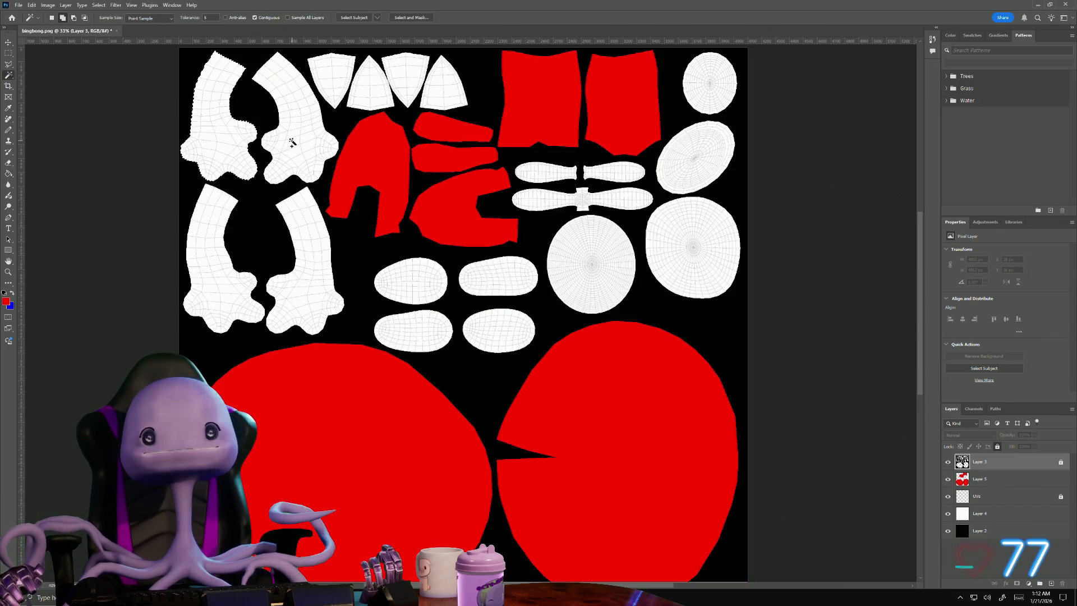
pyautogui.keyDown('shift'); pyautogui.click(234, 218); pyautogui.keyUp('shift')
pyautogui.keyDown('shift'); pyautogui.click(331, 288); pyautogui.keyUp('shift')
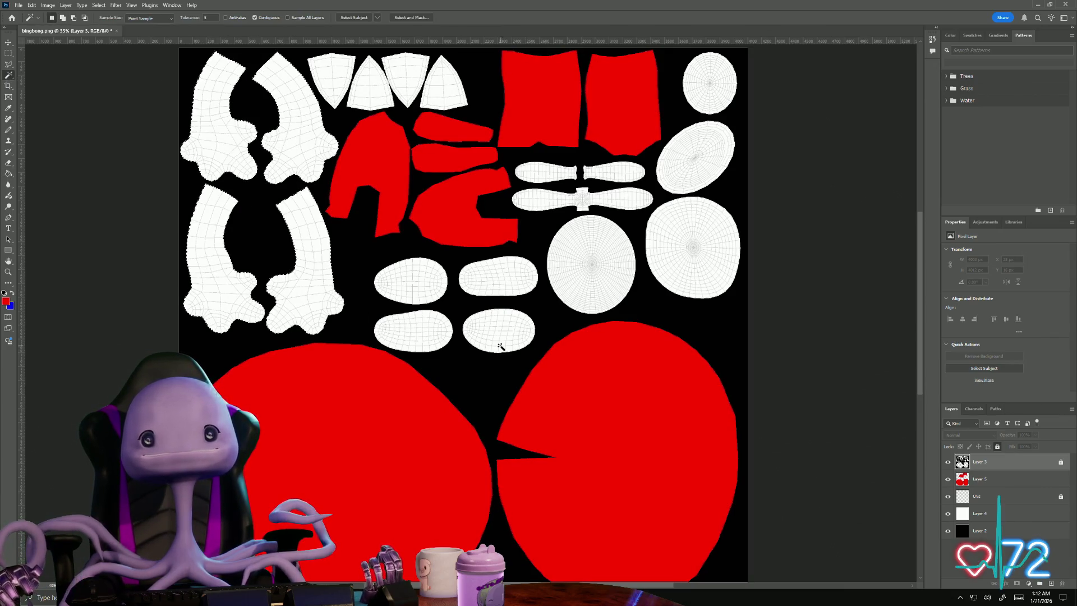
pyautogui.click(979, 479)
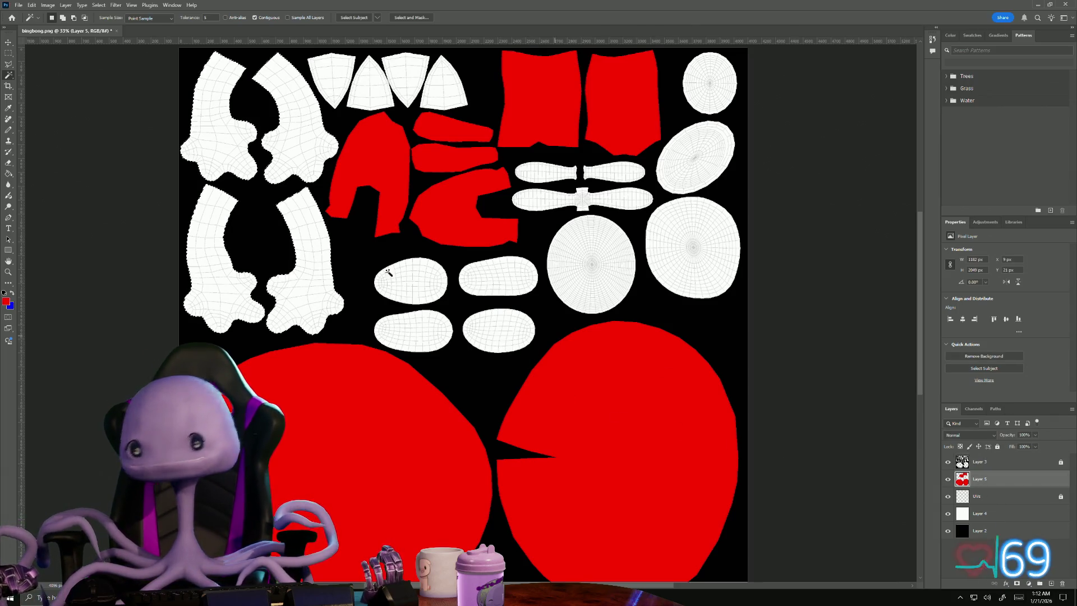
pyautogui.click(8, 174)
pyautogui.click(185, 138)
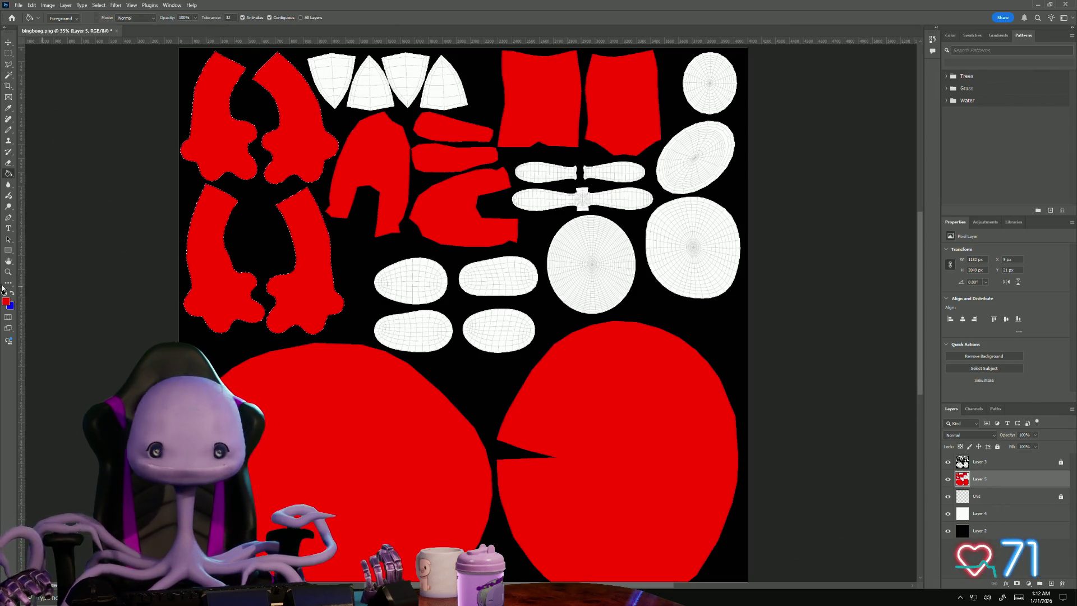
# - Change the foreground colour to yellow
pyautogui.click(7, 303)
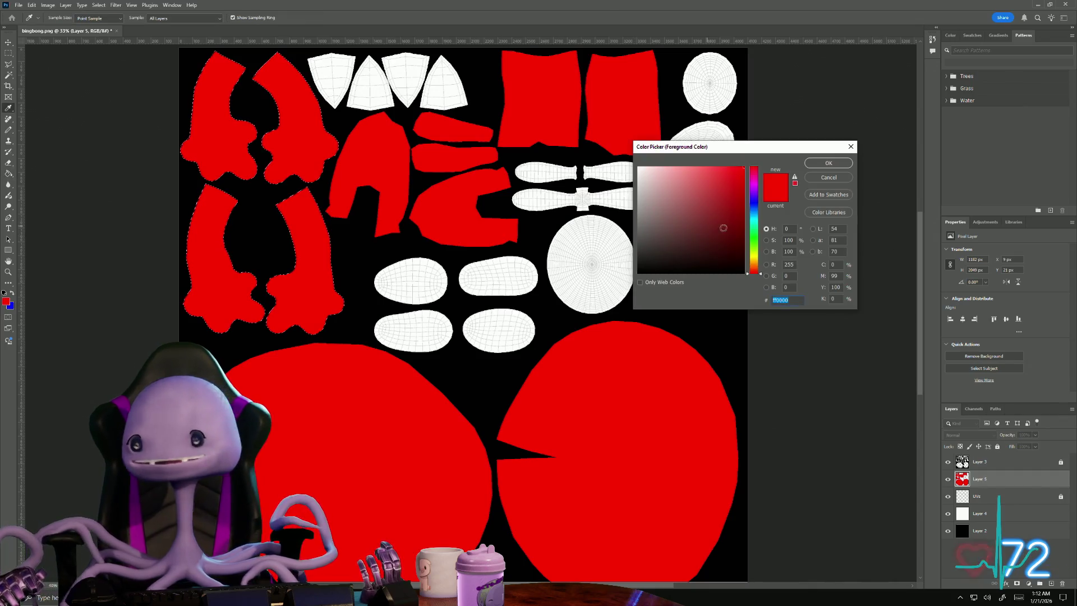
pyautogui.click(756, 258)
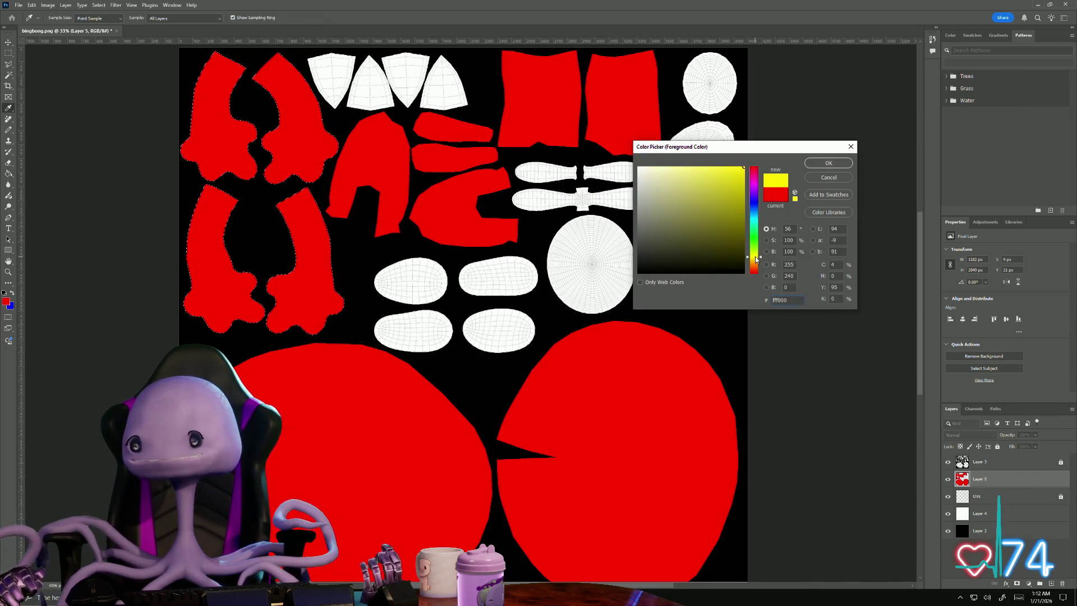
pyautogui.click(834, 165)
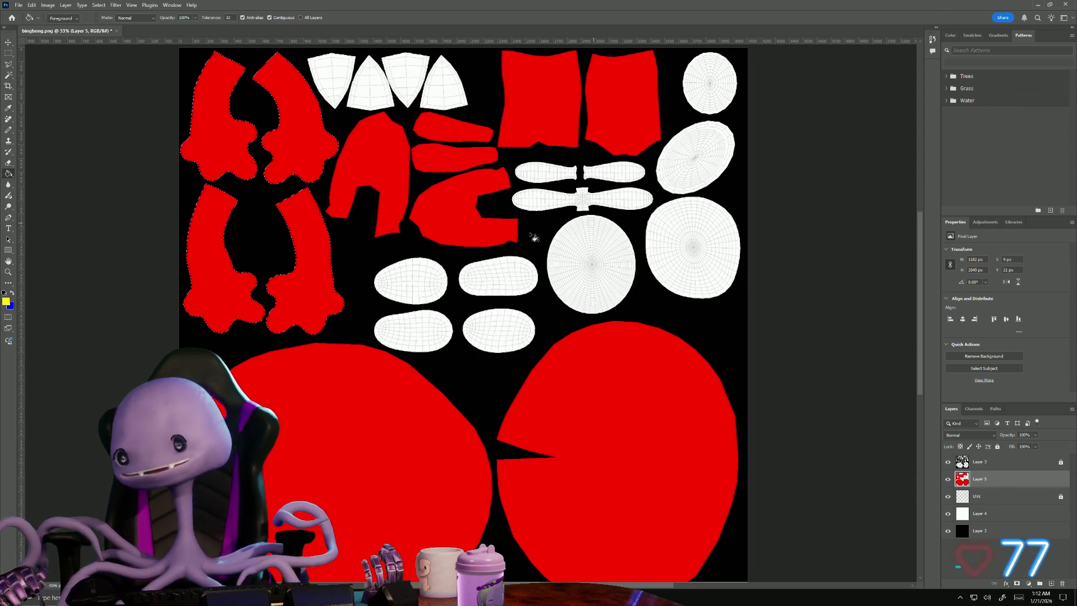
# - Magic Wand the small ovals on Layer 3 and fill them yellow on Layer 5
pyautogui.click(979, 465)
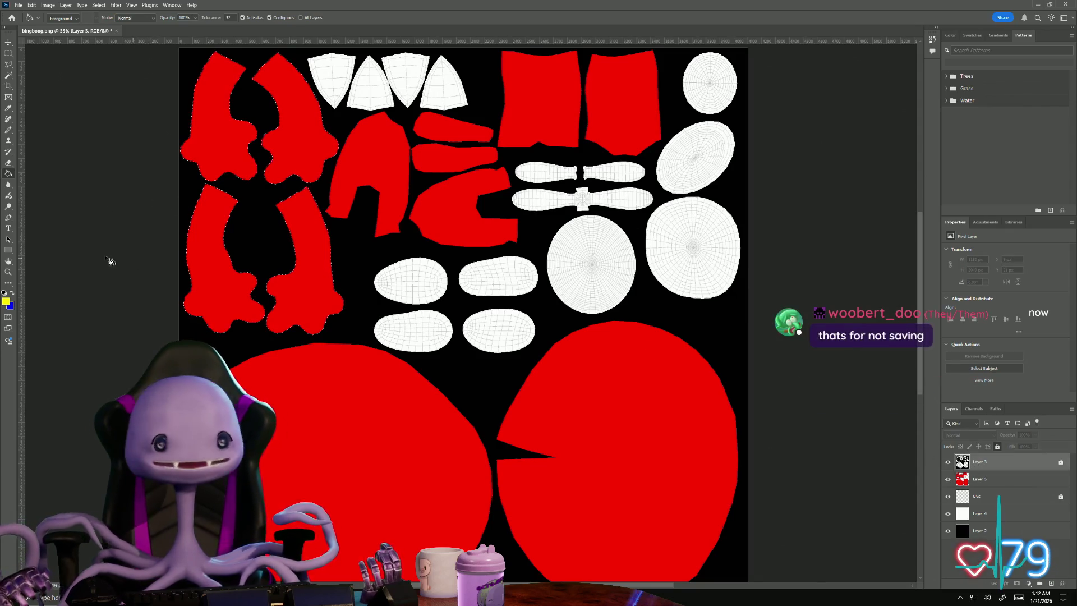
pyautogui.click(7, 79)
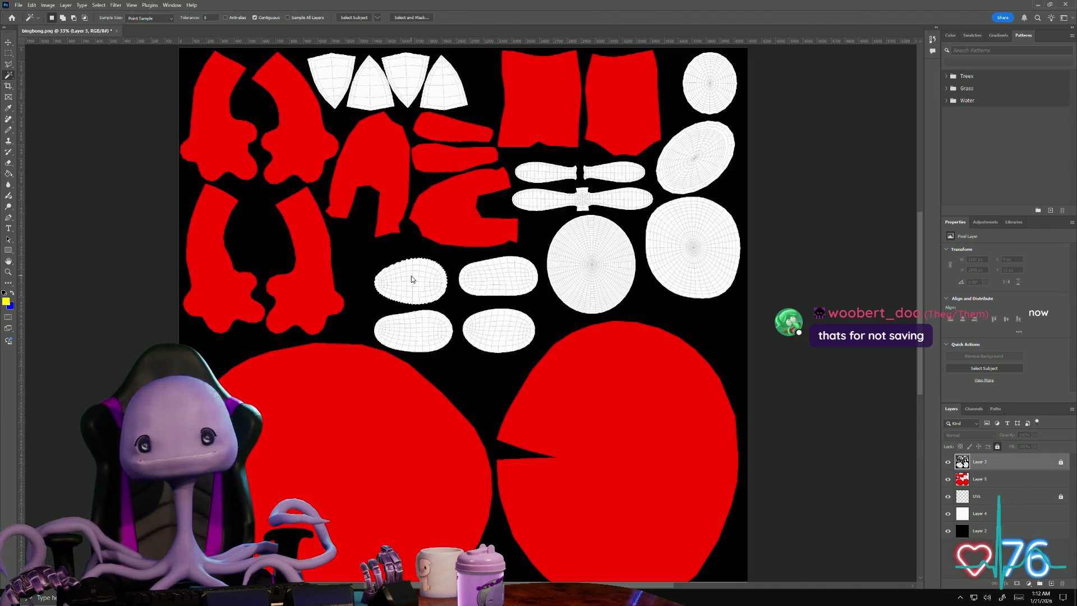
pyautogui.keyDown('shift'); pyautogui.click(512, 280); pyautogui.keyUp('shift')
pyautogui.keyDown('shift'); pyautogui.click(525, 317); pyautogui.keyUp('shift')
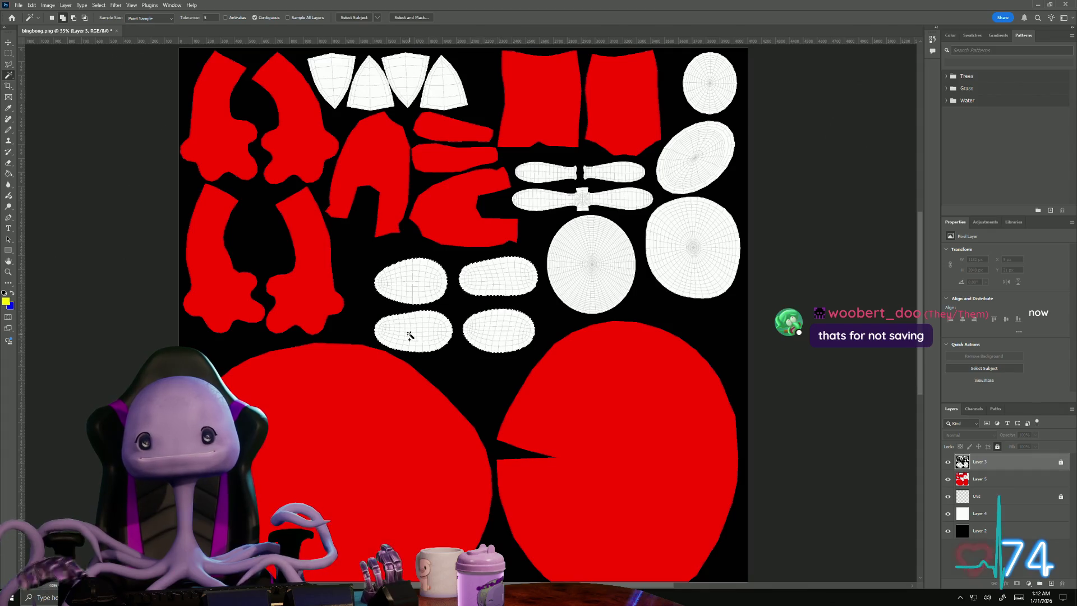
pyautogui.click(991, 483)
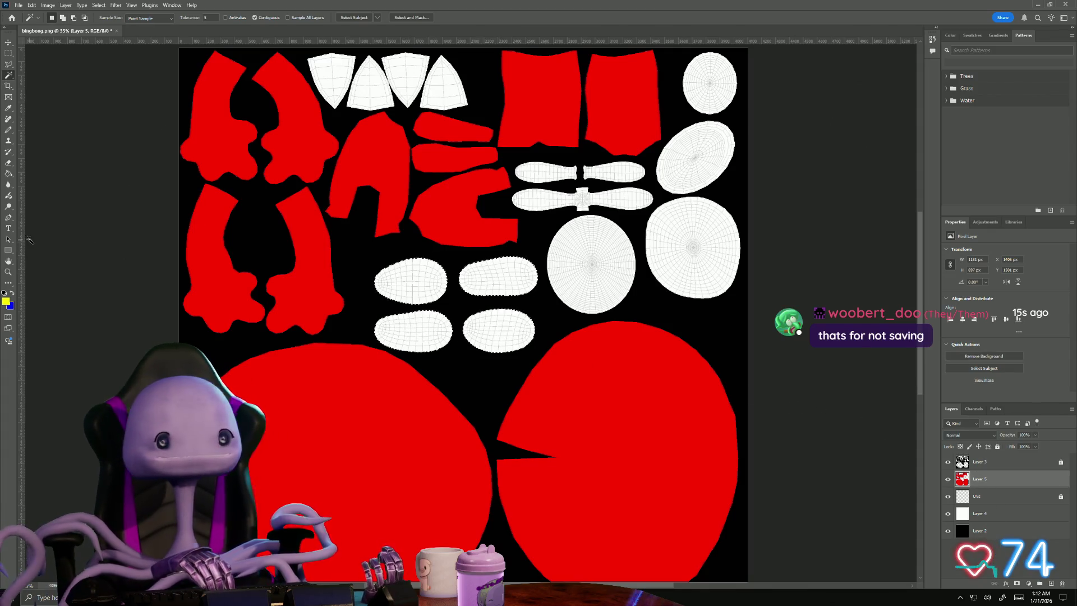
pyautogui.click(9, 173)
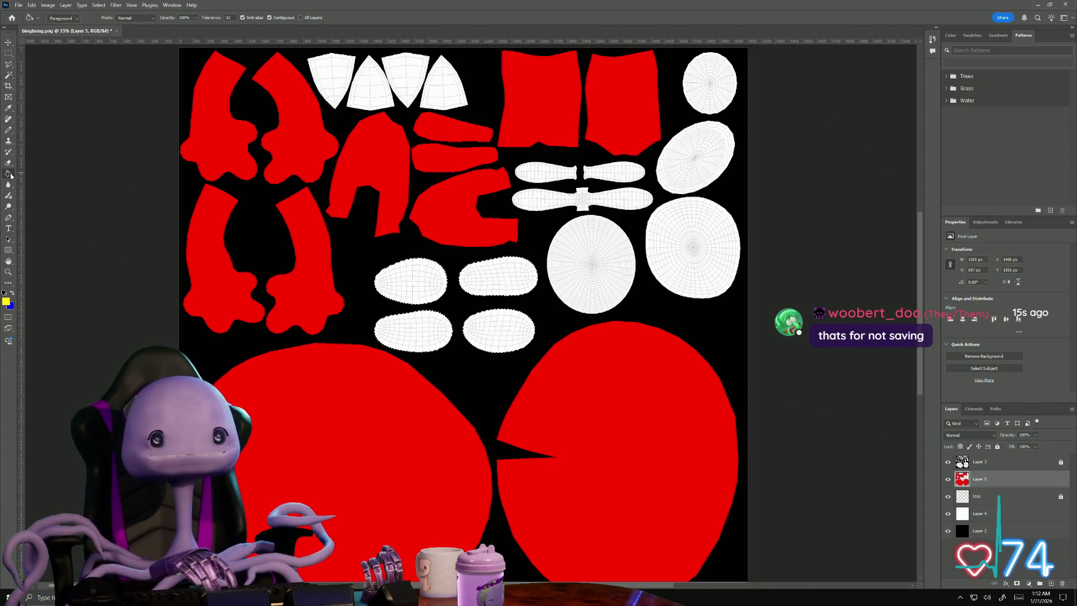
pyautogui.click(411, 274)
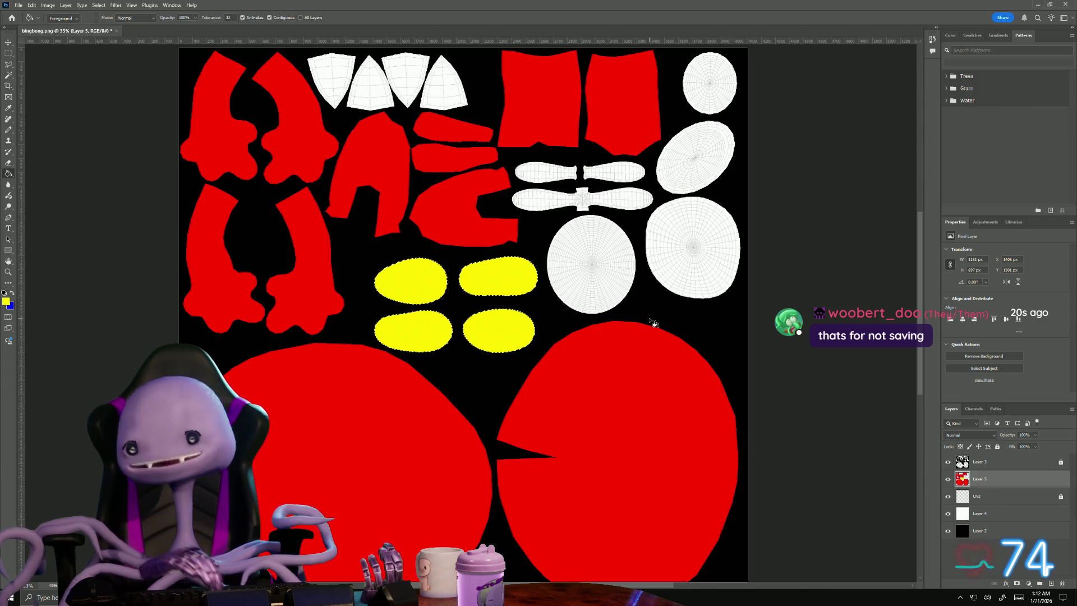
# - Set the foreground colour to purple (a800ff), then bring up the Windows task switcher
pyautogui.click(6, 301)
pyautogui.click(755, 190)
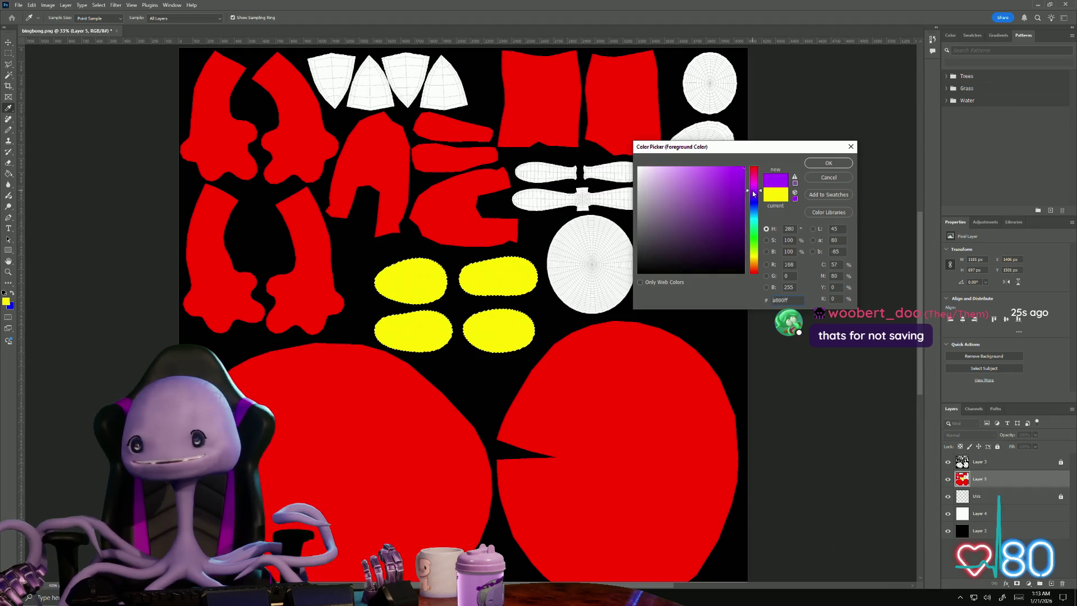
pyautogui.click(833, 167)
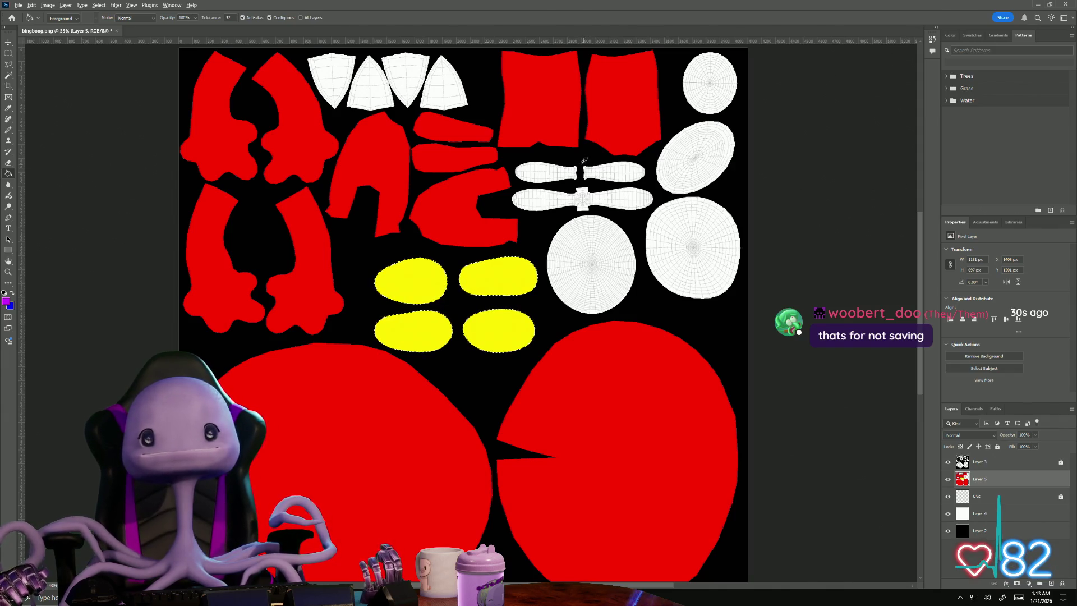
pyautogui.hotkey('alt', 'Tab')
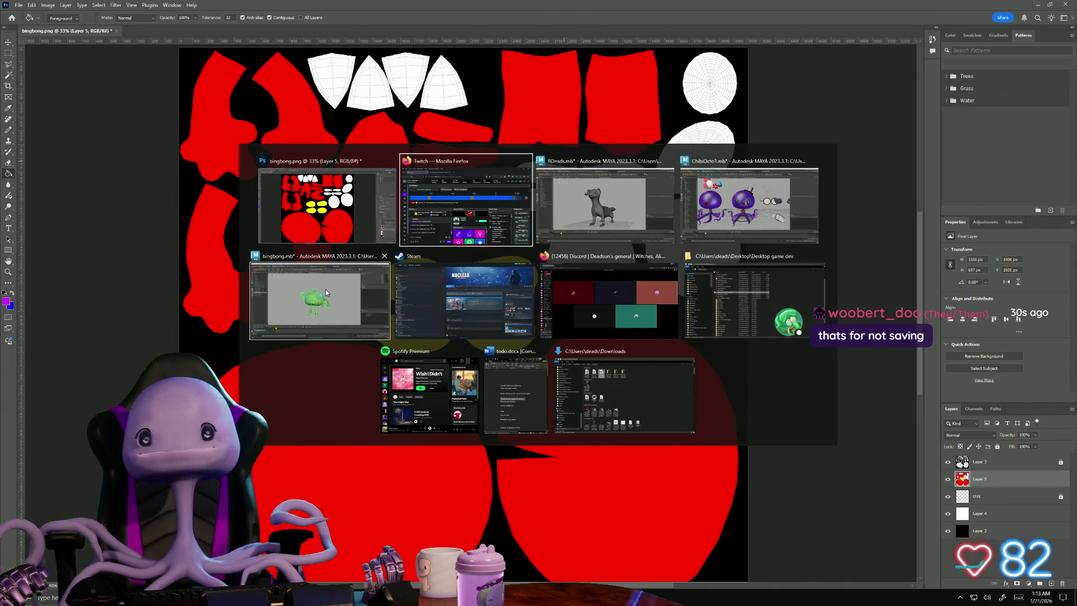
# - In Maya, select the character's left-eye faces in face mode, then return to Photoshop
pyautogui.click(325, 289)
pyautogui.scroll(5, 405, 245)
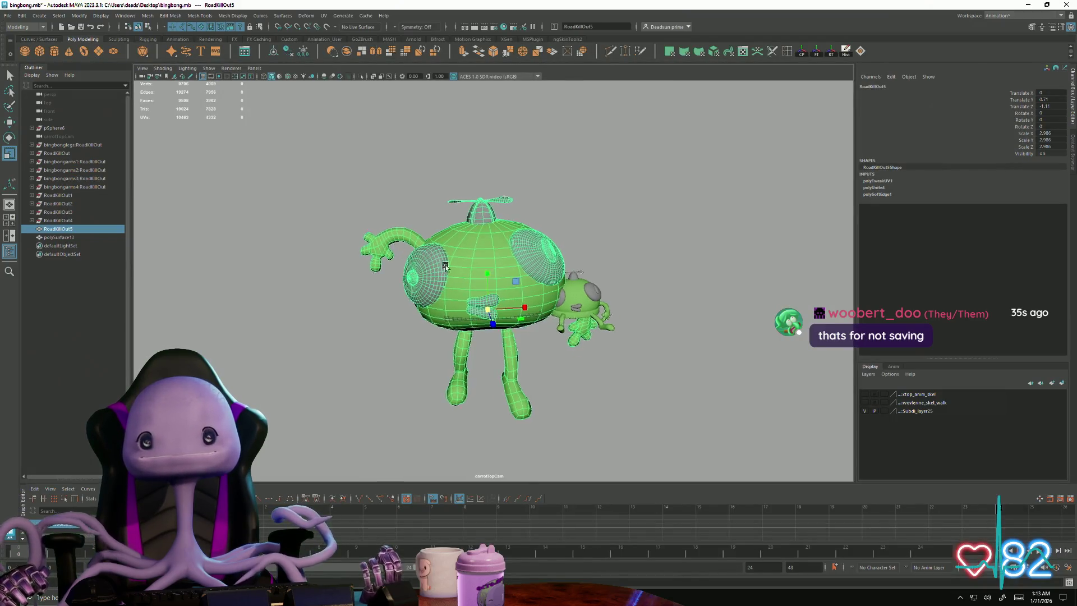
pyautogui.moveTo(387, 241); pyautogui.dragTo(393, 270, button='right')
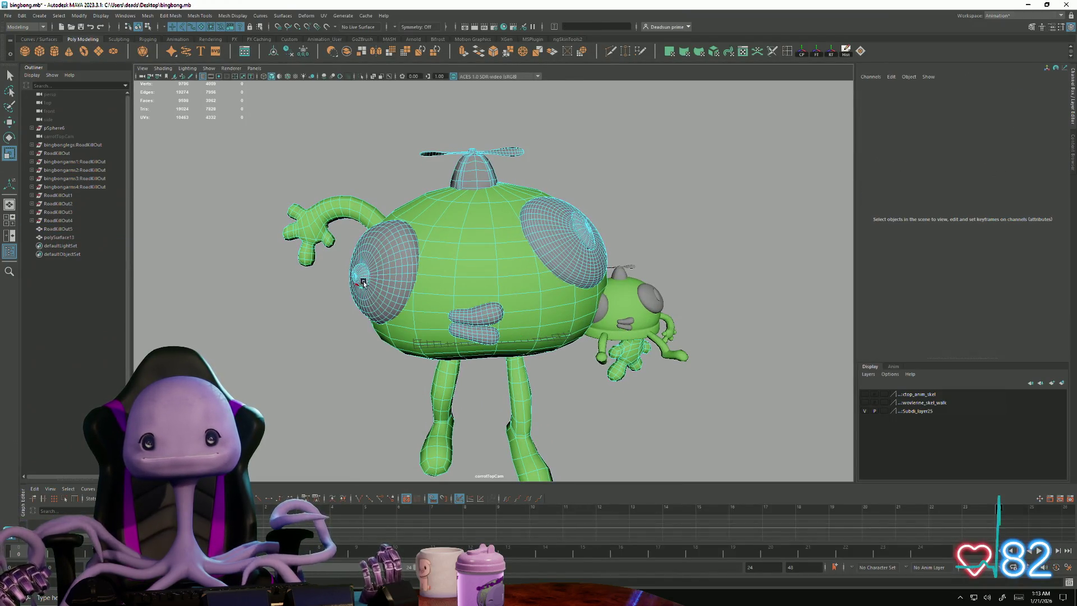
pyautogui.doubleClick(361, 280)
pyautogui.hotkey('alt', 'Tab')
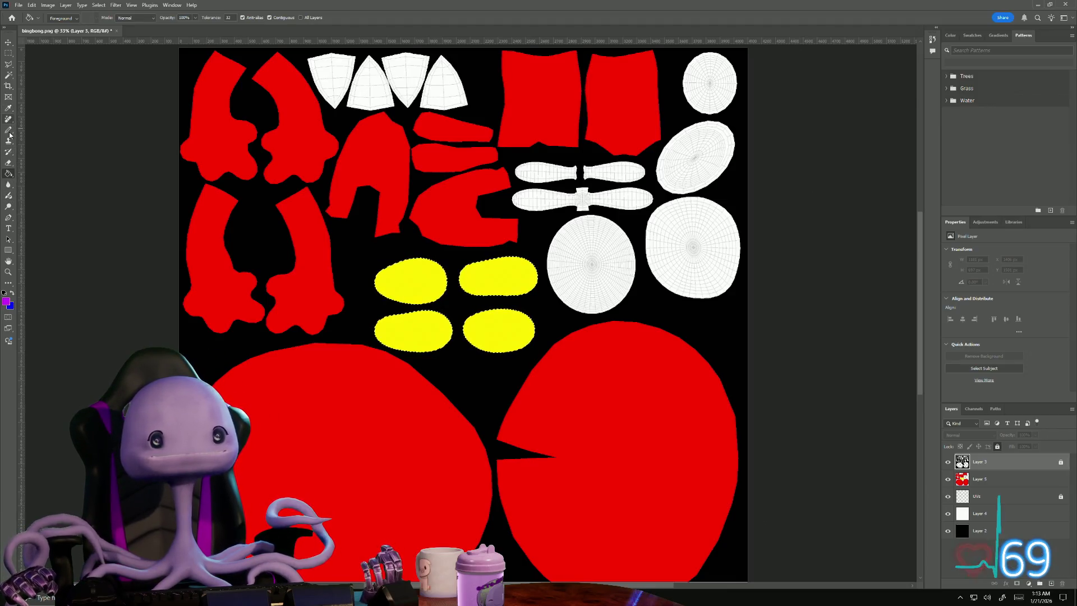
# - Magic Wand the top-right circle, then bucket-fill it and the ellipse below purple on Layer 5
pyautogui.click(9, 76)
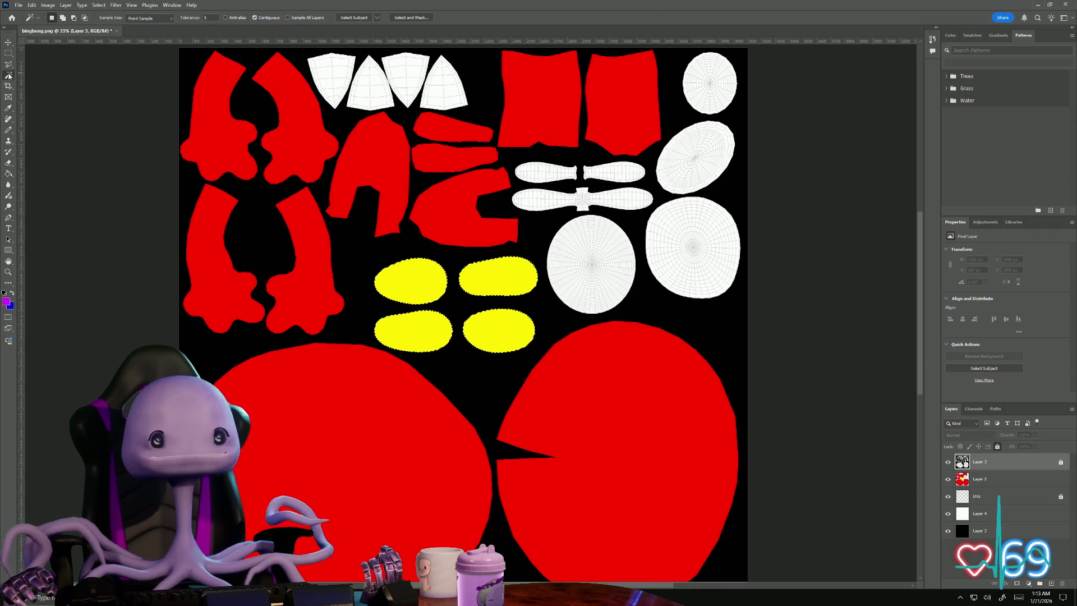
pyautogui.click(715, 78)
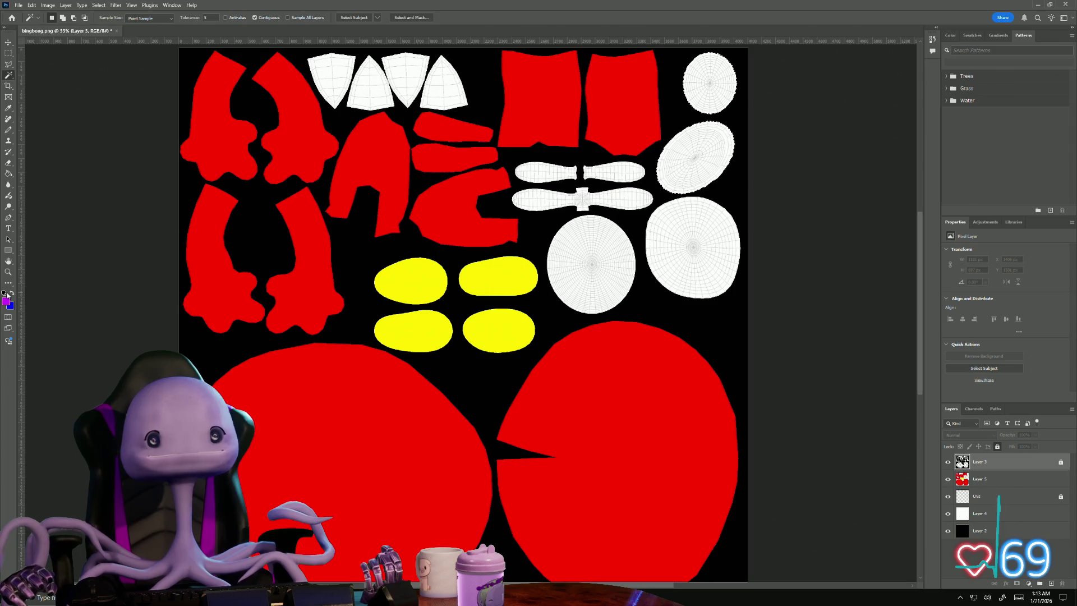
pyautogui.click(9, 174)
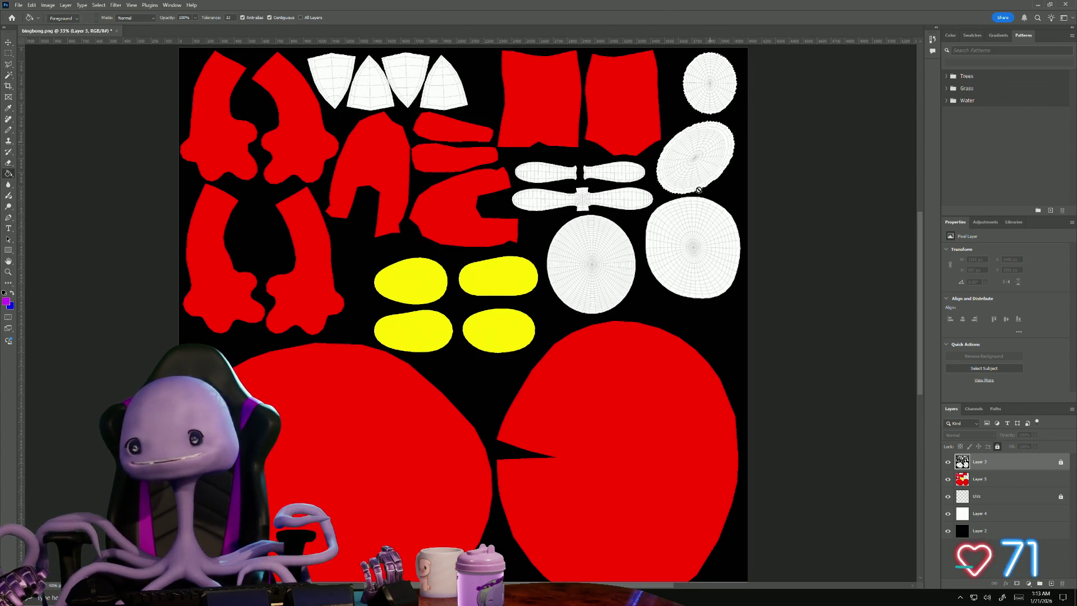
pyautogui.click(979, 479)
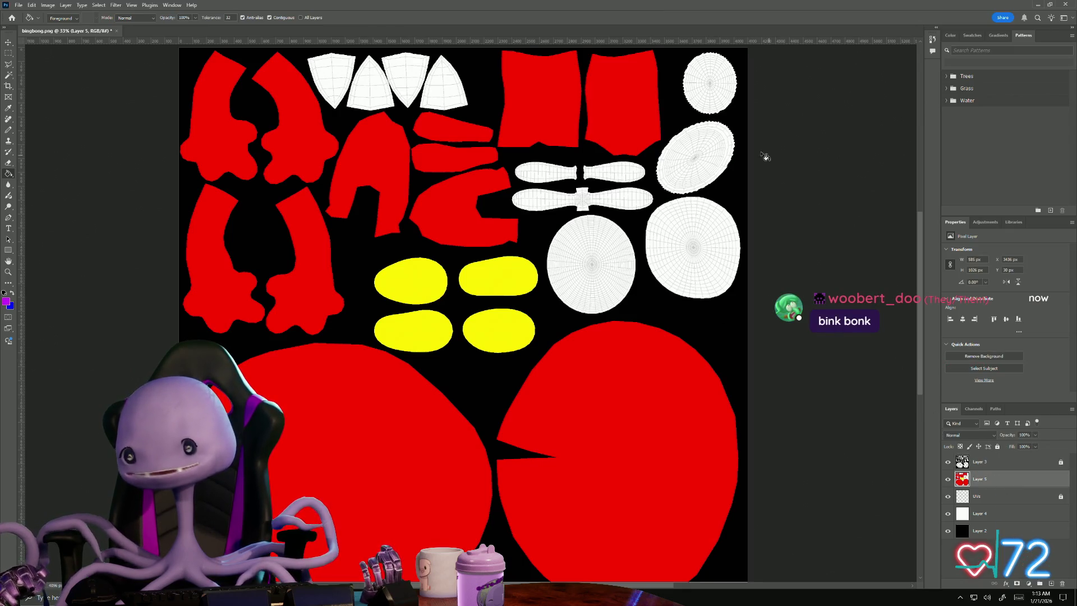
pyautogui.click(709, 79)
pyautogui.click(698, 168)
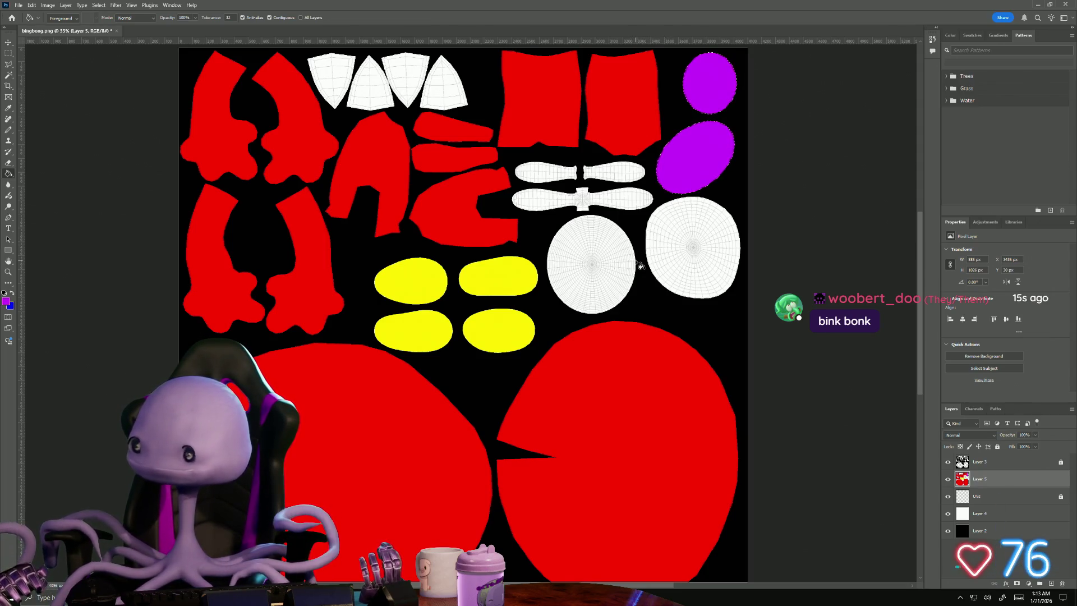
pyautogui.click(6, 303)
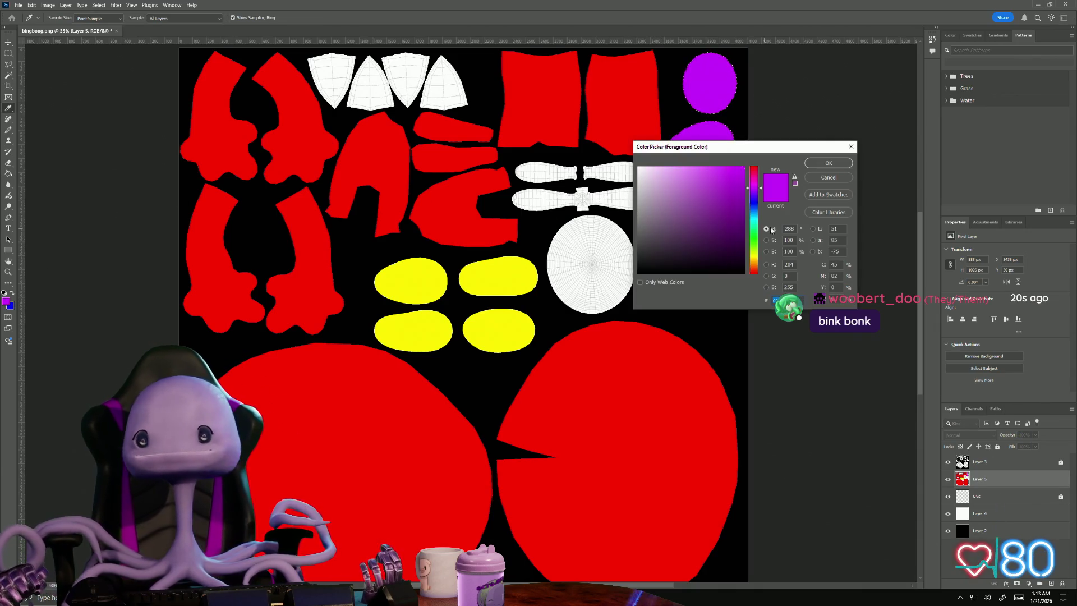
# - Set the foreground to cyan (00f0ff), Magic Wand both large circles on Layer 3, and paint on Layer 5
pyautogui.click(755, 221)
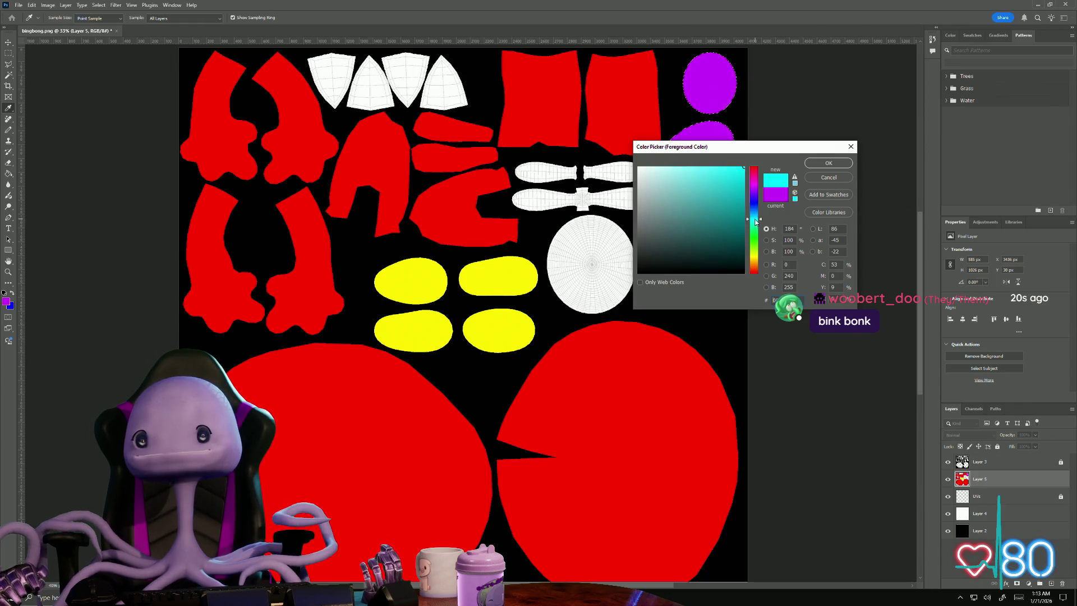
pyautogui.click(837, 164)
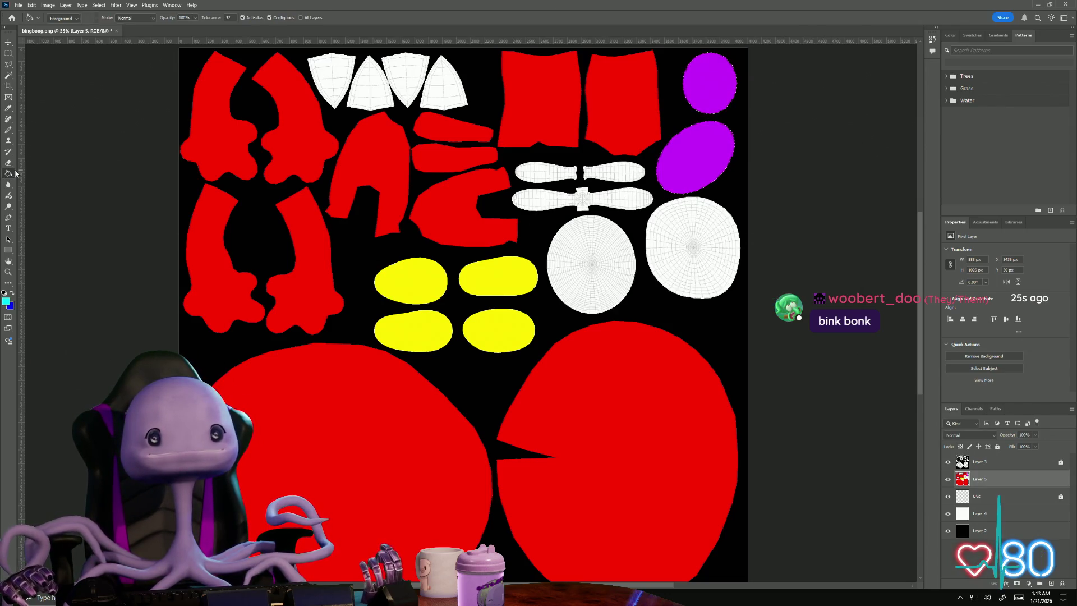
pyautogui.click(978, 461)
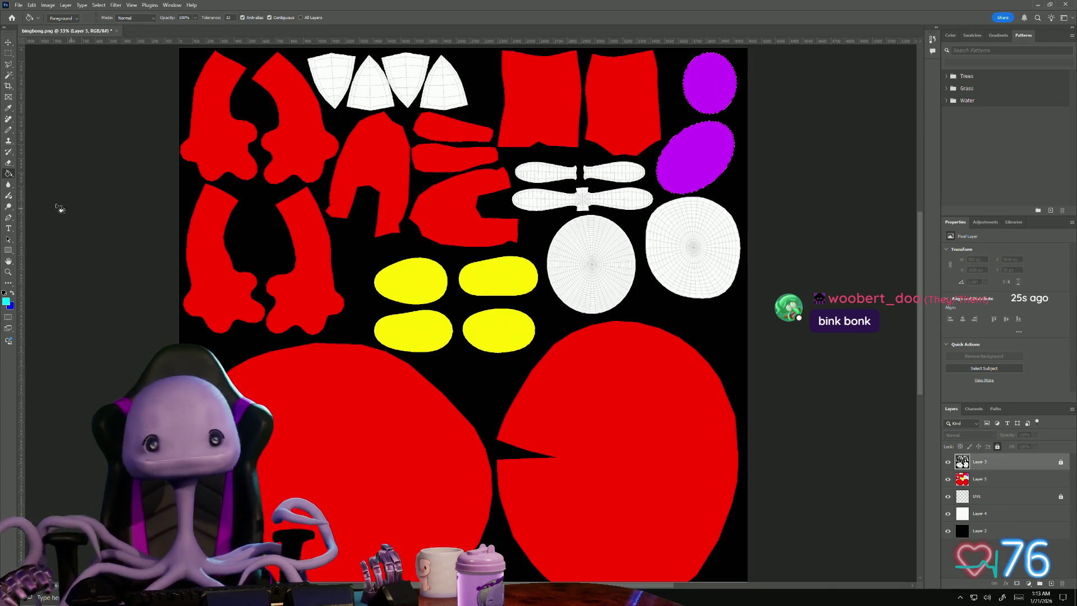
pyautogui.click(8, 76)
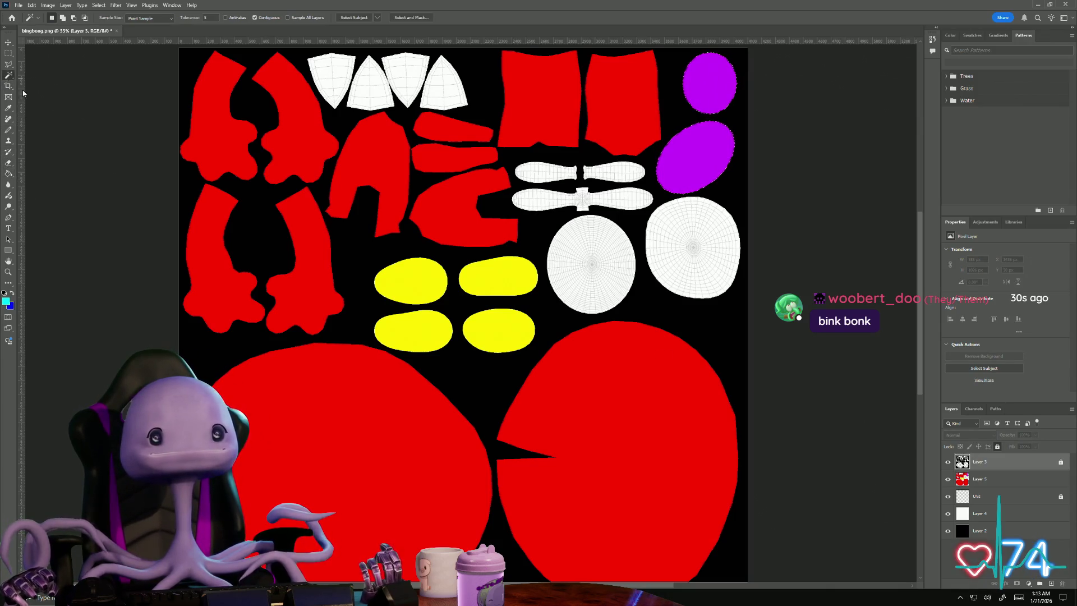
pyautogui.click(608, 241)
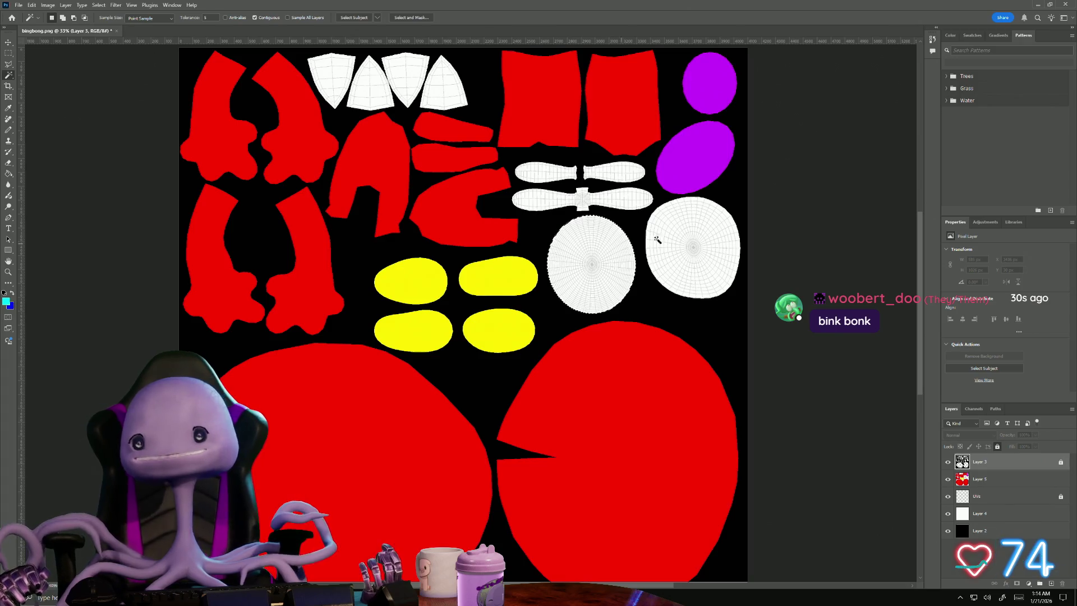
pyautogui.keyDown('shift'); pyautogui.click(706, 237); pyautogui.keyUp('shift')
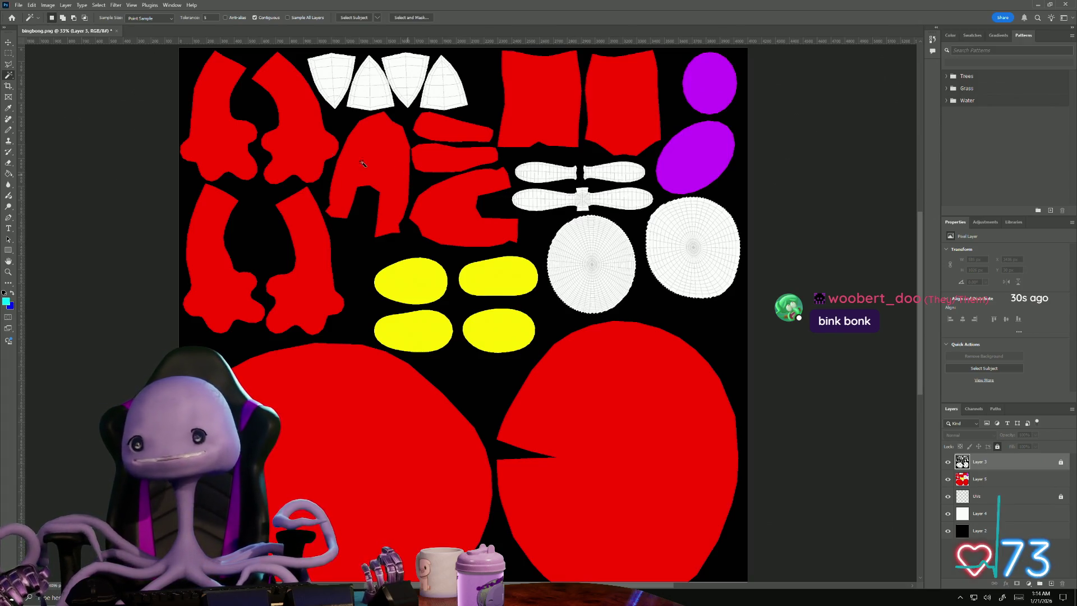
pyautogui.click(8, 174)
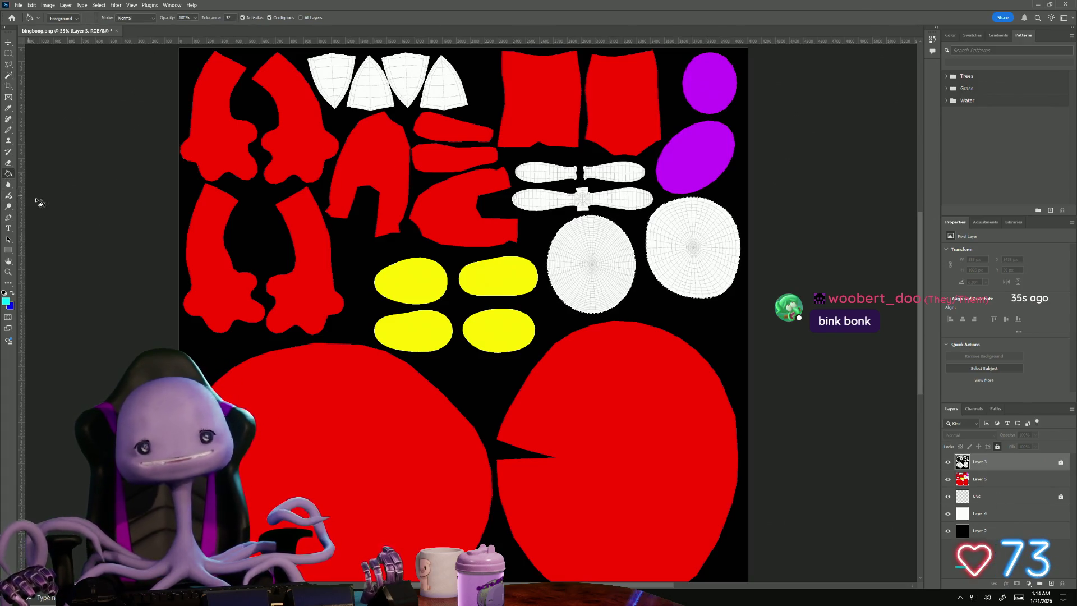
pyautogui.click(983, 480)
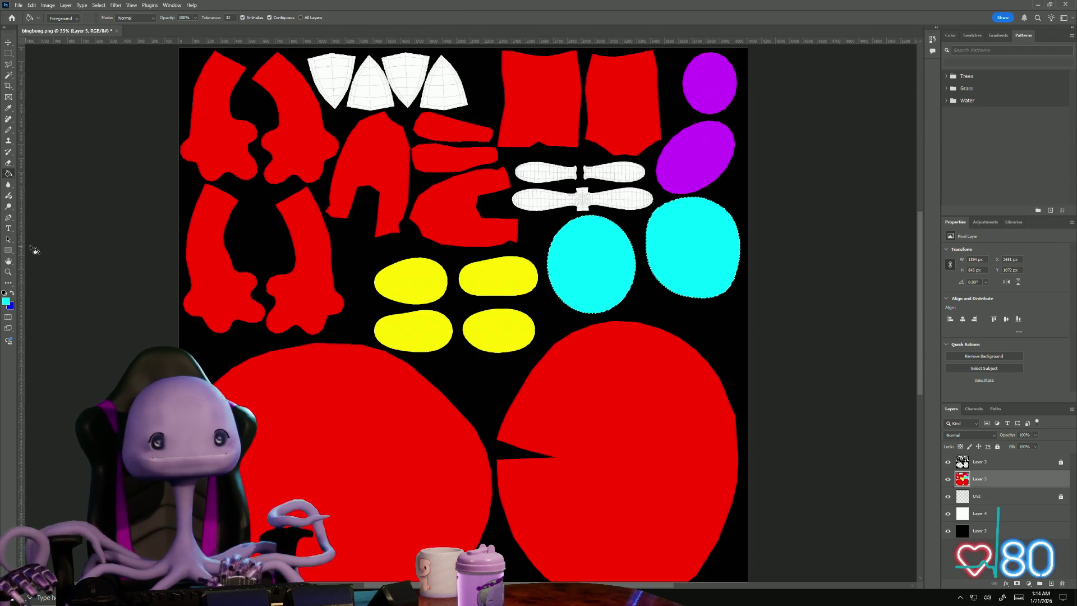
pyautogui.click(6, 302)
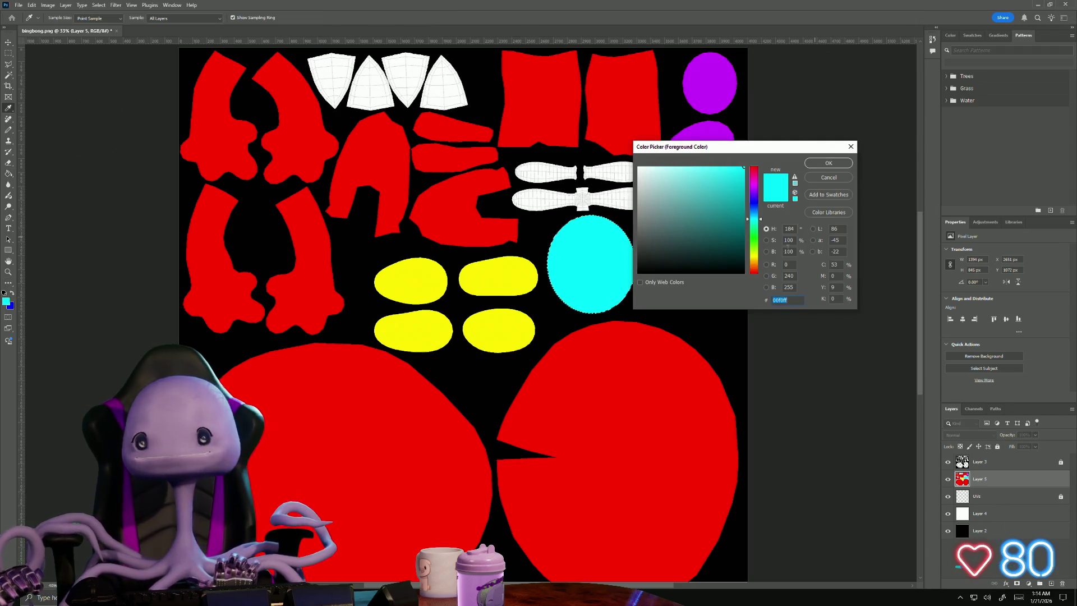
# - Set the foreground colour to a darker, muted slate blue
pyautogui.click(755, 202)
pyautogui.moveTo(730, 210)
pyautogui.mouseDown()
pyautogui.moveTo(708, 241)
pyautogui.moveTo(694, 213)
pyautogui.mouseUp()
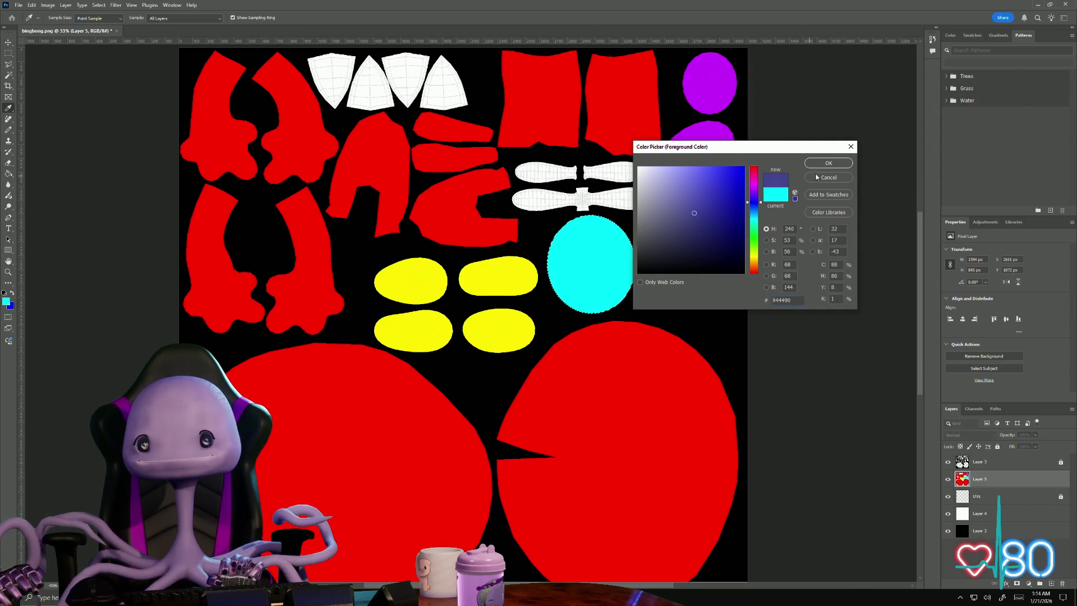
pyautogui.click(829, 162)
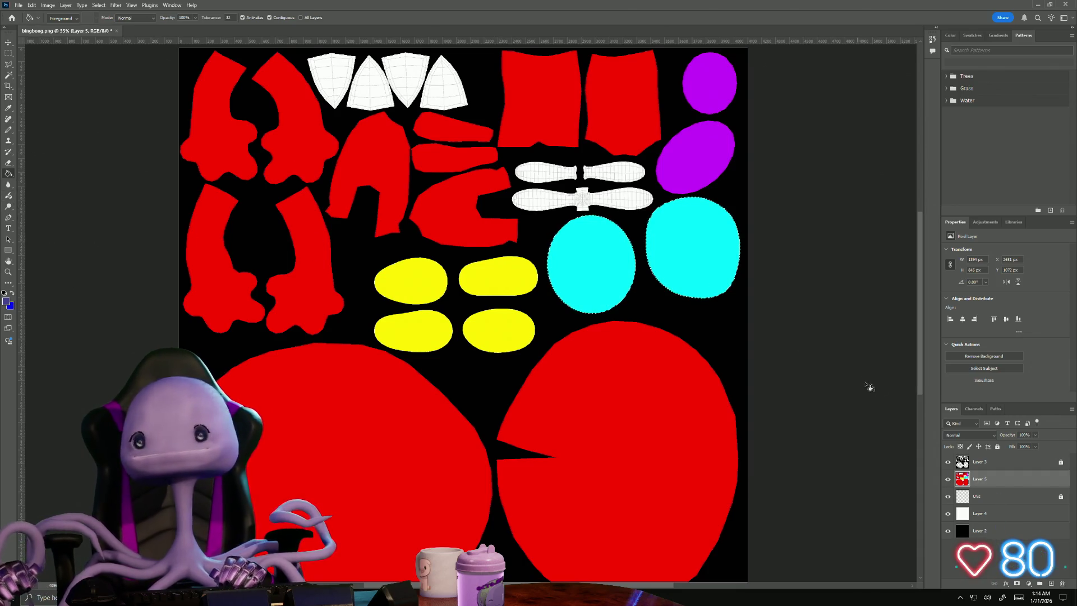
# - Magic Wand the bone-shaped pieces on Layer 3 and bucket-fill them blue on Layer 5
pyautogui.click(991, 464)
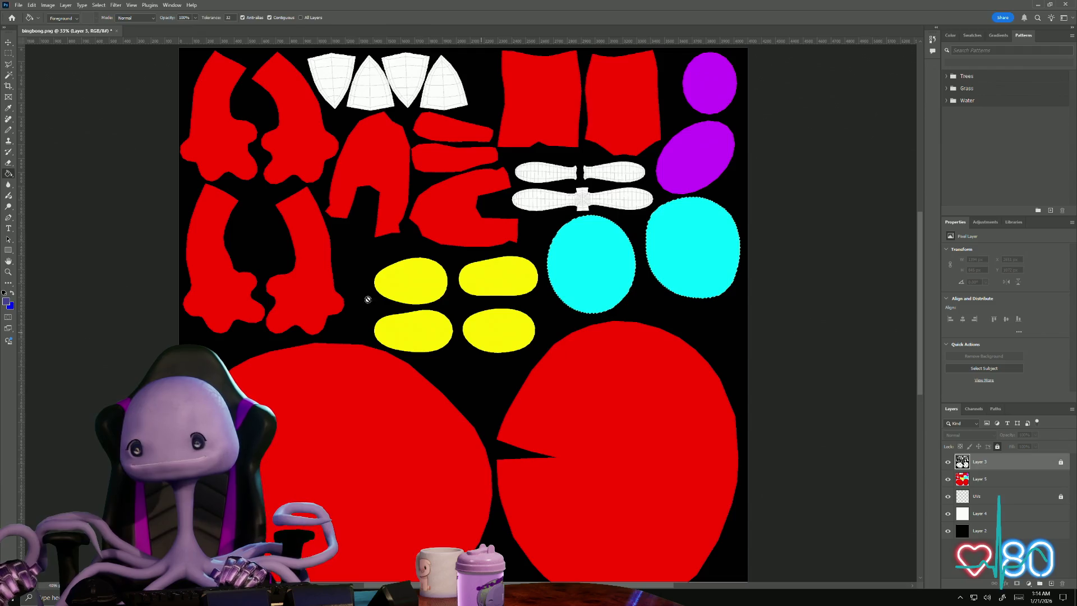
pyautogui.click(9, 76)
pyautogui.click(548, 202)
pyautogui.keyDown('shift'); pyautogui.click(559, 176); pyautogui.keyUp('shift')
pyautogui.keyDown('shift'); pyautogui.click(620, 171); pyautogui.keyUp('shift')
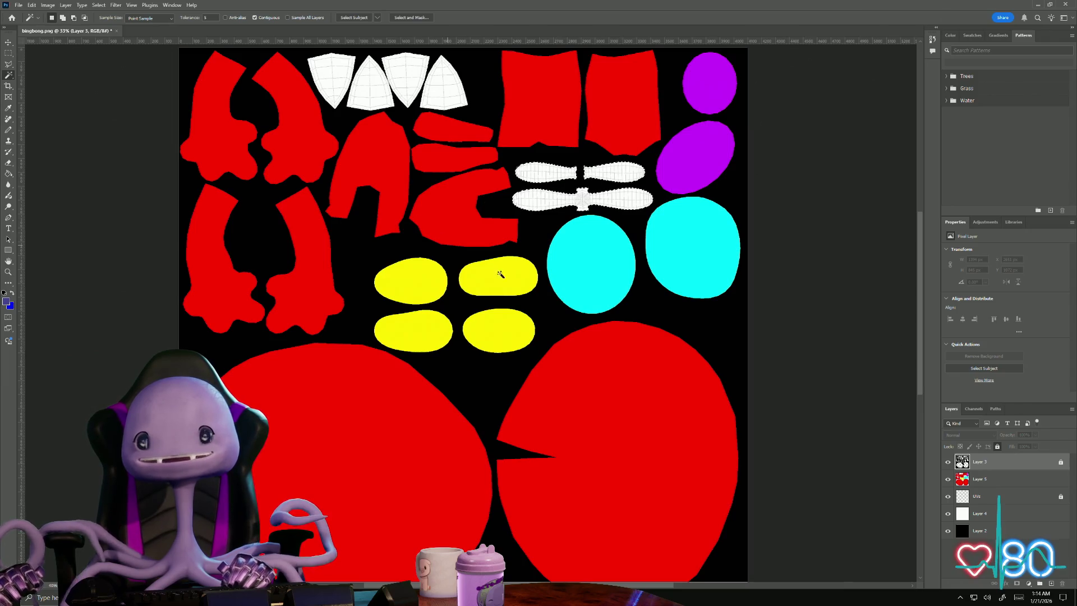
pyautogui.hotkey('alt', '[')
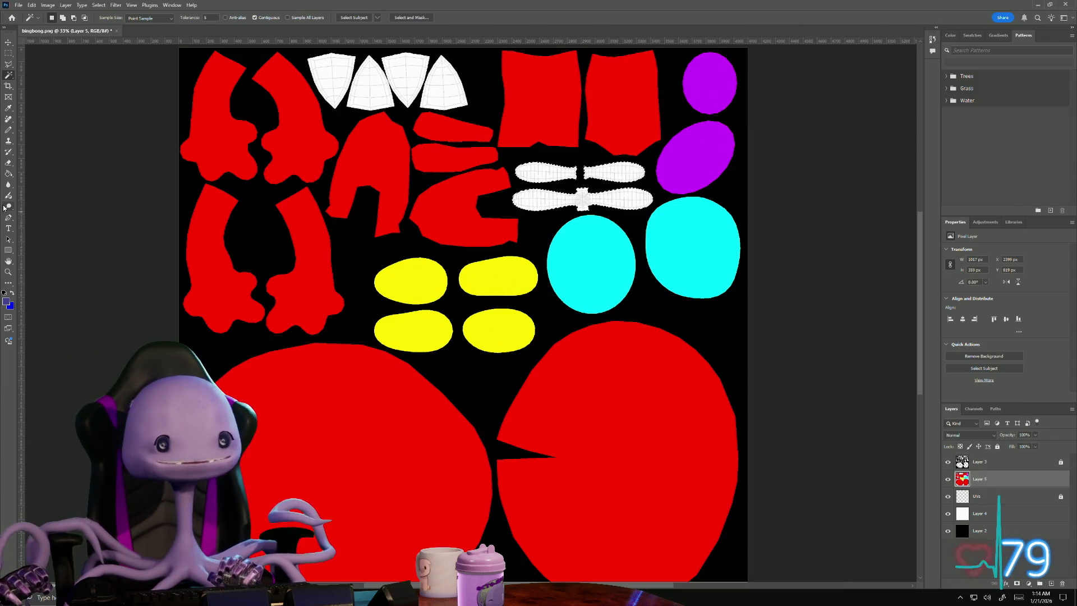
pyautogui.click(8, 173)
pyautogui.click(558, 204)
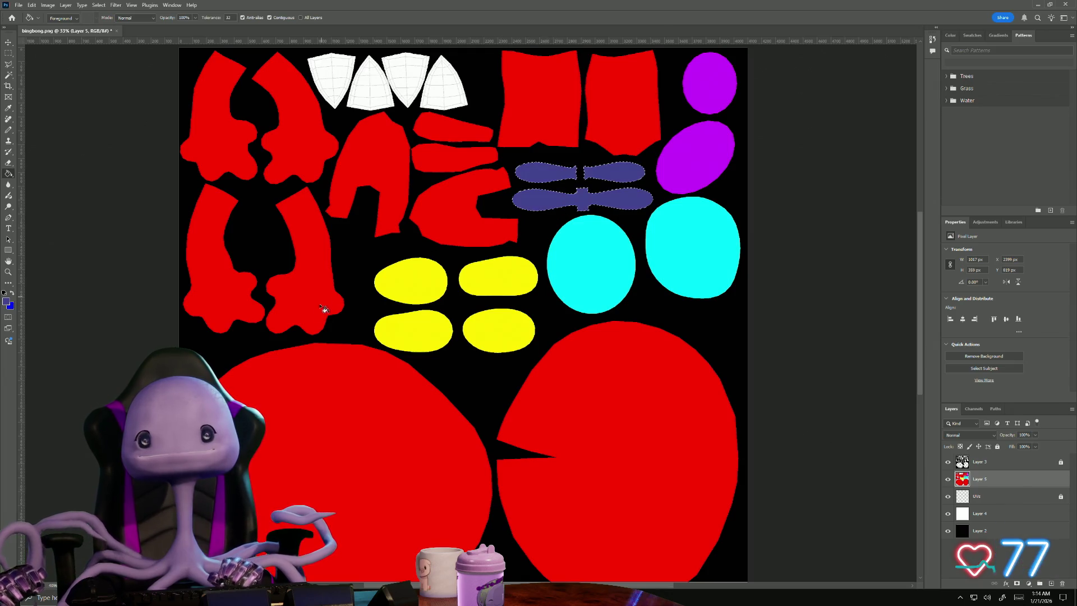
pyautogui.moveTo(309, 240)
pyautogui.mouseDown()
pyautogui.moveTo(365, 294)
pyautogui.moveTo(409, 417)
pyautogui.moveTo(399, 416)
pyautogui.mouseUp()
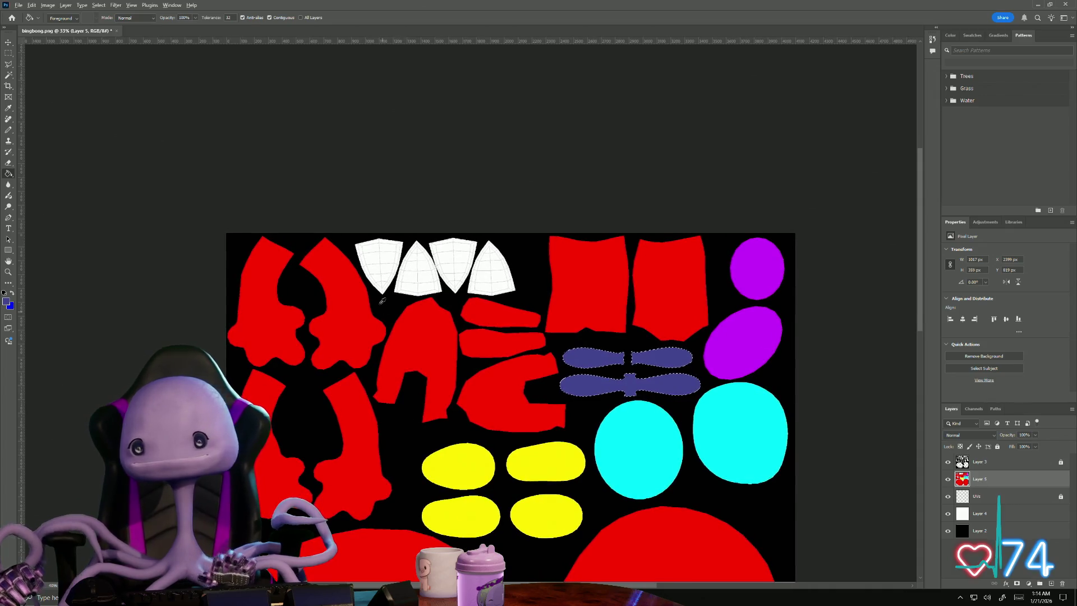
pyautogui.keyDown('alt'); pyautogui.scroll(3, 384, 303); pyautogui.keyUp('alt')
pyautogui.click(981, 461)
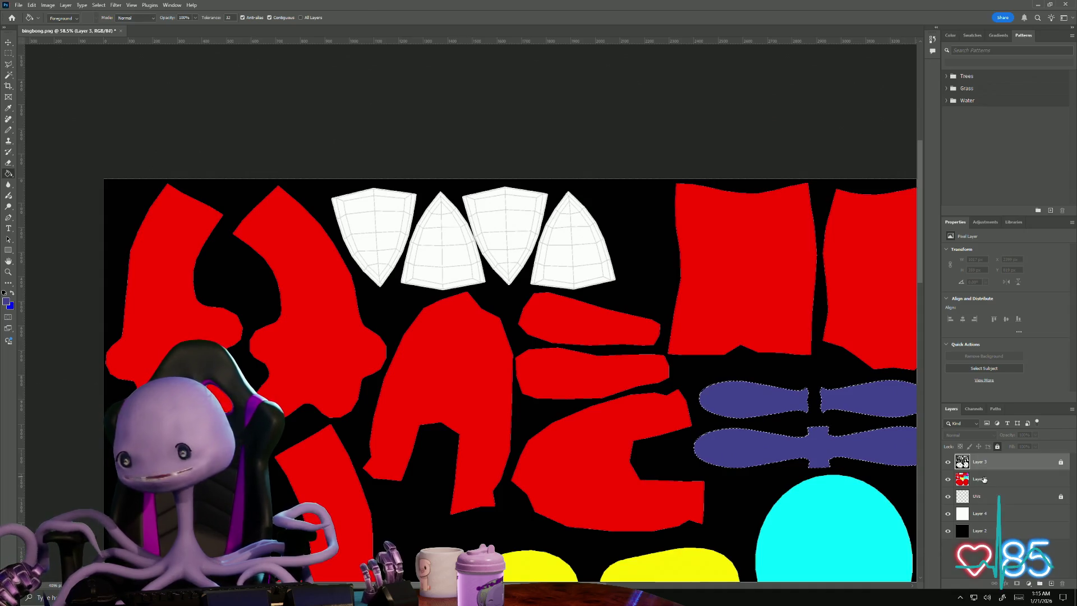
# - Magic Wand the first white shield-shaped piece at the top
pyautogui.click(8, 75)
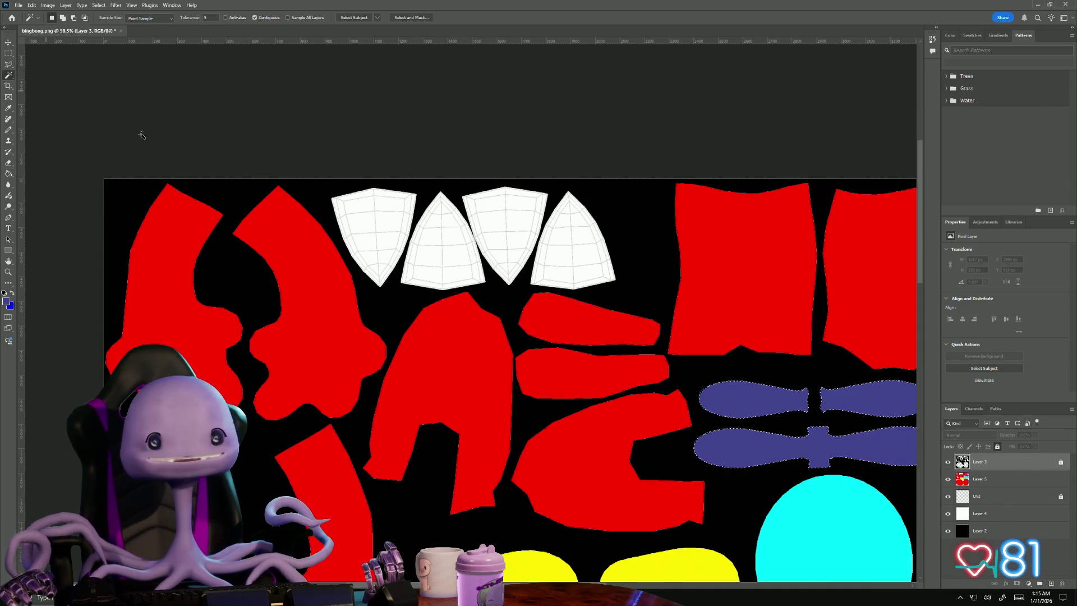
pyautogui.click(373, 225)
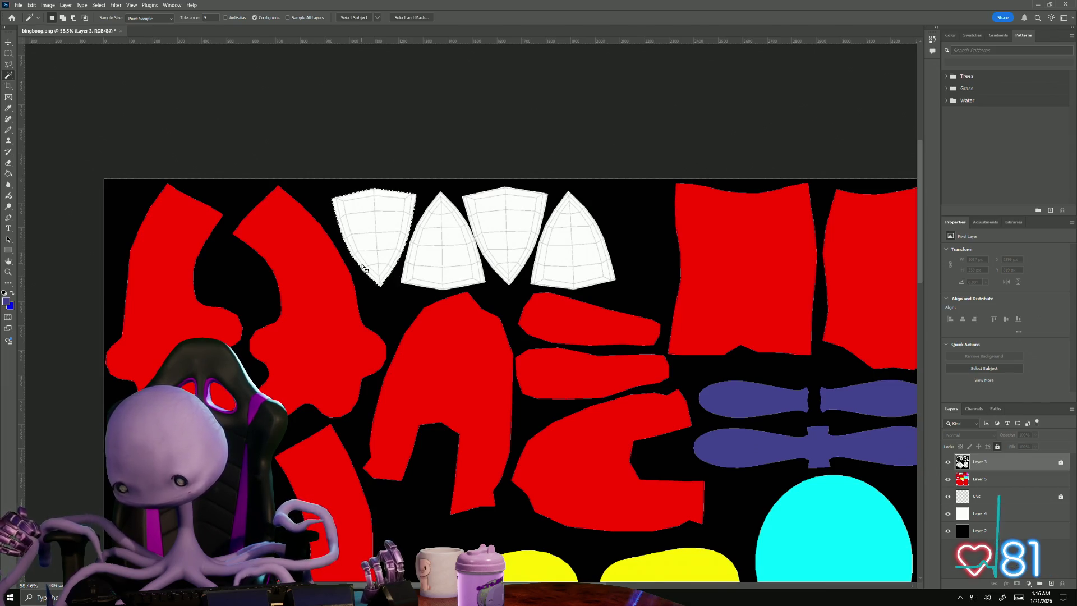
pyautogui.press('XF86AudioNext')
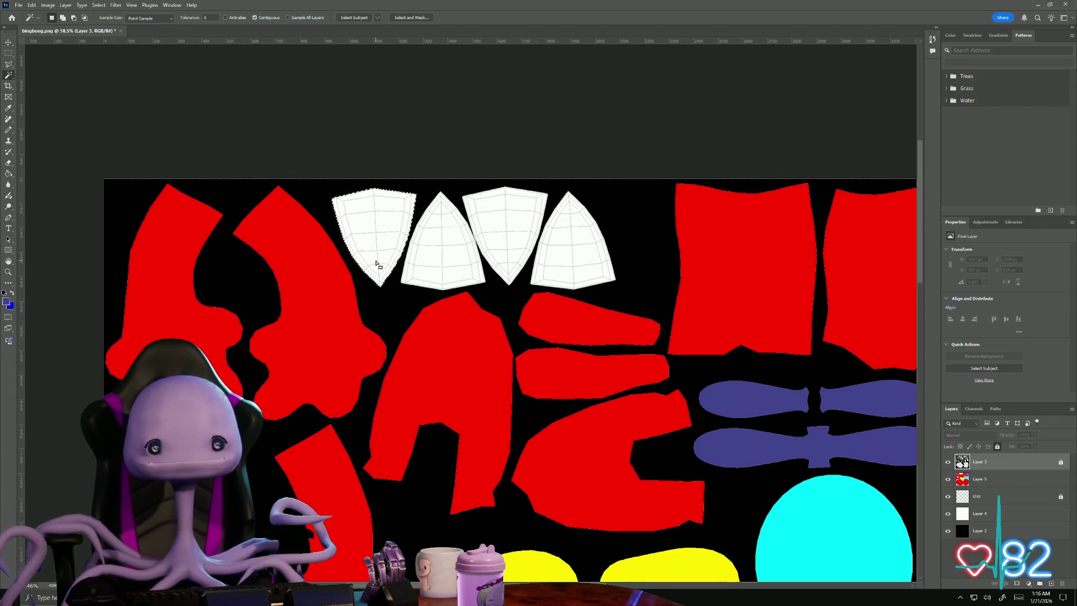
# - Set the foreground colour to a fully saturated bright orange (ff9c00)
pyautogui.click(8, 304)
pyautogui.moveTo(758, 255); pyautogui.dragTo(760, 264)
pyautogui.moveTo(739, 174); pyautogui.dragTo(761, 151)
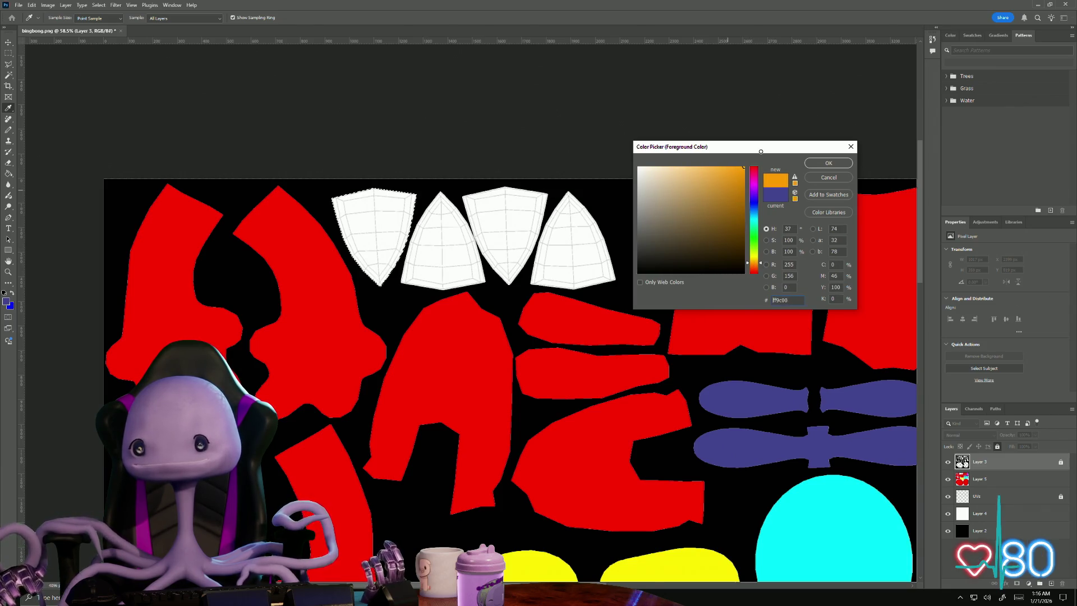
# - Confirm orange and fill the first shield piece on Layer 5 with the Paint Bucket
pyautogui.click(830, 164)
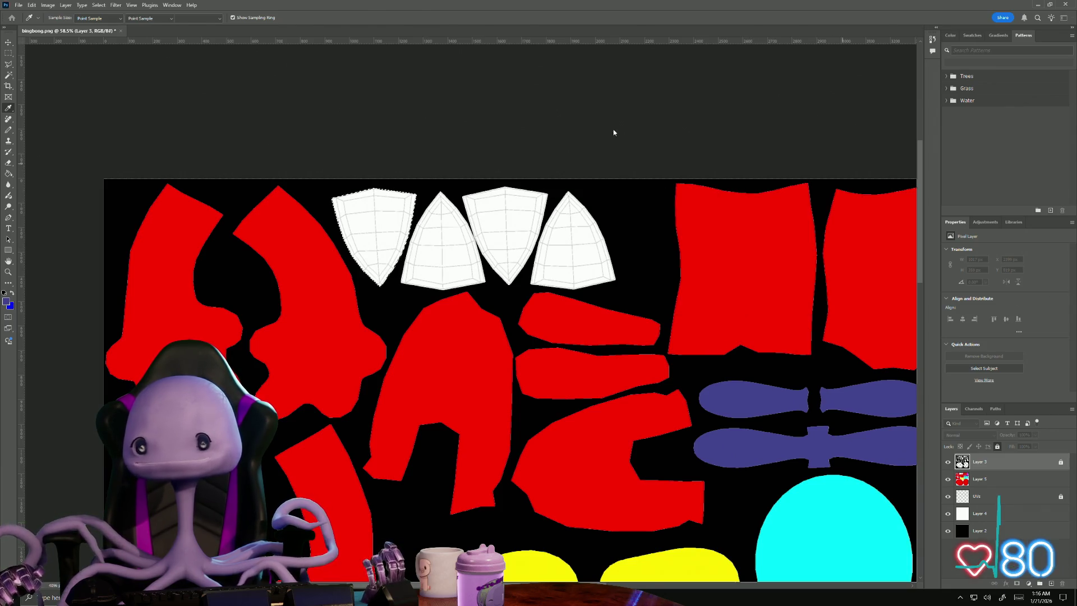
pyautogui.click(10, 175)
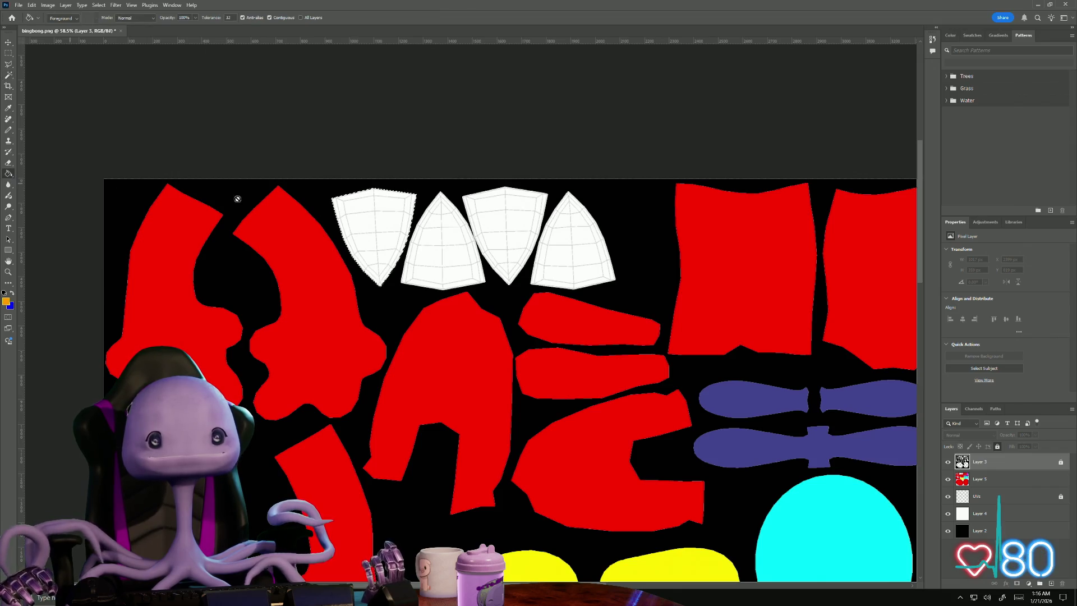
pyautogui.click(1013, 486)
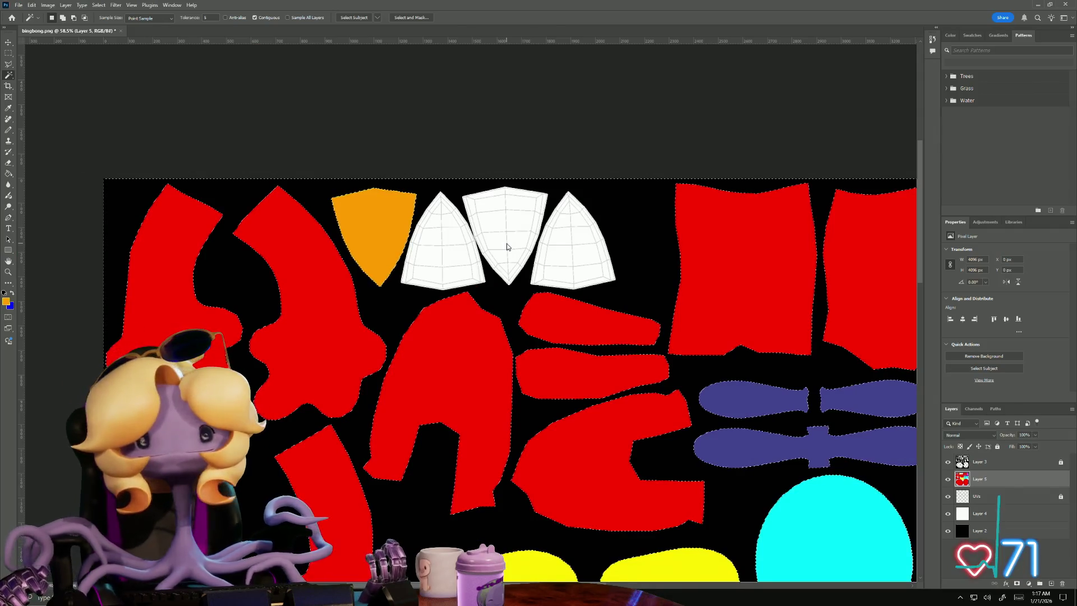
# - Magic Wand the middle shield piece on Layer 3 and bucket-fill it orange on Layer 5
pyautogui.hotkey('alt', ']')
pyautogui.hotkey('ctrl', 'd')
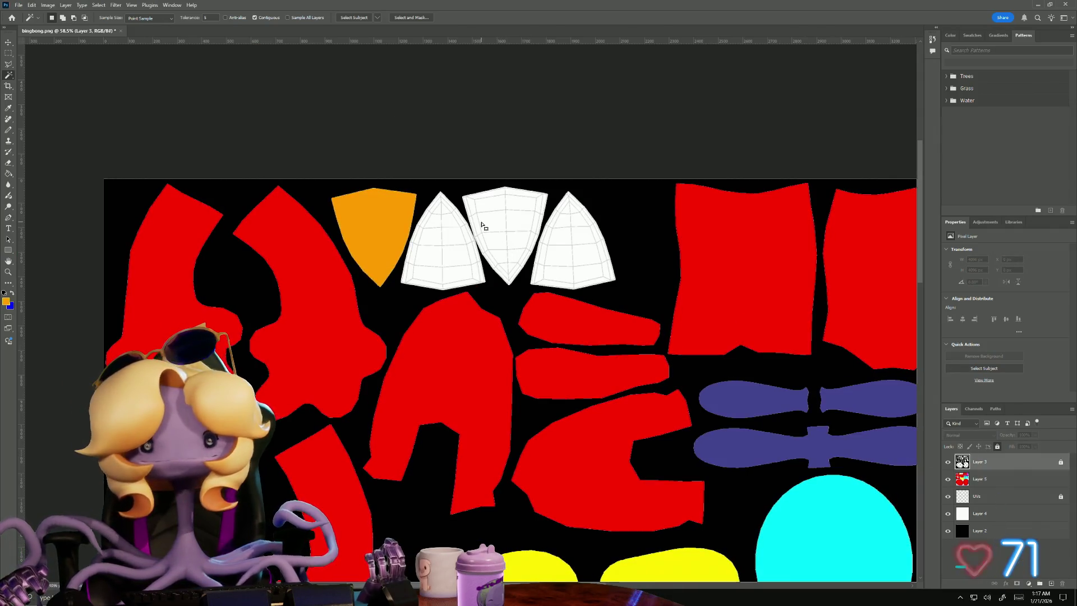
pyautogui.click(499, 223)
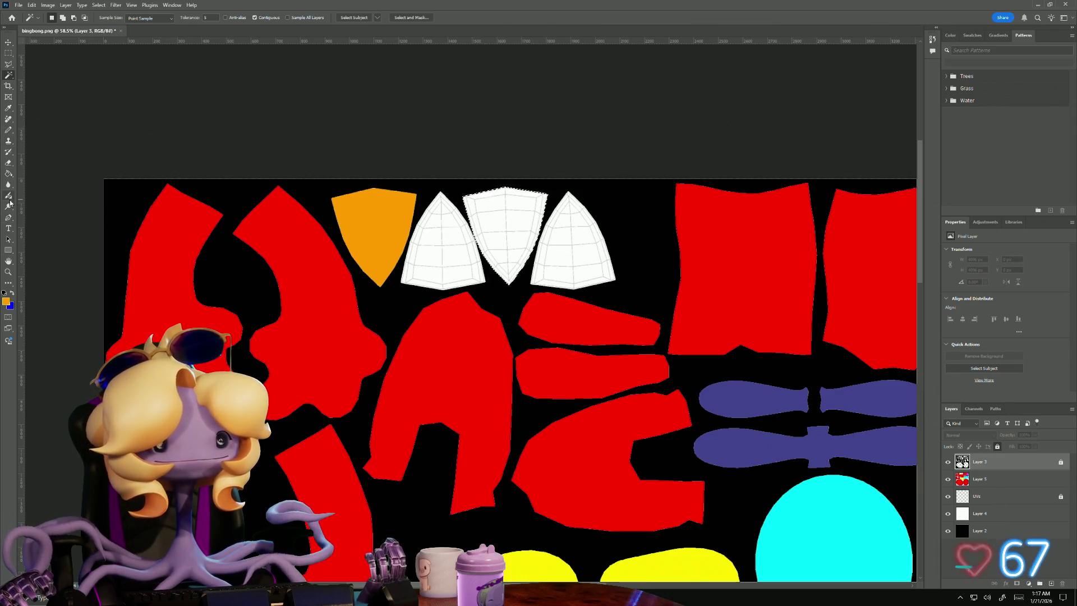
pyautogui.click(11, 175)
pyautogui.click(12, 174)
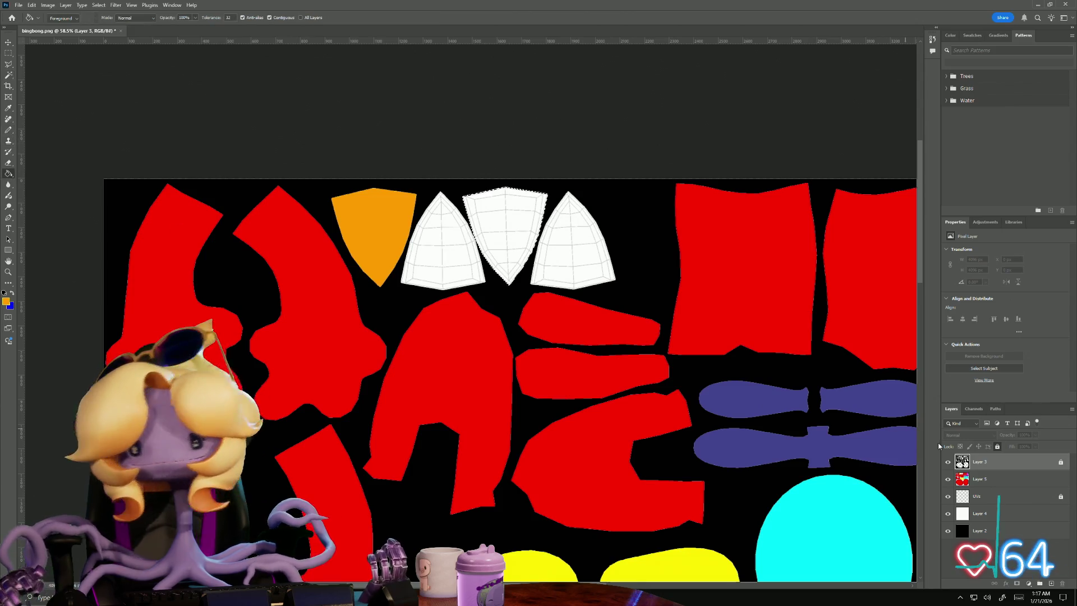
pyautogui.click(987, 478)
pyautogui.click(509, 219)
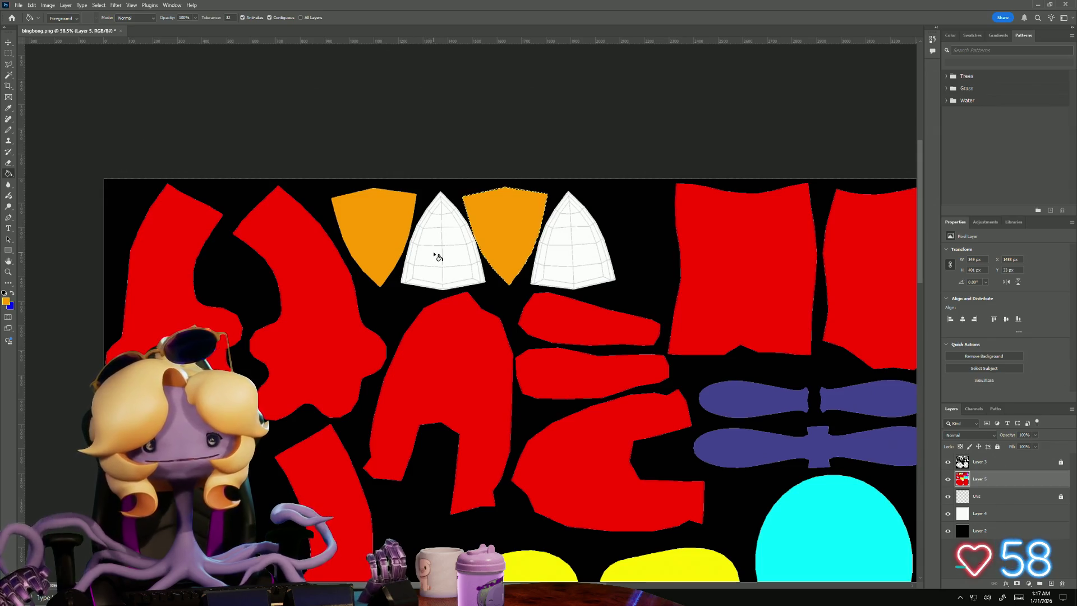
# - Check the Visualizer plush preview, then return to Photoshop's foreground colour settings
pyautogui.hotkey('alt', 'Tab')
pyautogui.click(556, 187)
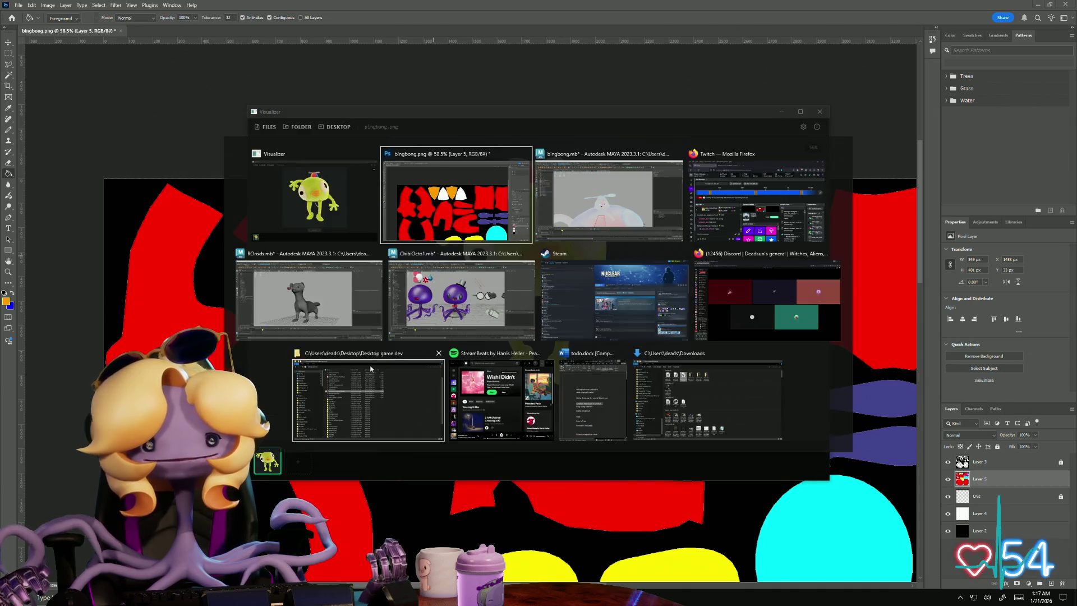
pyautogui.hotkey('alt', 'Tab')
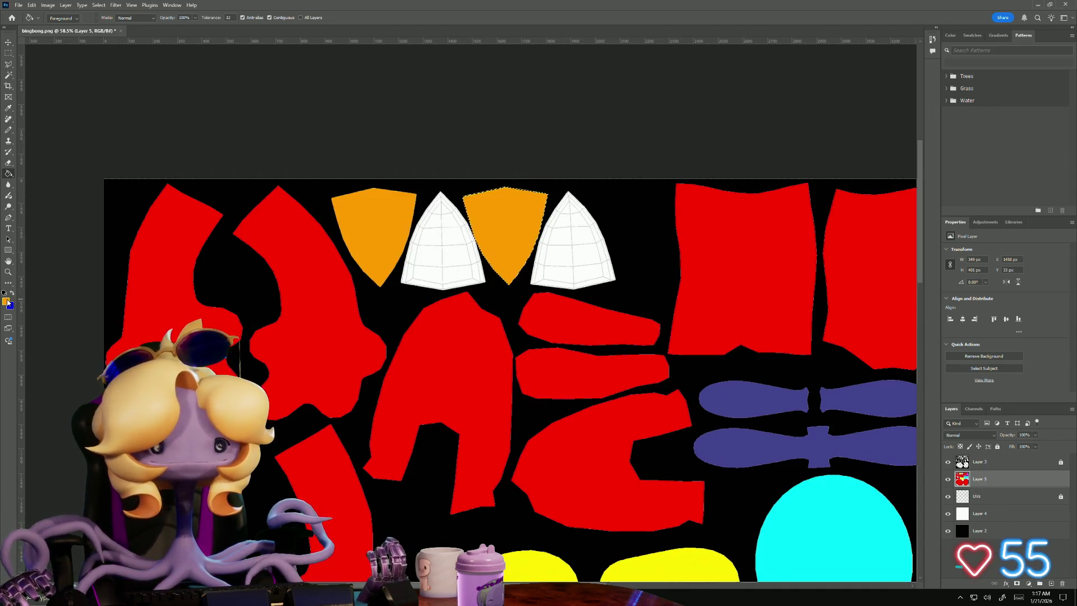
pyautogui.click(7, 301)
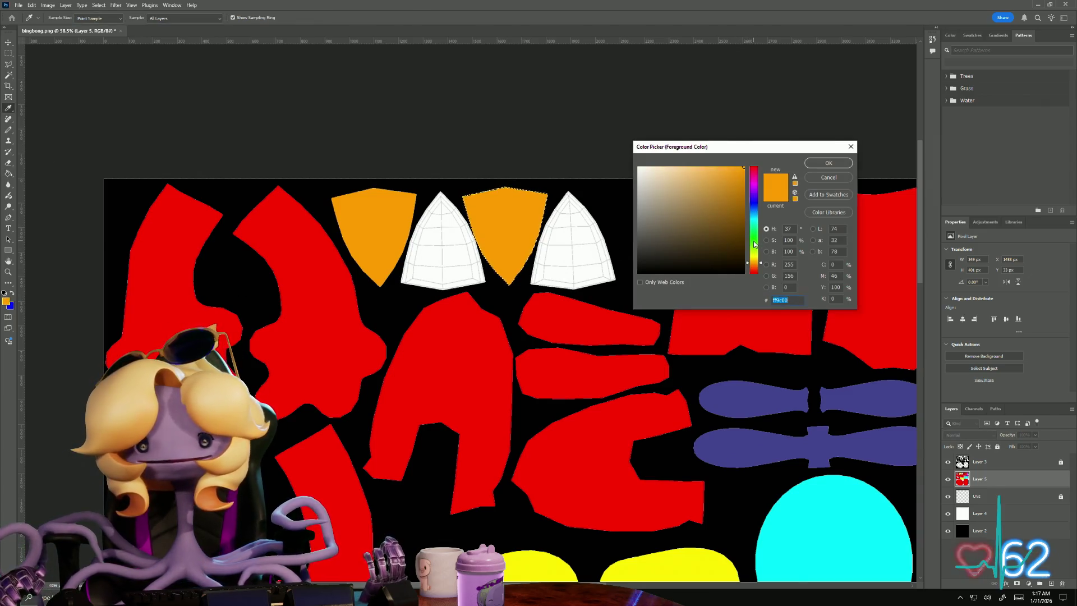
# - Try green and grey in the Color Picker, then close it without changing the colour
pyautogui.click(755, 241)
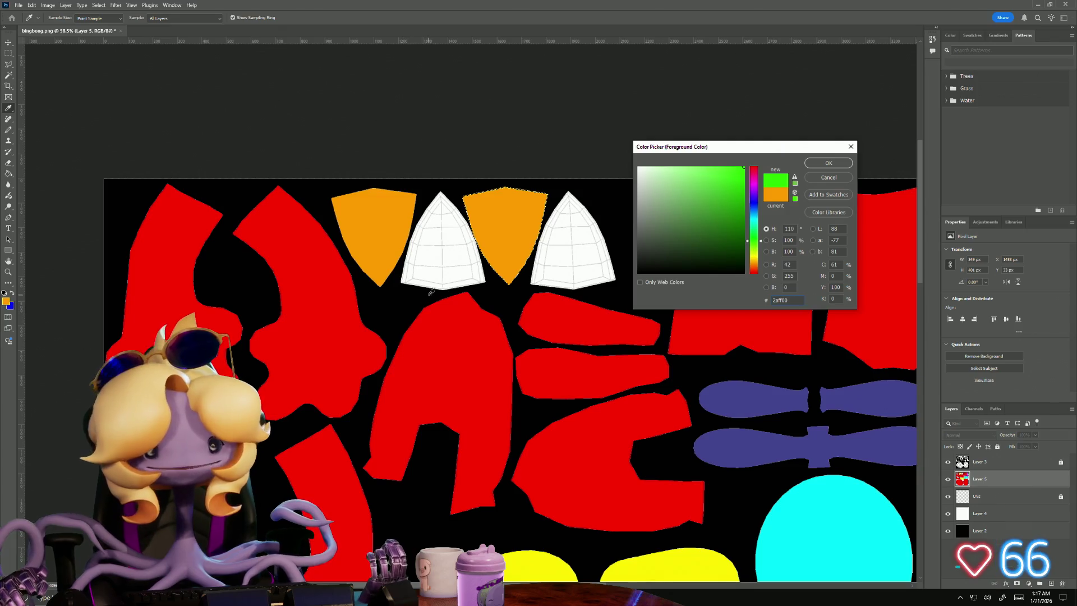
pyautogui.click(420, 153)
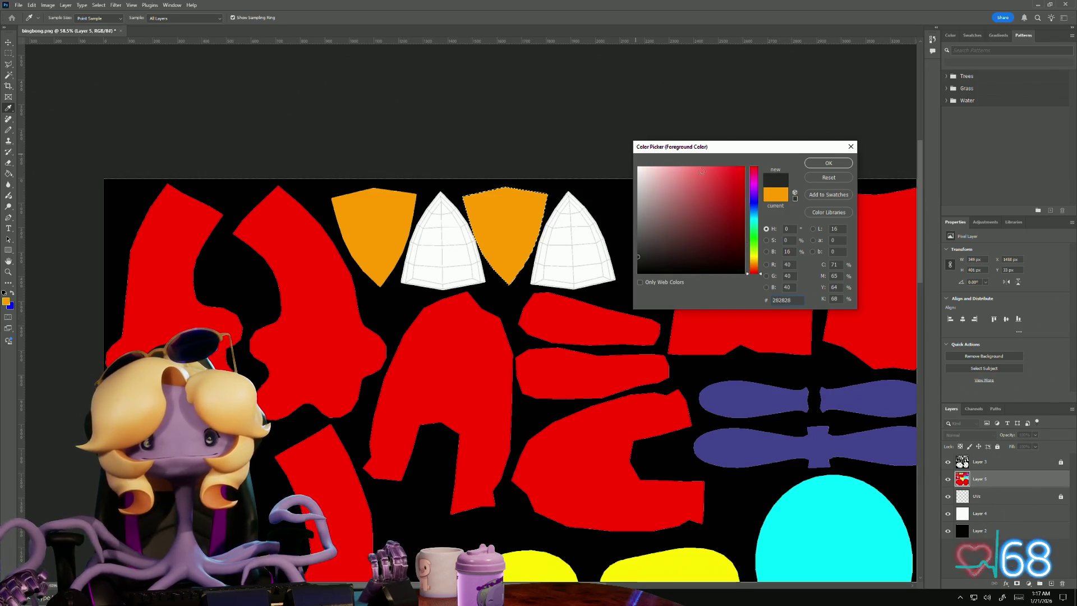
pyautogui.click(756, 241)
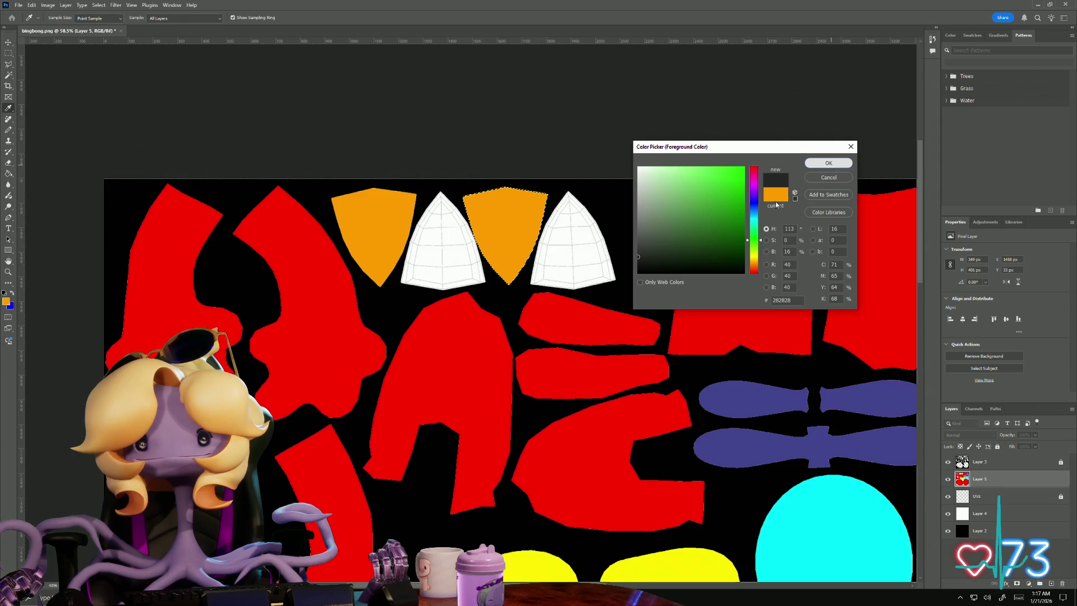
pyautogui.click(828, 163)
pyautogui.keyDown('alt'); pyautogui.scroll(-3, 421, 220); pyautogui.keyUp('alt')
pyautogui.press('g')
pyautogui.scroll(5, 422, 221)
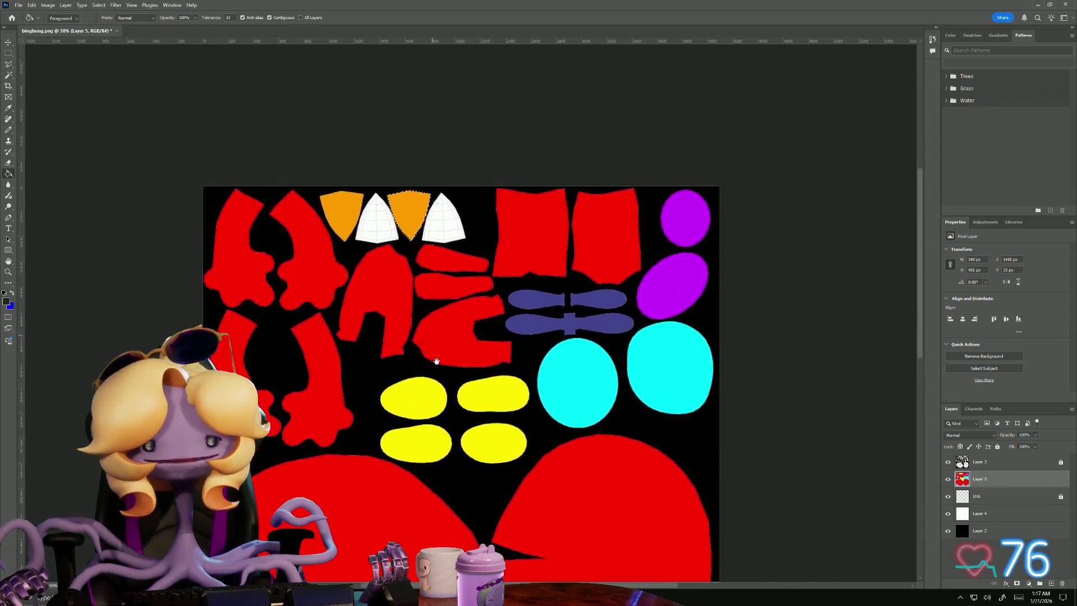
pyautogui.keyDown('alt'); pyautogui.scroll(5, 401, 303); pyautogui.keyUp('alt')
pyautogui.keyDown('alt'); pyautogui.scroll(2, 390, 319); pyautogui.keyUp('alt')
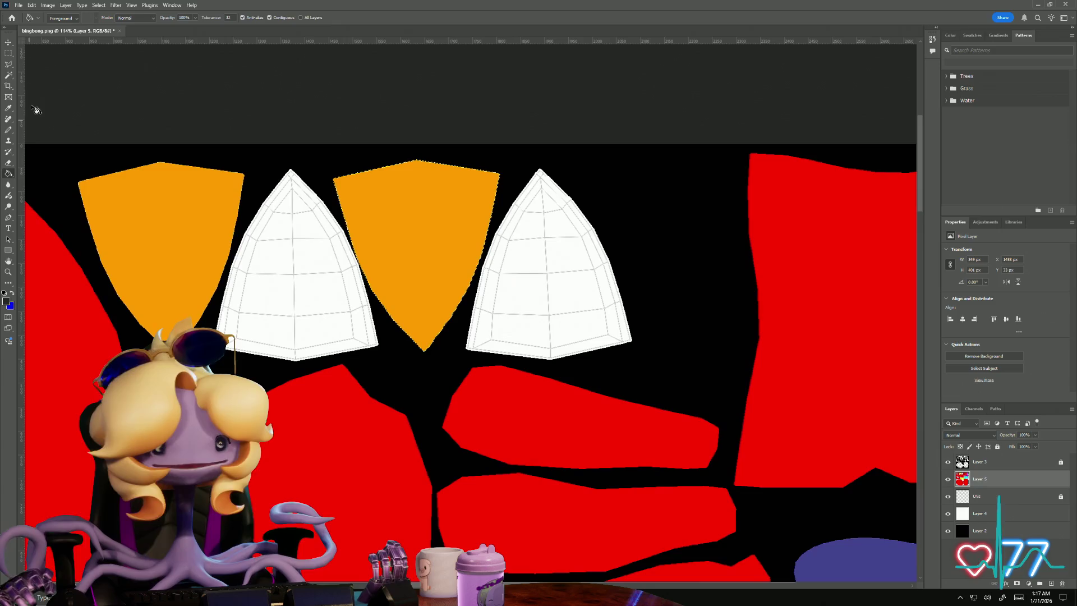
# - Magic Wand the left shield on Layer 3, swap the foreground to blue, then clear the selection on Layer 5
pyautogui.click(9, 75)
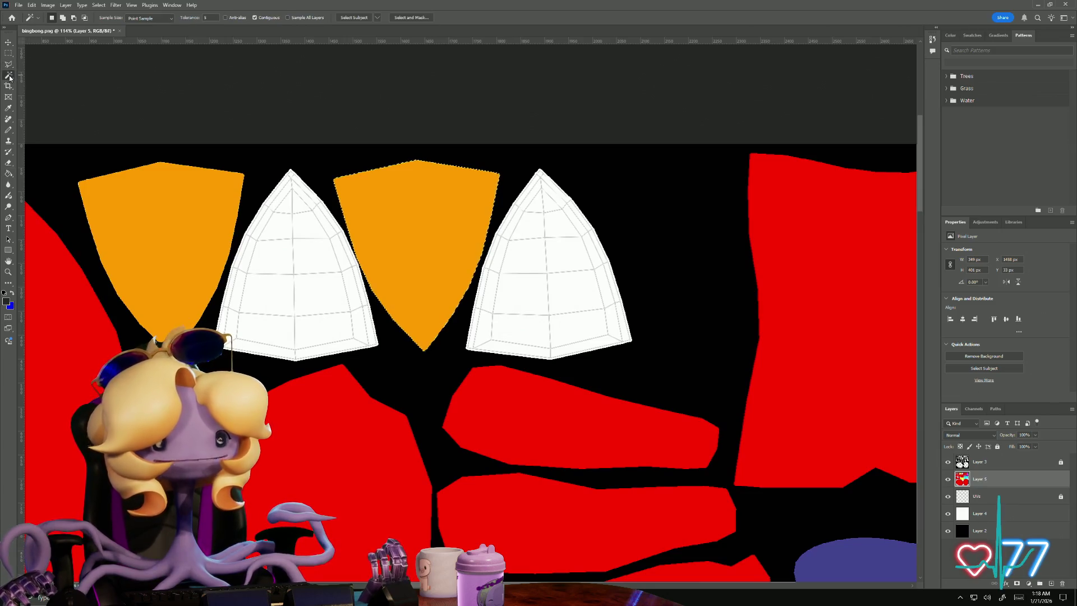
pyautogui.click(980, 463)
pyautogui.click(310, 289)
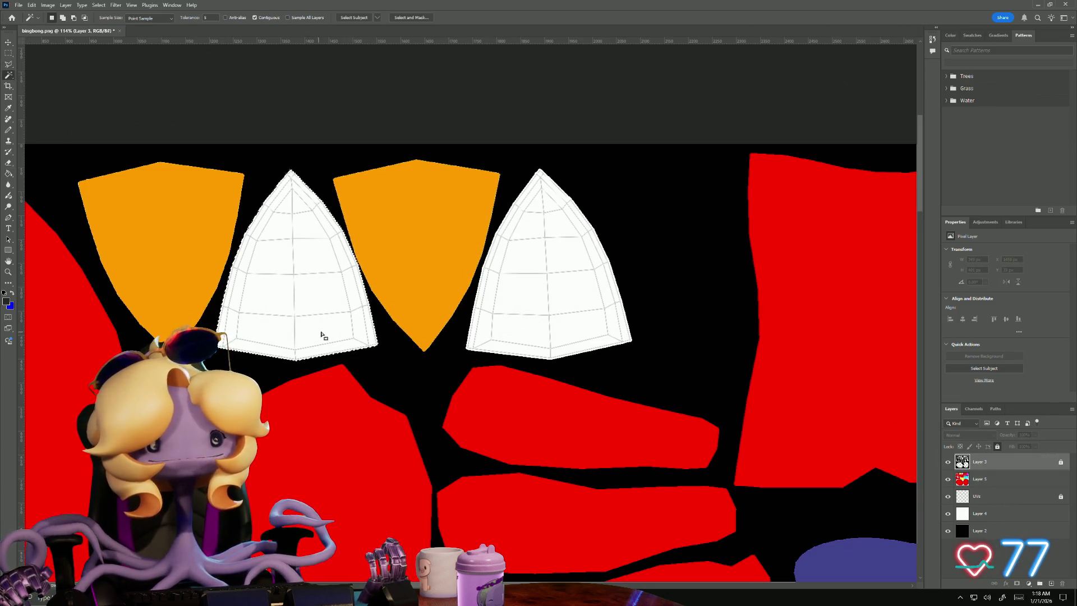
pyautogui.press('x')
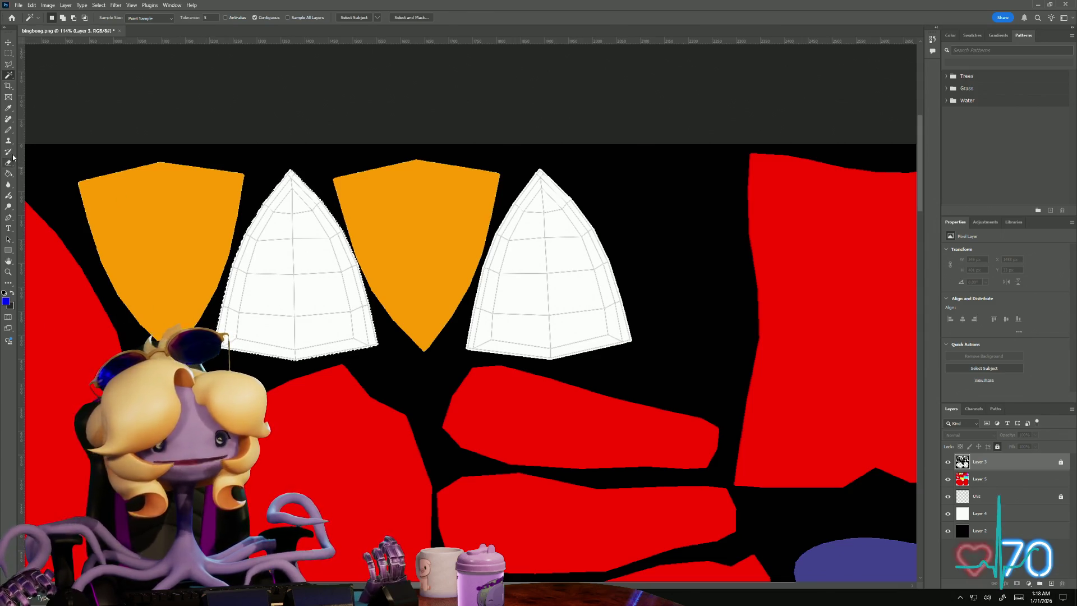
pyautogui.click(9, 173)
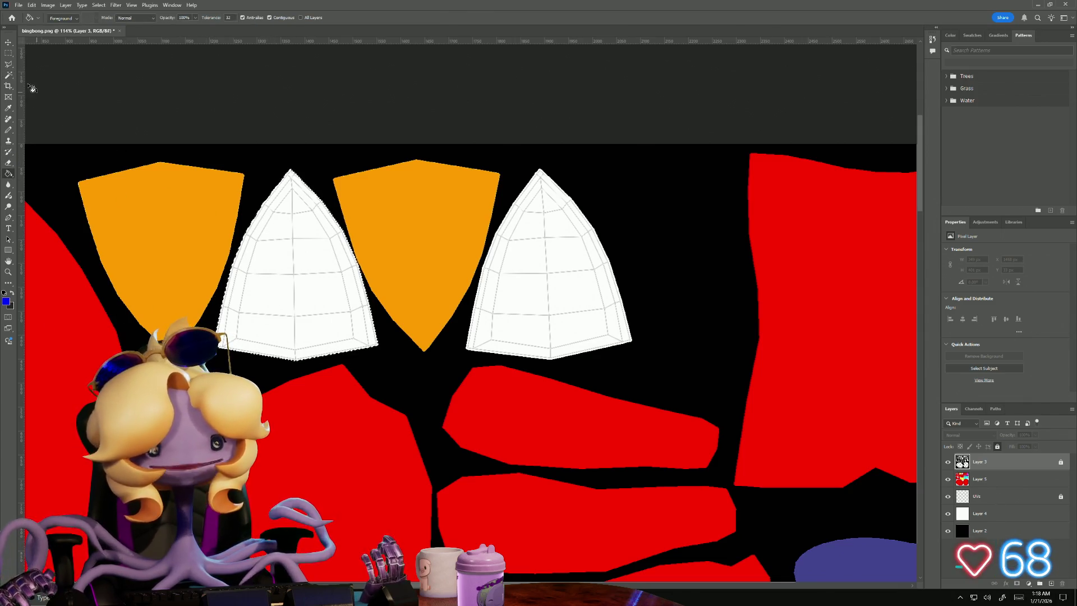
pyautogui.click(10, 74)
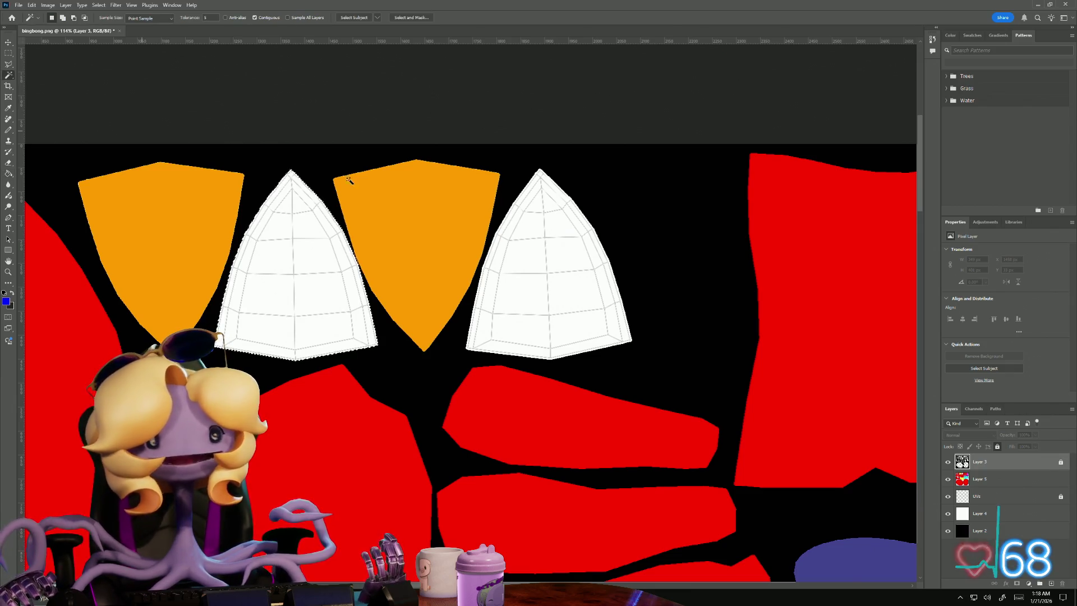
pyautogui.click(999, 477)
pyautogui.hotkey('ctrl', 'd')
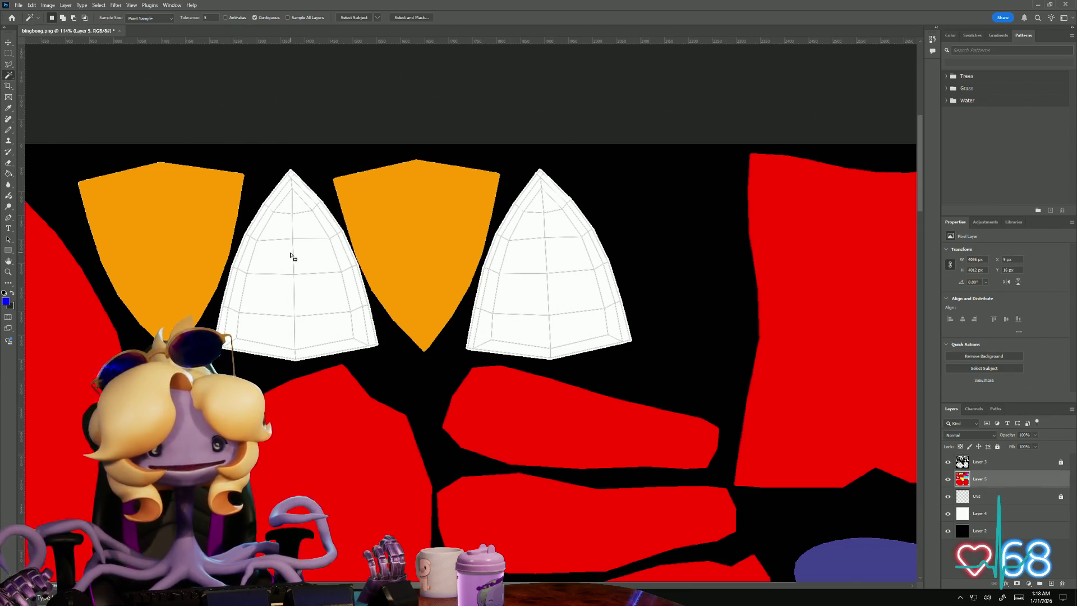
# - Bucket-fill the white shield pieces blue, then undo that fill
pyautogui.click(8, 175)
pyautogui.click(270, 285)
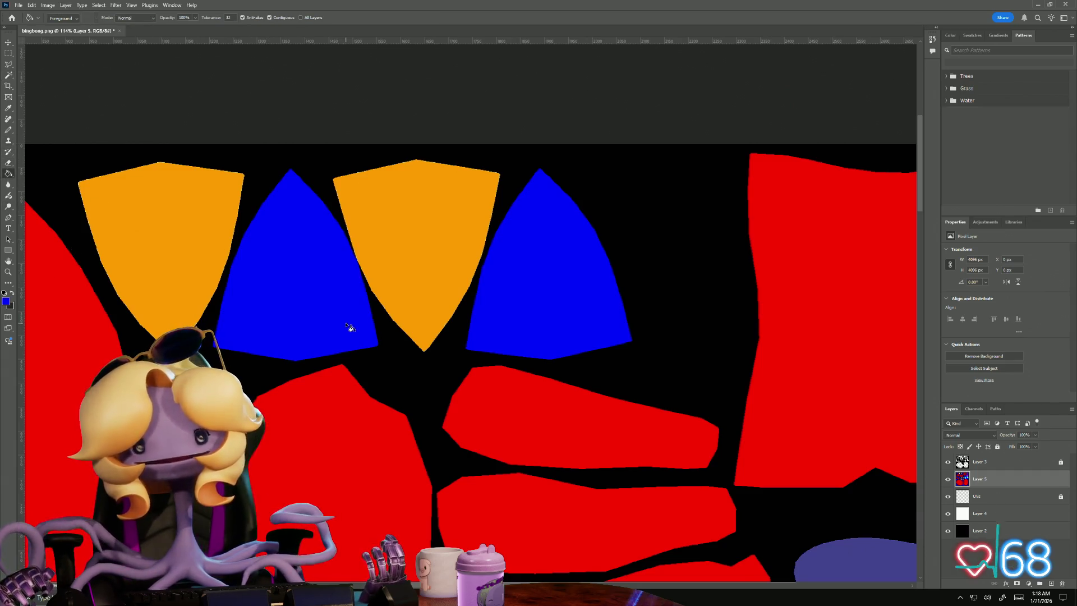
pyautogui.keyDown('alt'); pyautogui.scroll(-10, 313, 351); pyautogui.keyUp('alt')
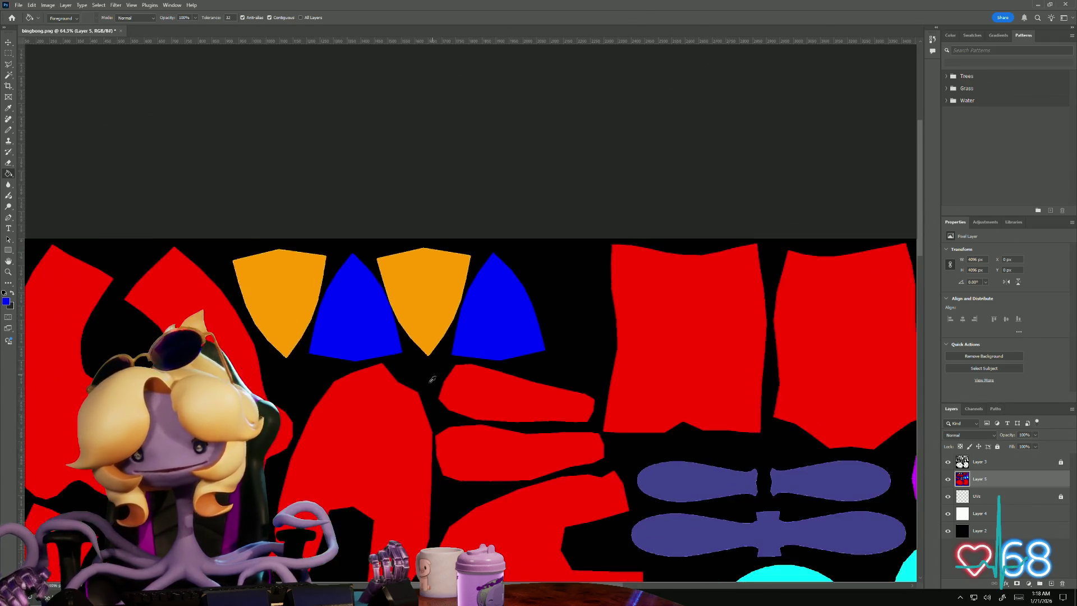
pyautogui.keyDown('alt'); pyautogui.scroll(6, 395, 430); pyautogui.keyUp('alt')
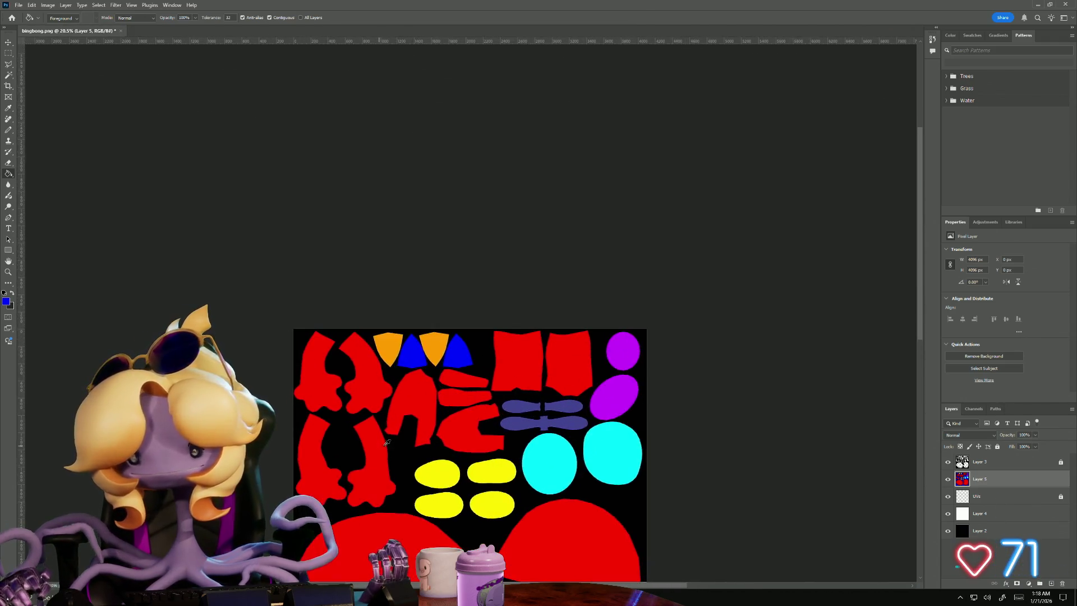
pyautogui.hotkey('ctrl', 'z')
pyautogui.keyDown('alt'); pyautogui.scroll(2, 423, 414); pyautogui.keyUp('alt')
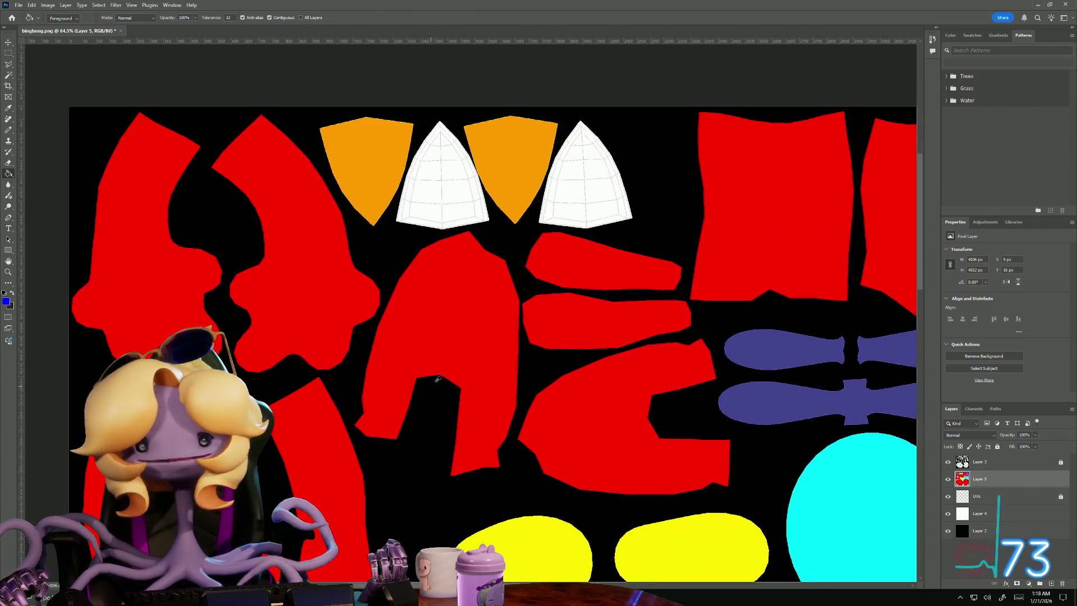
# - Magic Wand the left white wedge on Layer 3 and bucket-fill it blue on Layer 5
pyautogui.click(979, 463)
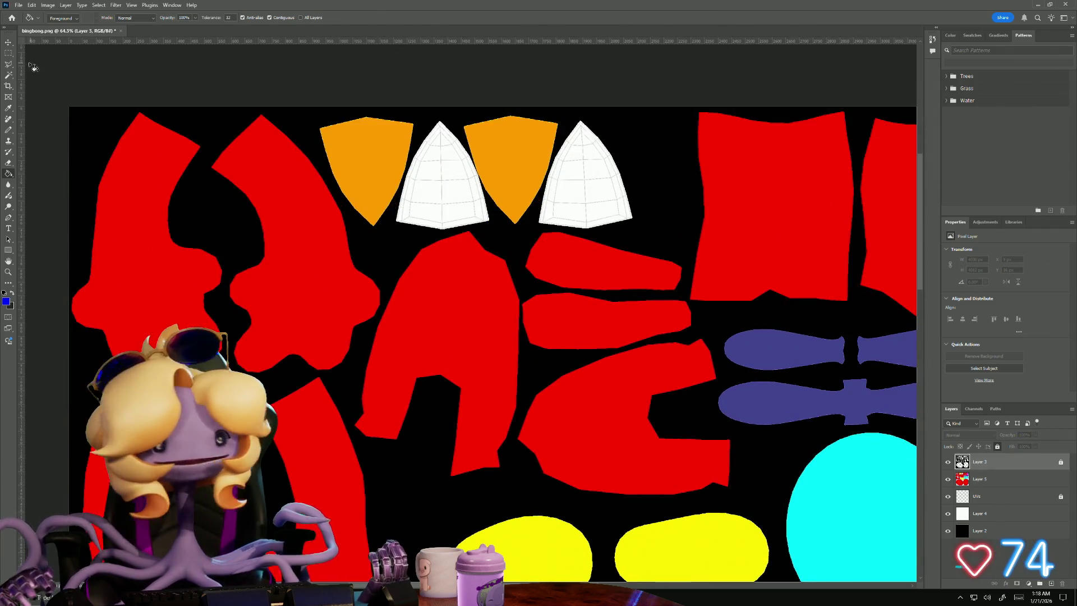
pyautogui.click(8, 75)
pyautogui.click(431, 194)
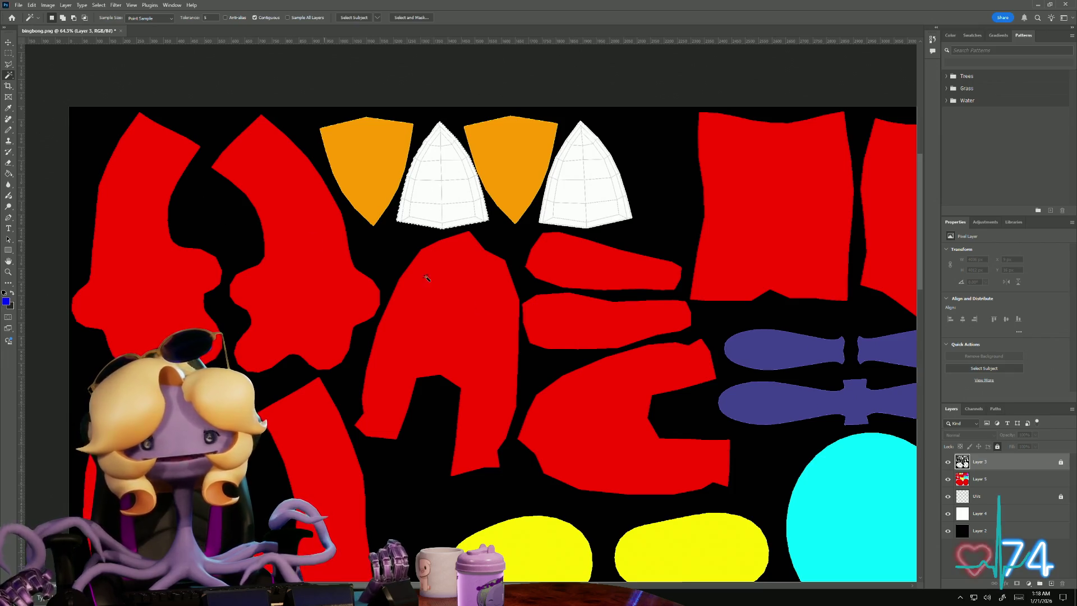
pyautogui.click(973, 479)
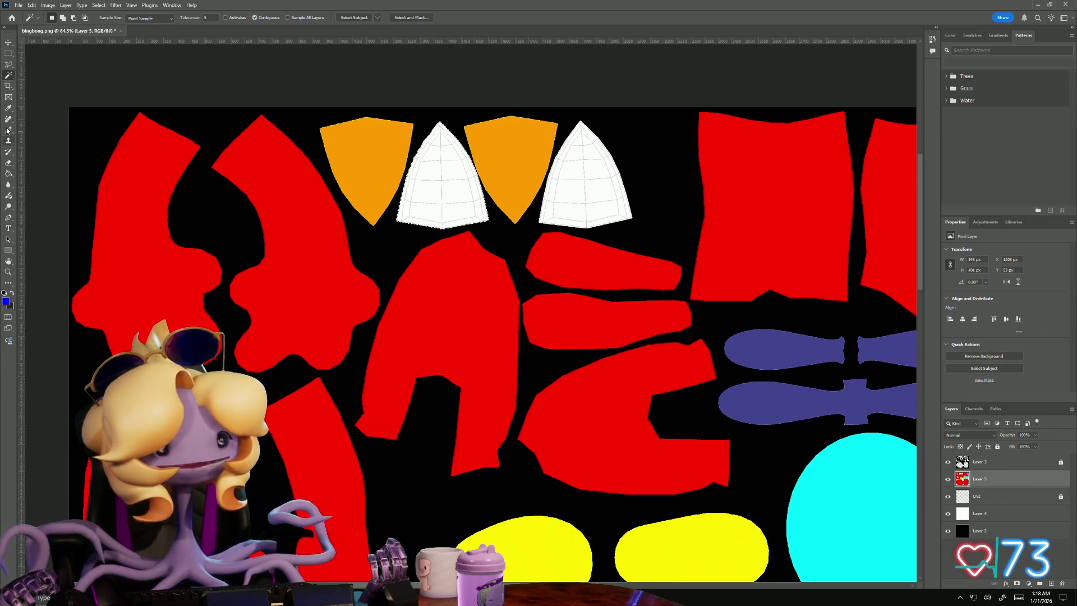
pyautogui.click(8, 174)
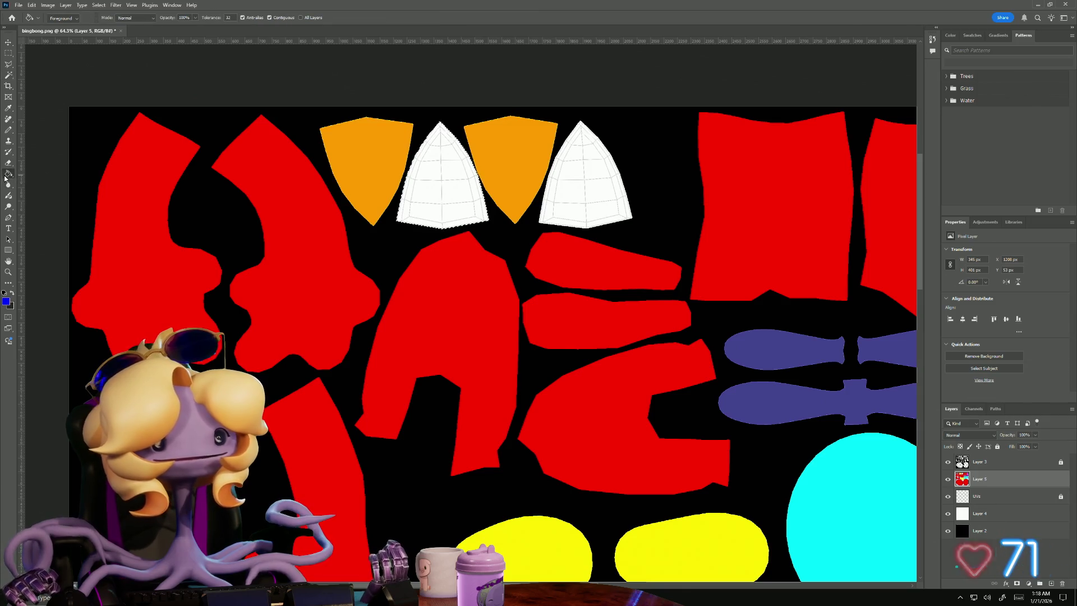
pyautogui.click(452, 203)
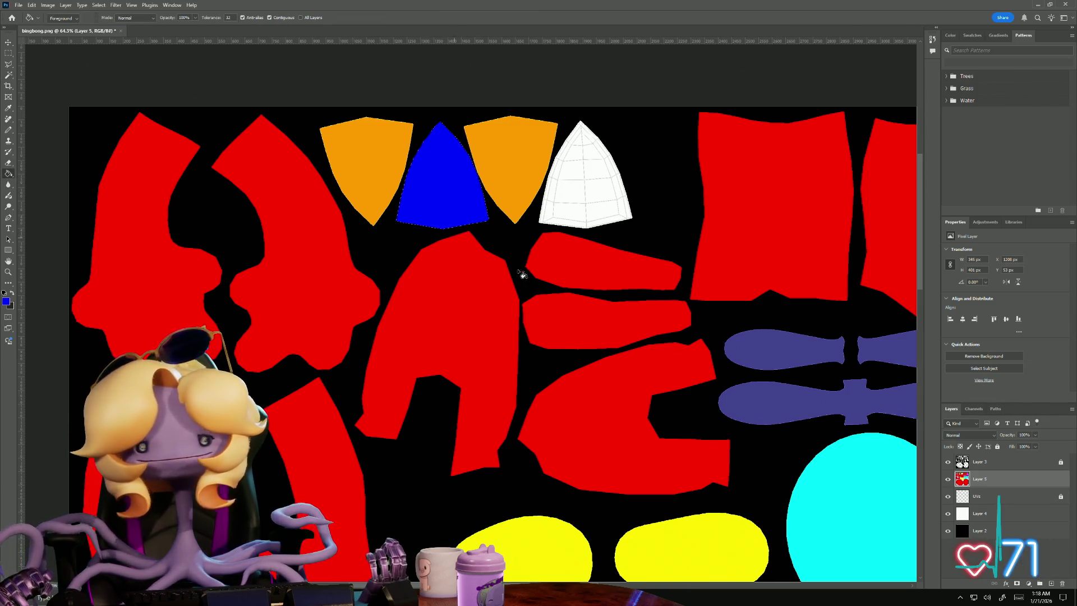
# - After checking the plush reference, Magic Wand the right white wedge on Layer 3 and return to Layer 5
pyautogui.hotkey('alt', 'Tab')
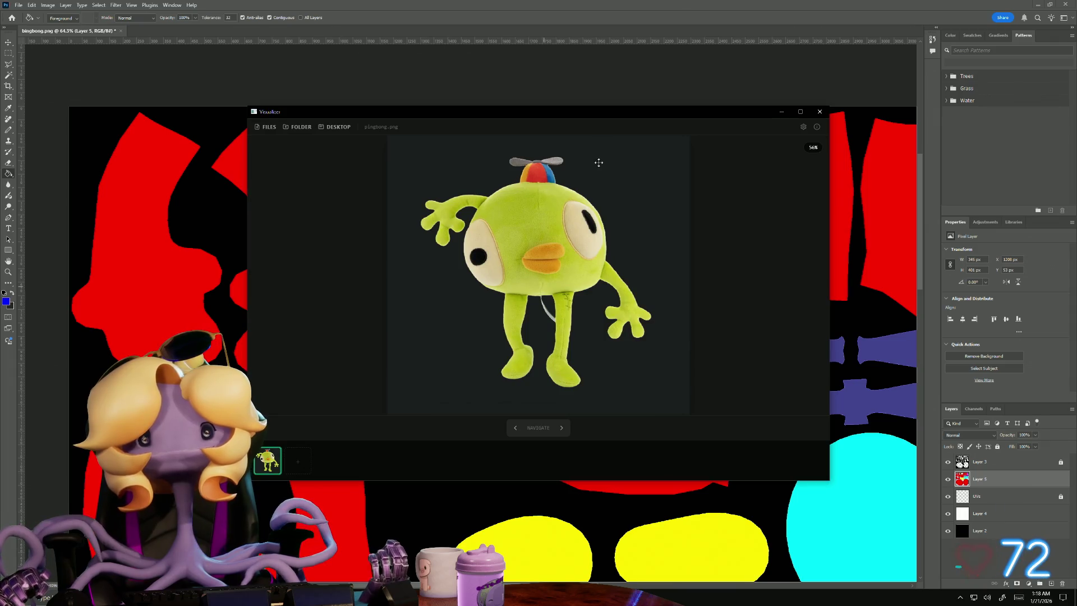
pyautogui.hotkey('alt', 'Tab')
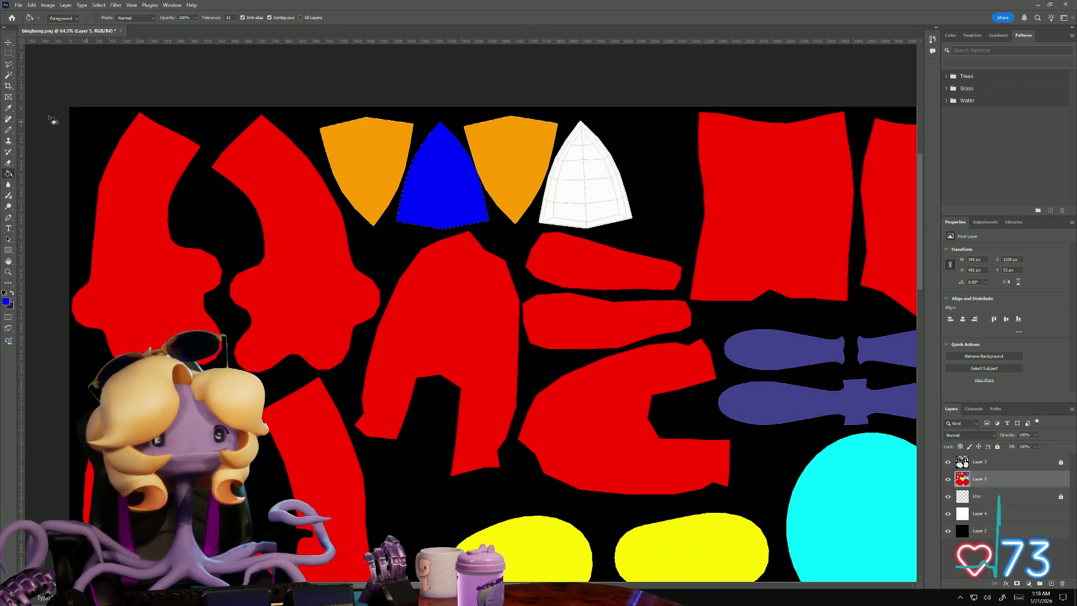
pyautogui.click(8, 75)
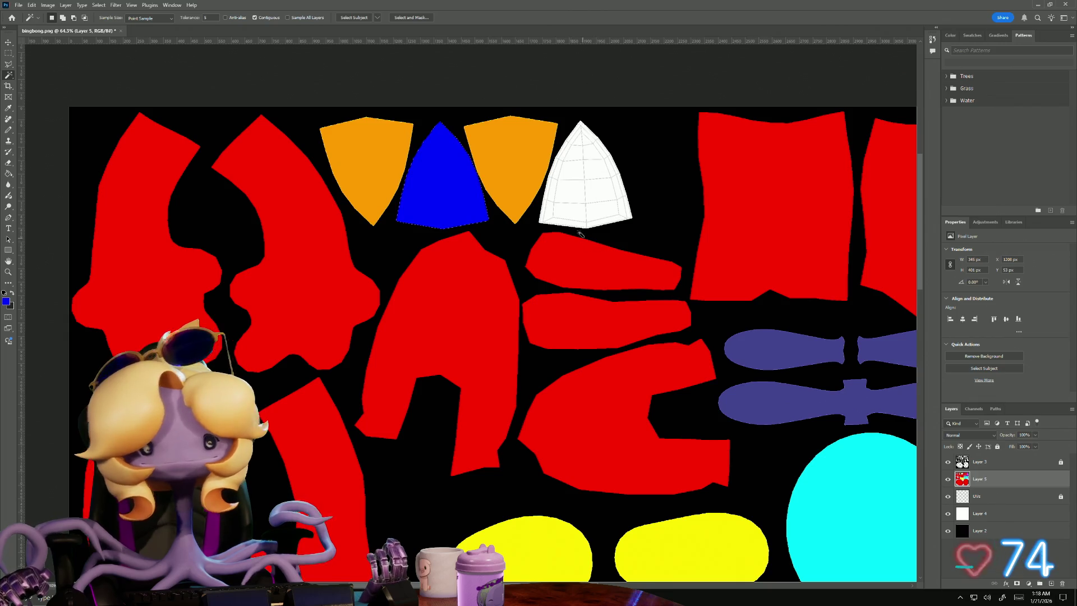
pyautogui.click(1018, 462)
pyautogui.click(578, 202)
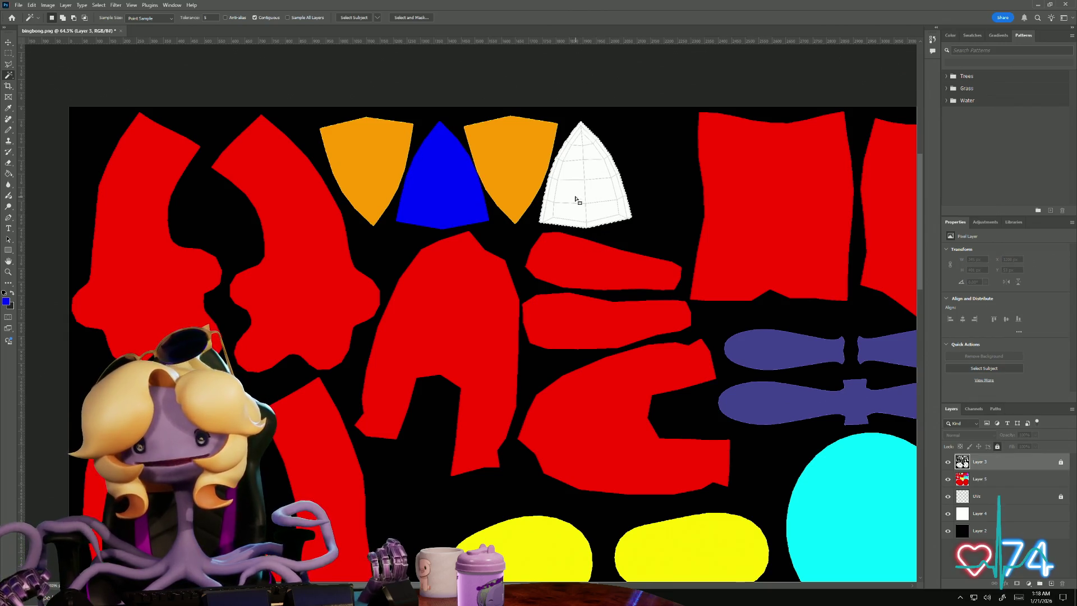
pyautogui.click(978, 478)
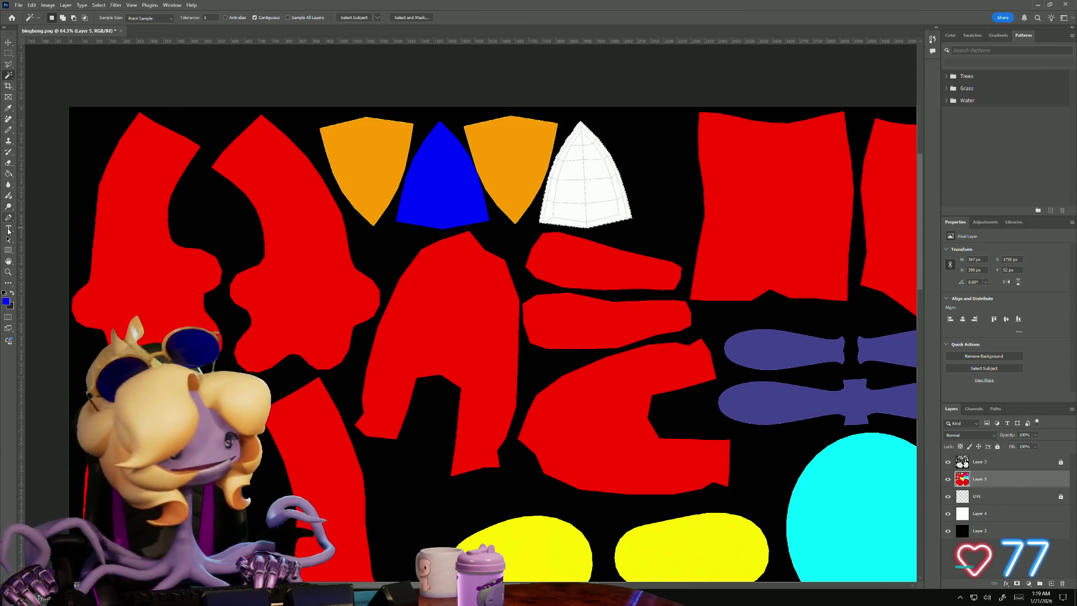
# - Change the foreground colour from blue to a purple shade
pyautogui.click(12, 176)
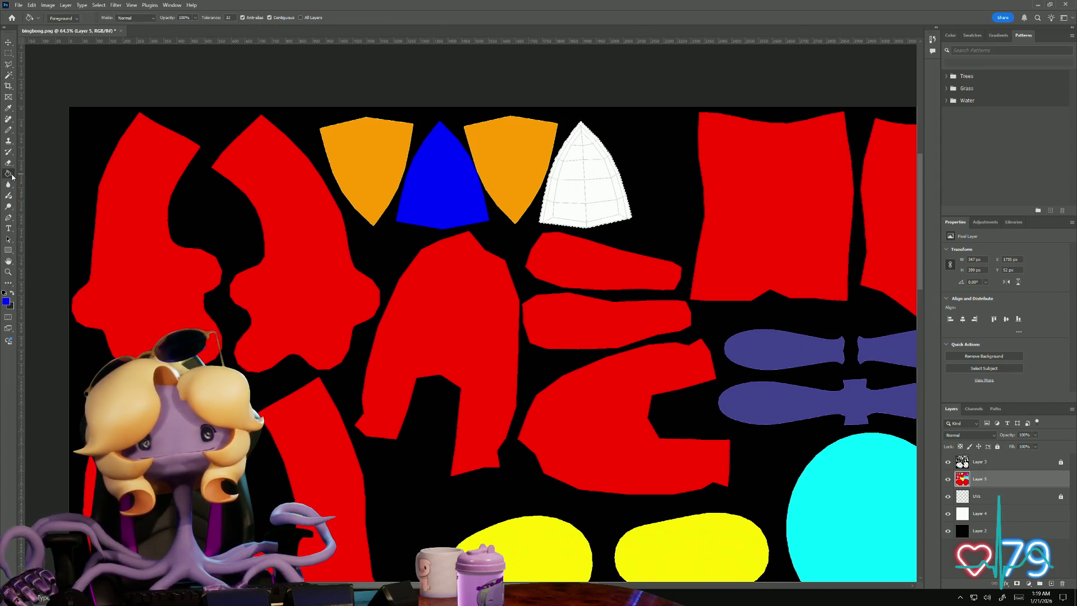
pyautogui.click(7, 306)
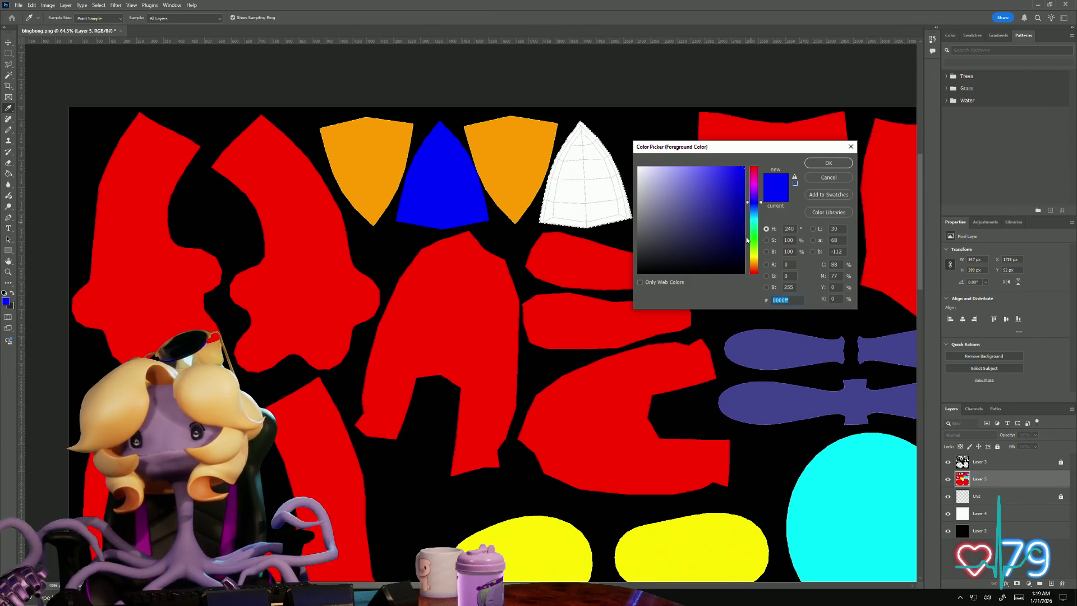
pyautogui.moveTo(754, 247)
pyautogui.mouseDown()
pyautogui.moveTo(754, 185)
pyautogui.moveTo(723, 233)
pyautogui.mouseUp()
pyautogui.click(732, 215)
pyautogui.click(828, 163)
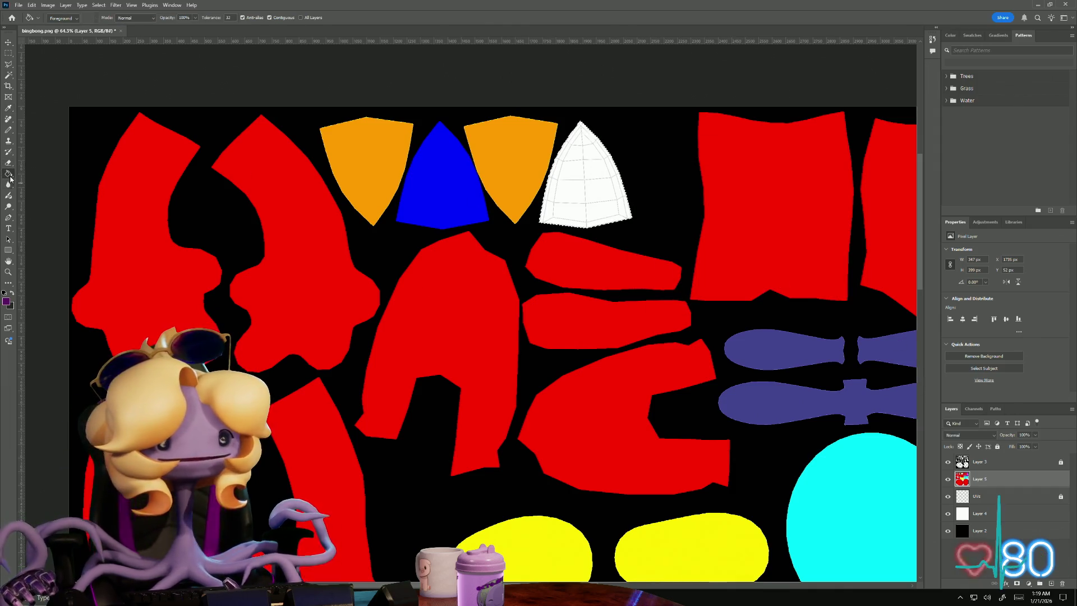
# - Bucket-fill the right white wedge purple and recentre the whole texture map
pyautogui.click(565, 195)
pyautogui.keyDown('alt'); pyautogui.scroll(-5, 525, 348); pyautogui.keyUp('alt')
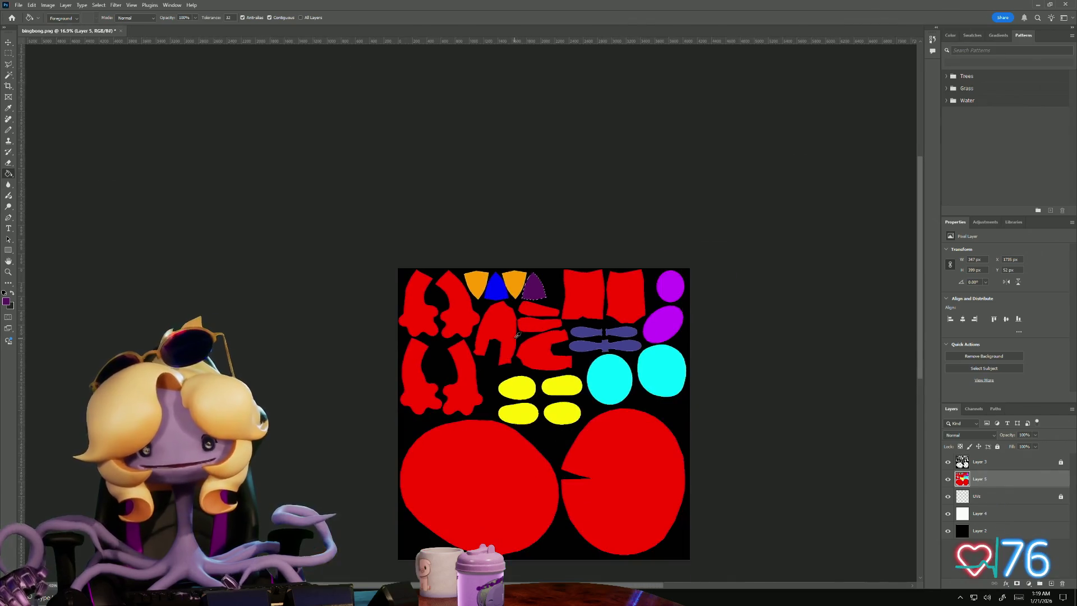
pyautogui.moveTo(528, 370); pyautogui.dragTo(389, 302)
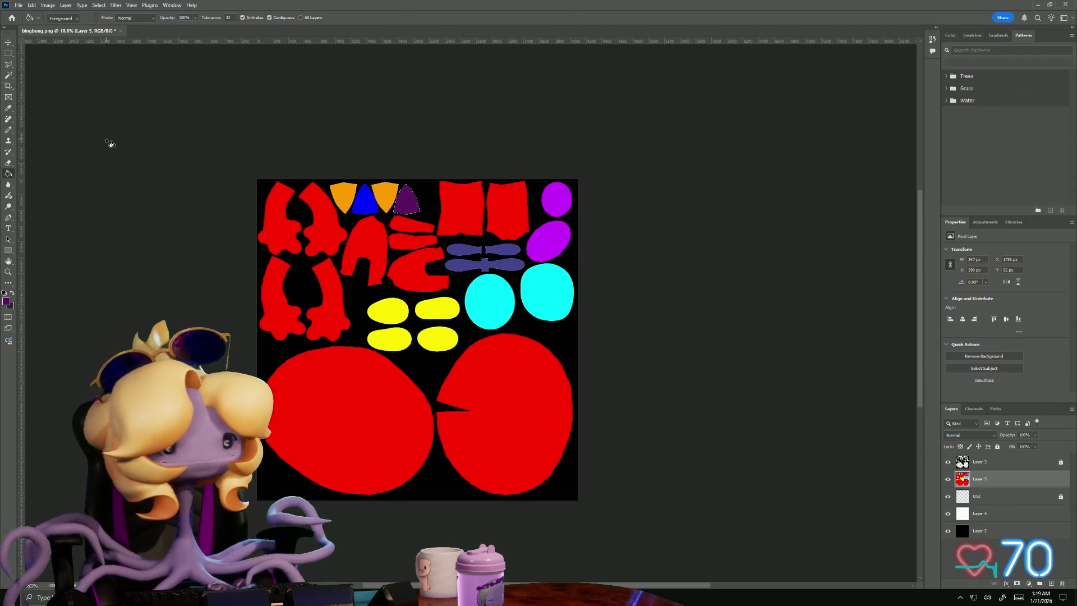
# - Save a PNG copy of the texture to the Desktop as 'bNGID', then minimize Photoshop
pyautogui.click(19, 6)
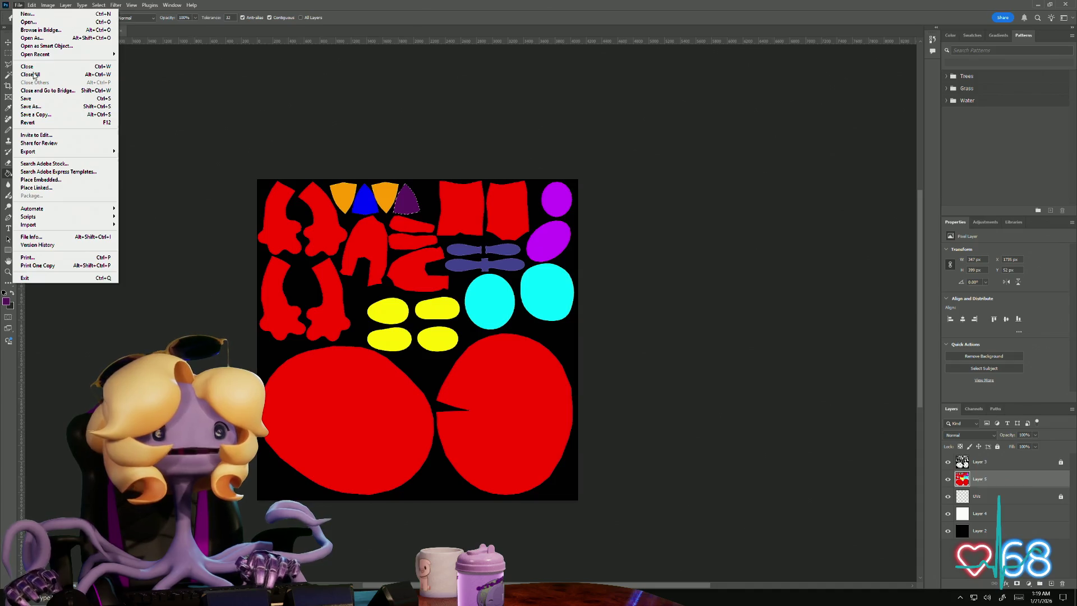
pyautogui.click(43, 115)
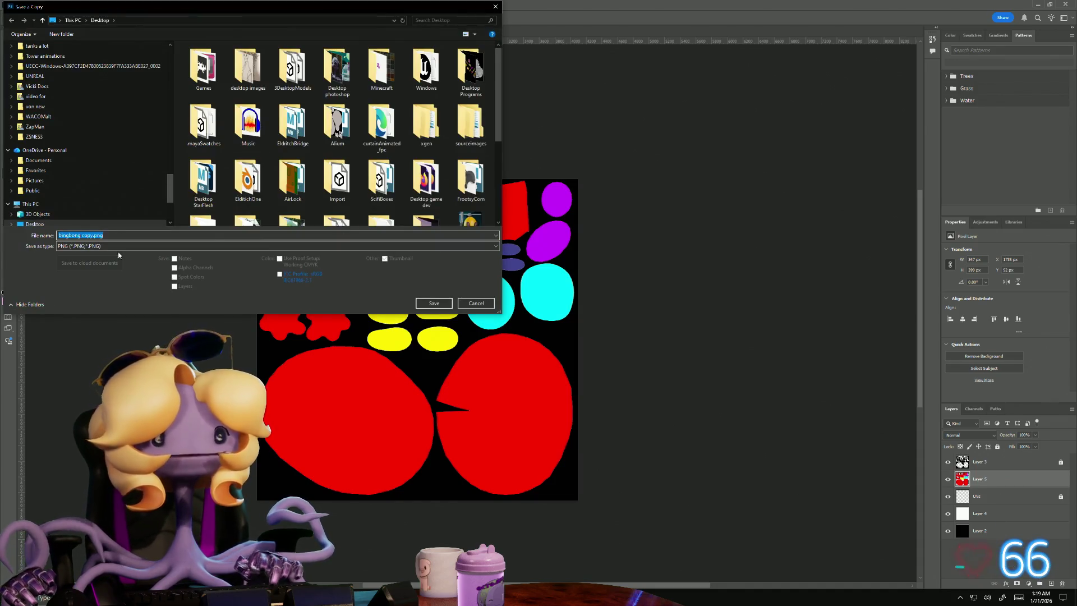
pyautogui.write('b')
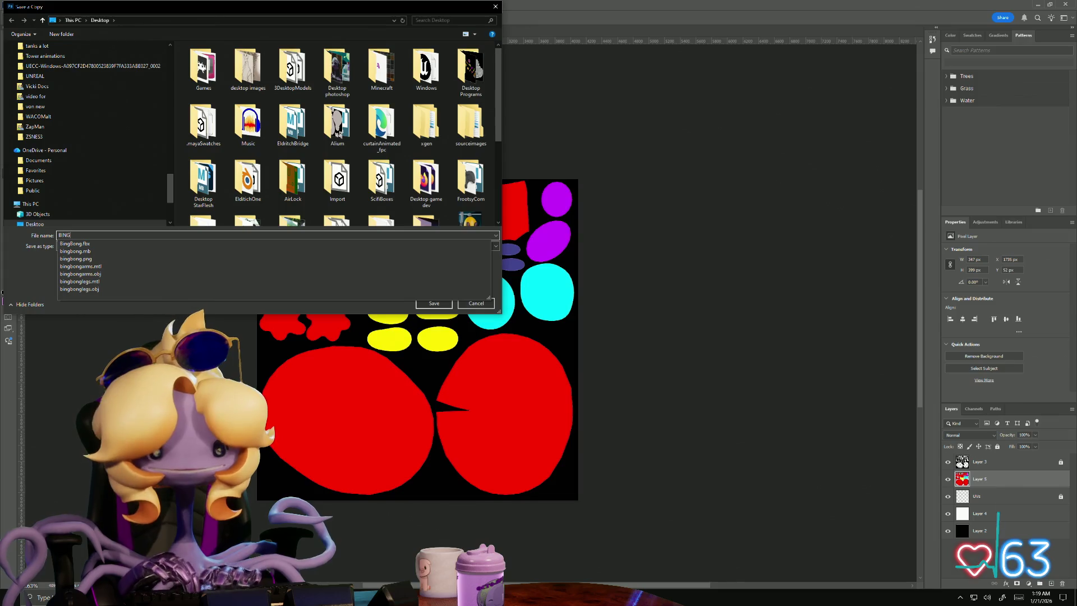
pyautogui.write('NGID')
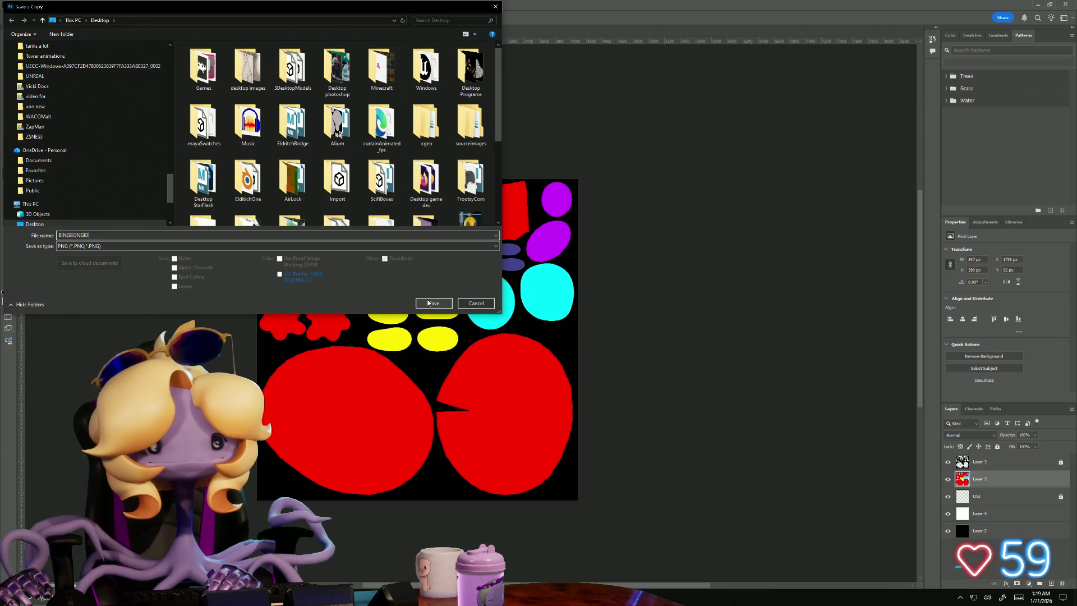
pyautogui.click(433, 303)
pyautogui.click(587, 183)
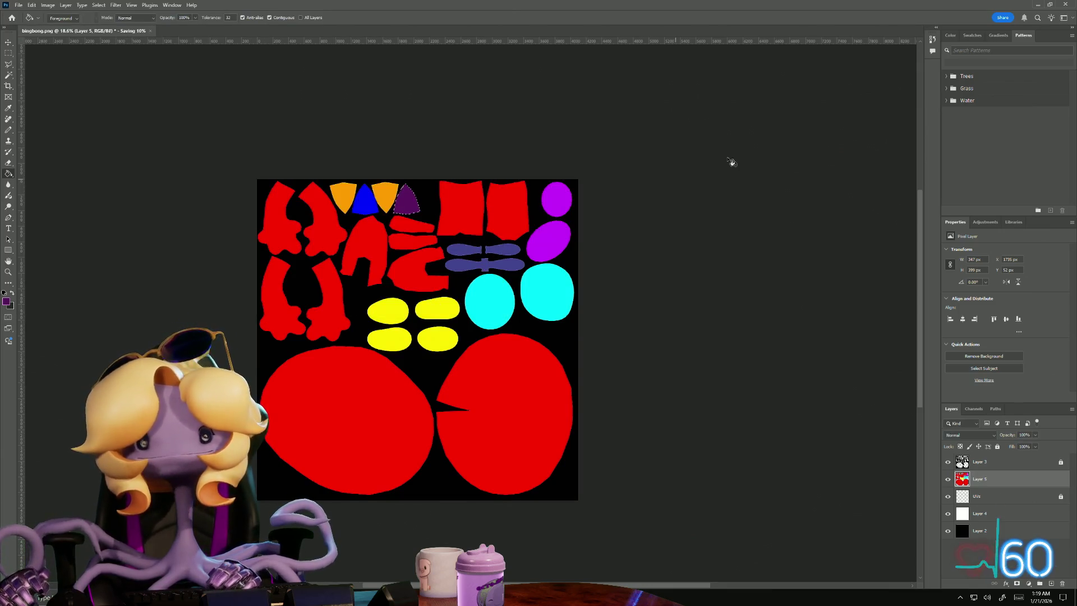
pyautogui.click(1037, 6)
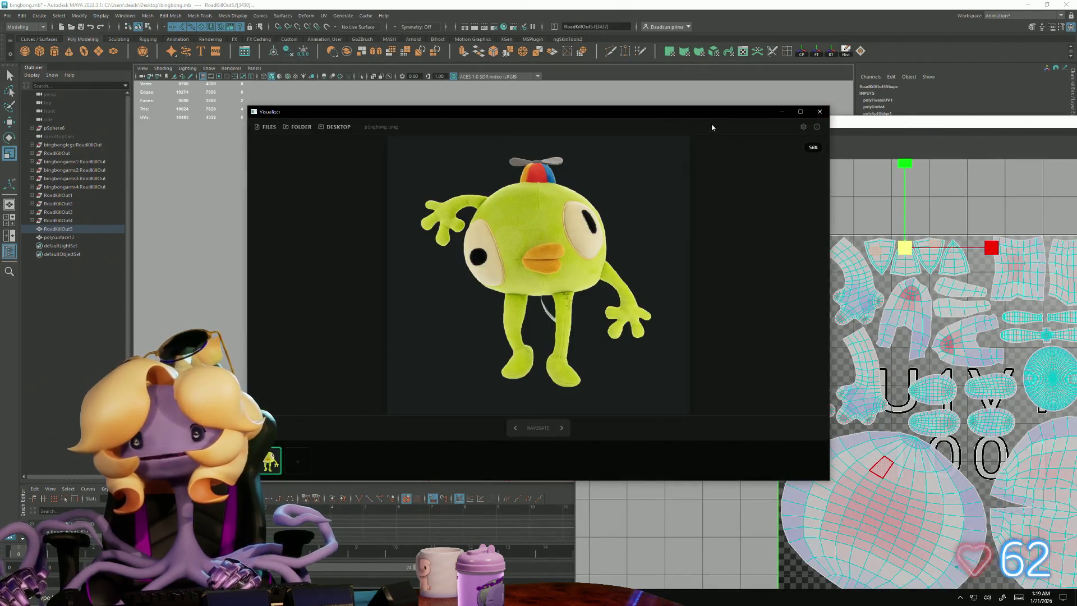
# - Close Maya's UV Editor and save the scene
pyautogui.moveTo(984, 127); pyautogui.dragTo(707, 116)
pyautogui.moveTo(512, 54); pyautogui.dragTo(543, 64)
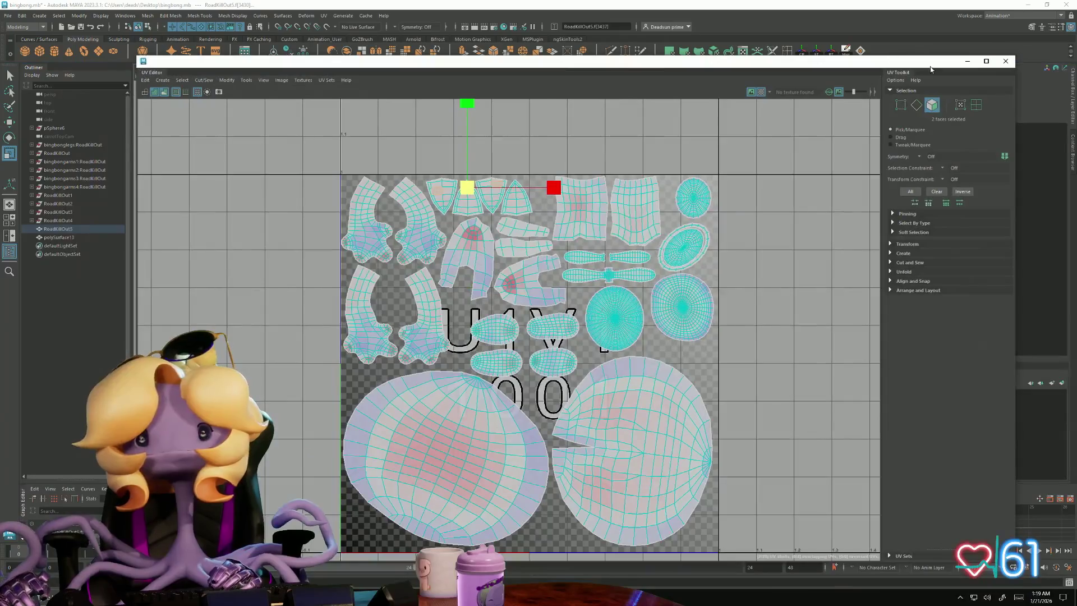
pyautogui.click(1006, 61)
pyautogui.click(7, 16)
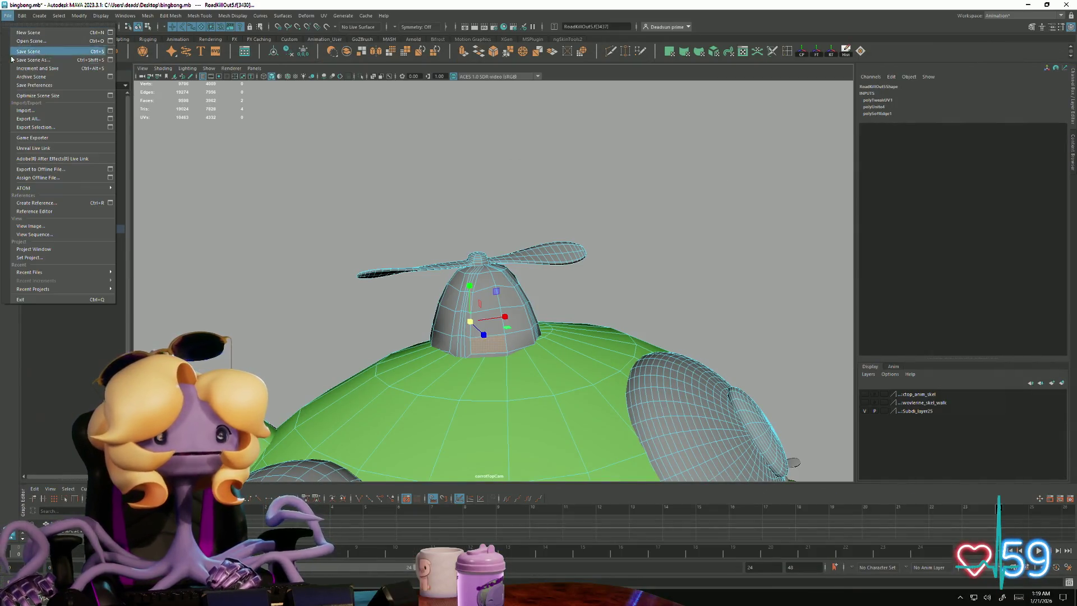
pyautogui.click(29, 52)
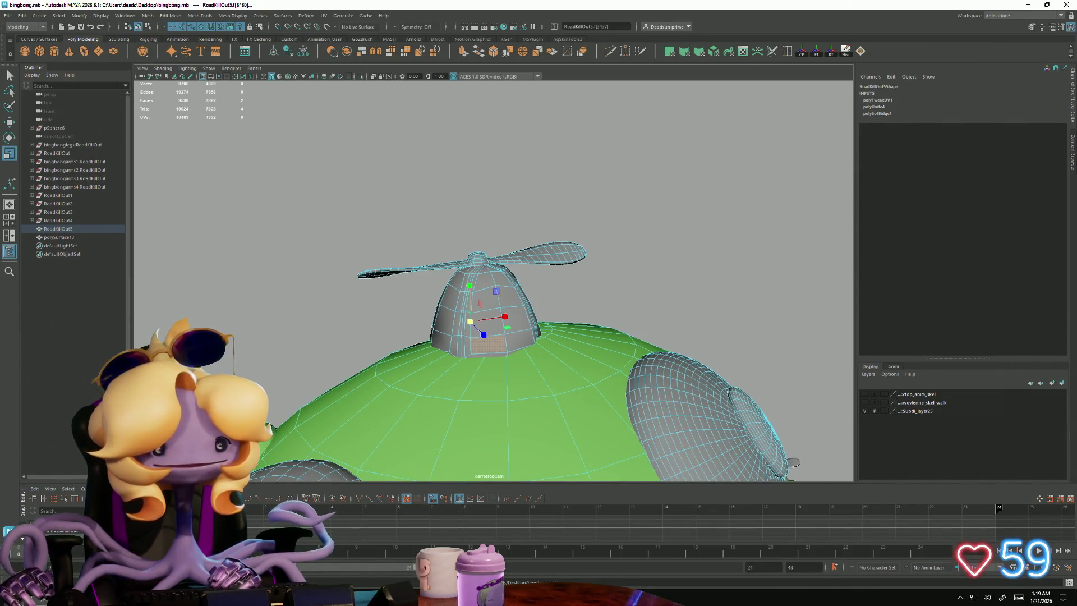
# - Launch Quixel Mixer from a Windows search for 'mix'
pyautogui.click(39, 598)
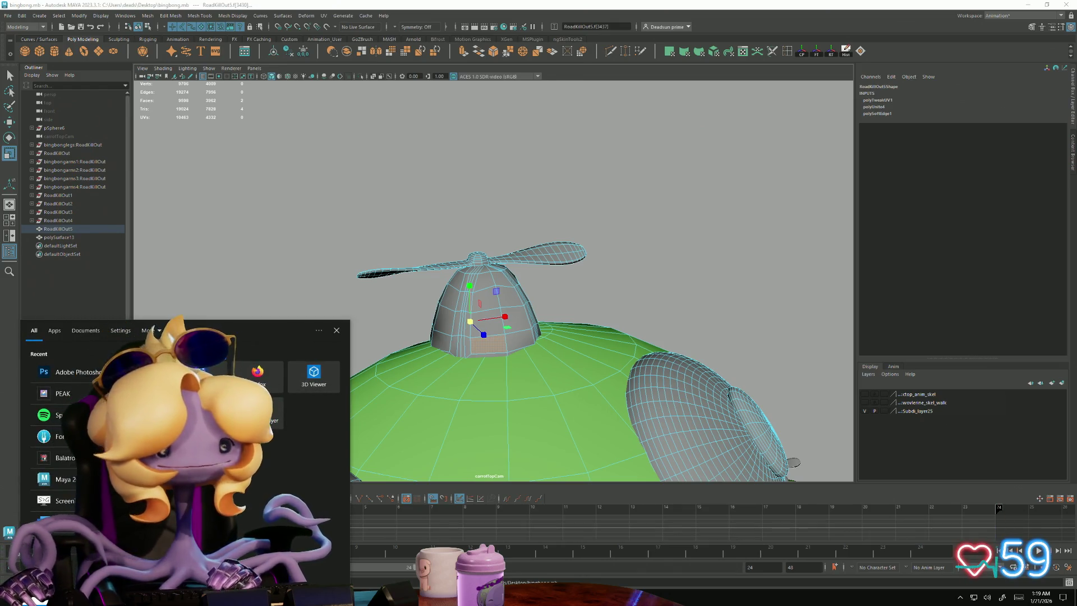
pyautogui.write('mixe')
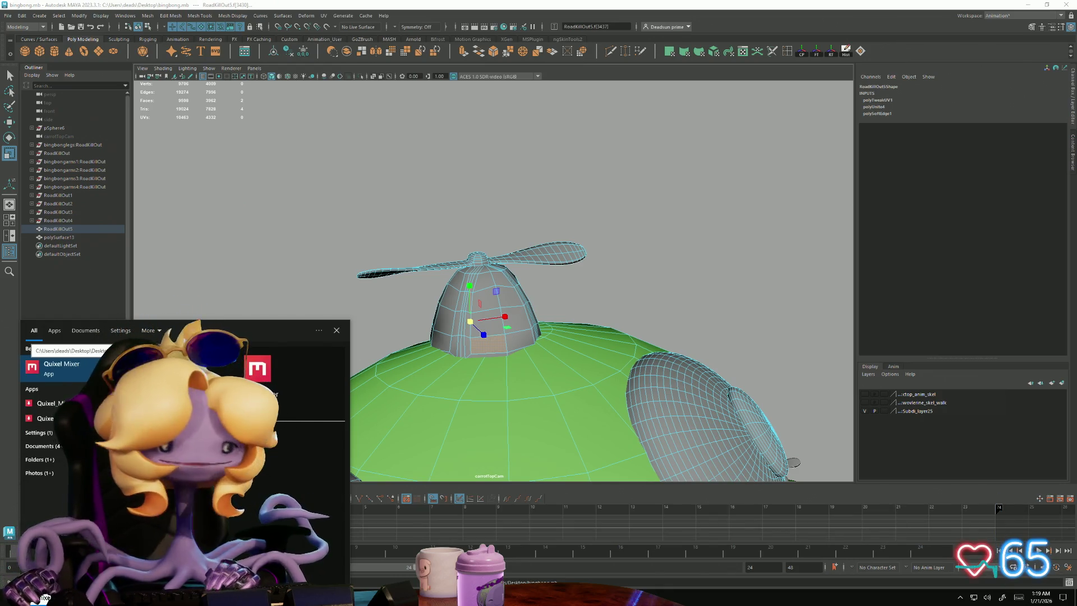
pyautogui.press('Return')
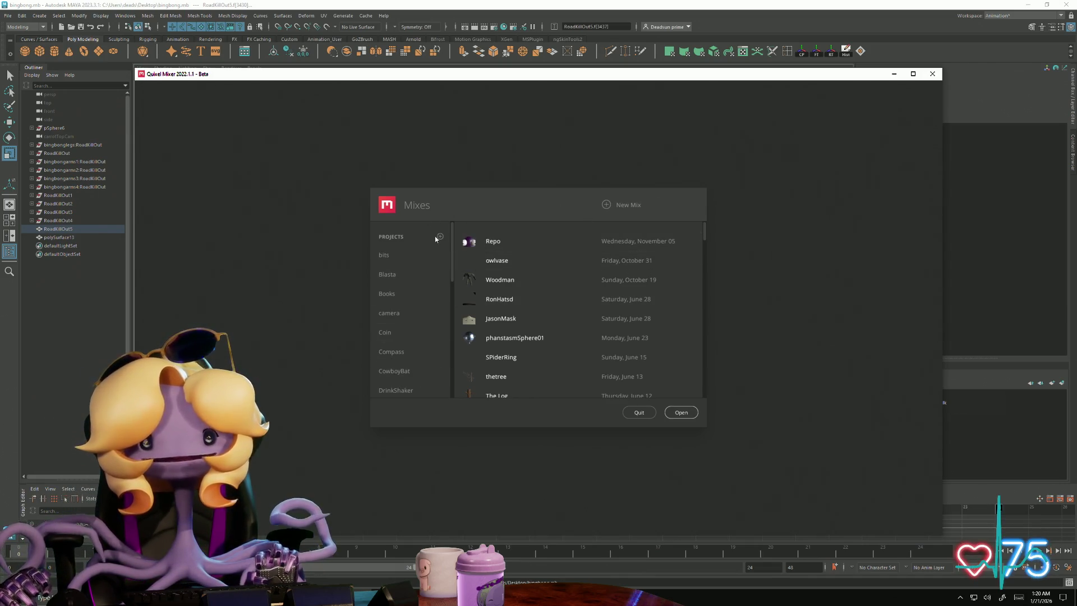
# - Create a new 4096 px mix named BINGBONGPLUSH, correcting the mistyped name first
pyautogui.click(609, 205)
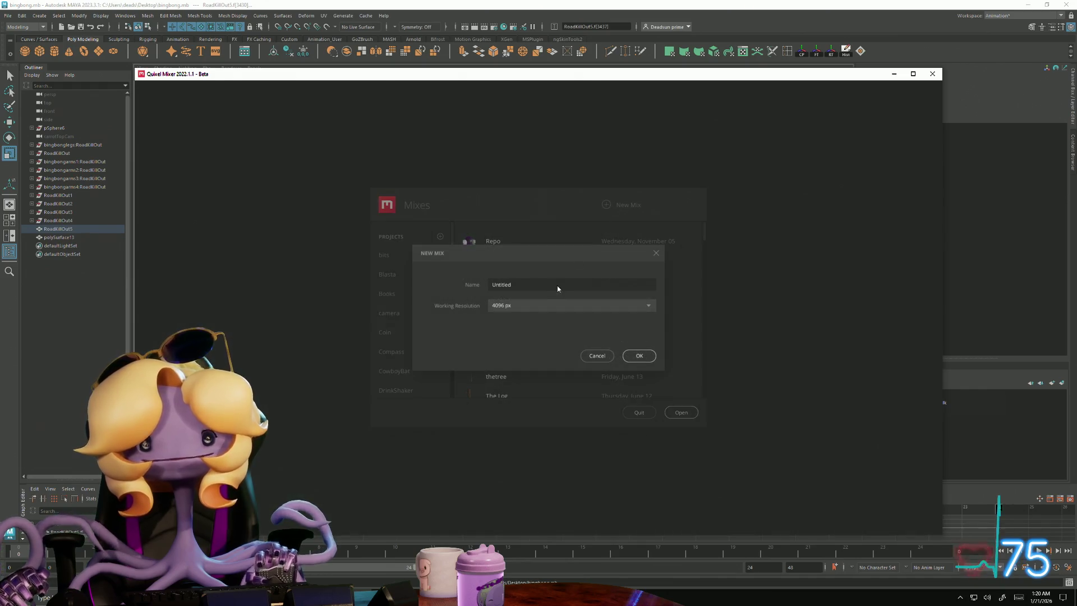
pyautogui.write('BINGBONG')
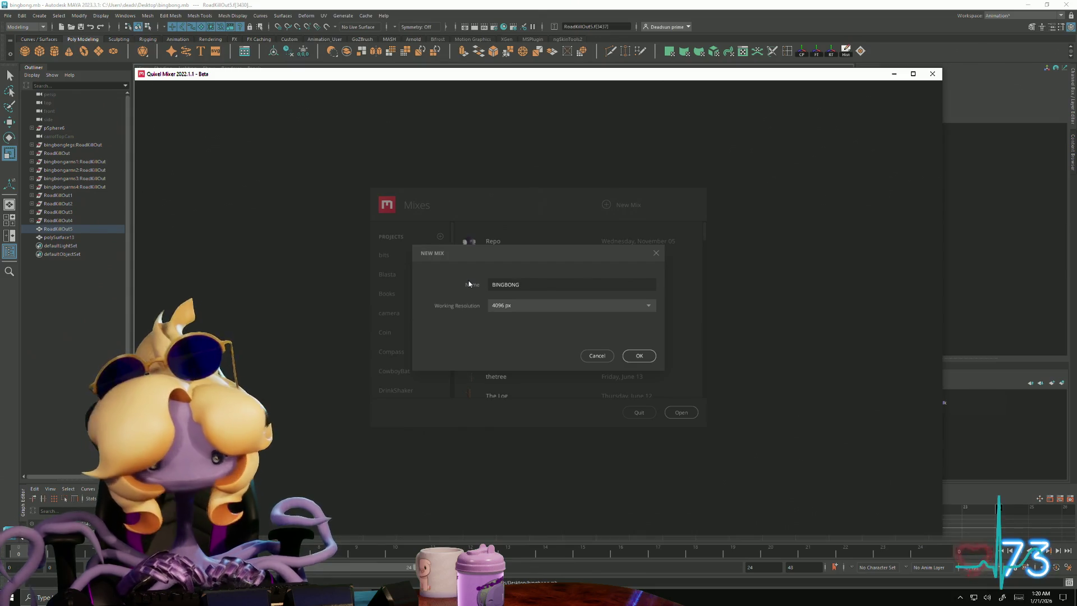
pyautogui.write('PLUSDH')
pyautogui.press('BackSpace')
pyautogui.press('BackSpace')
pyautogui.write('H')
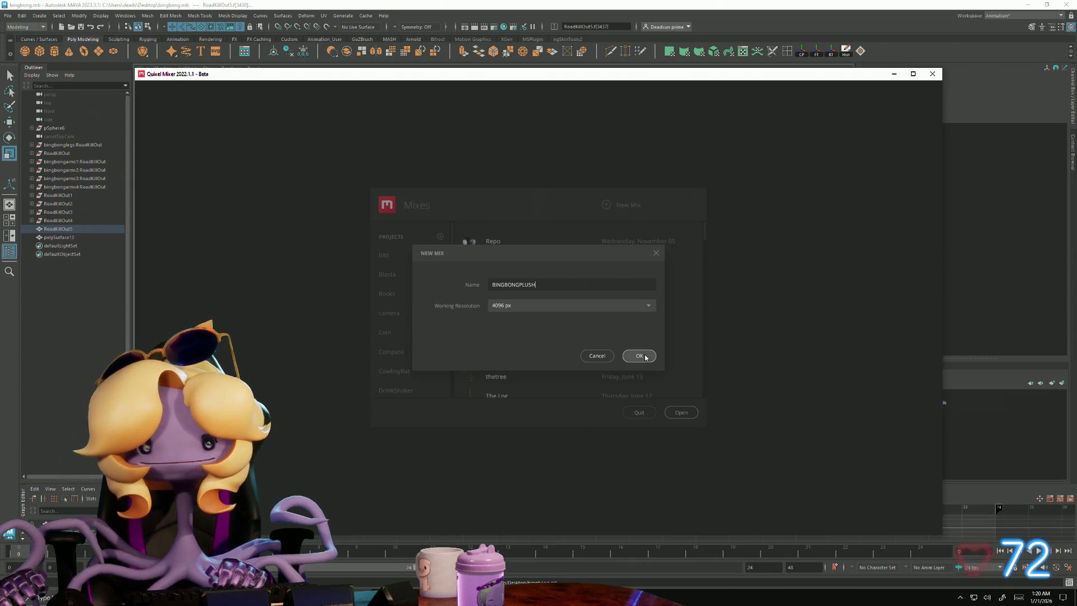
pyautogui.click(645, 355)
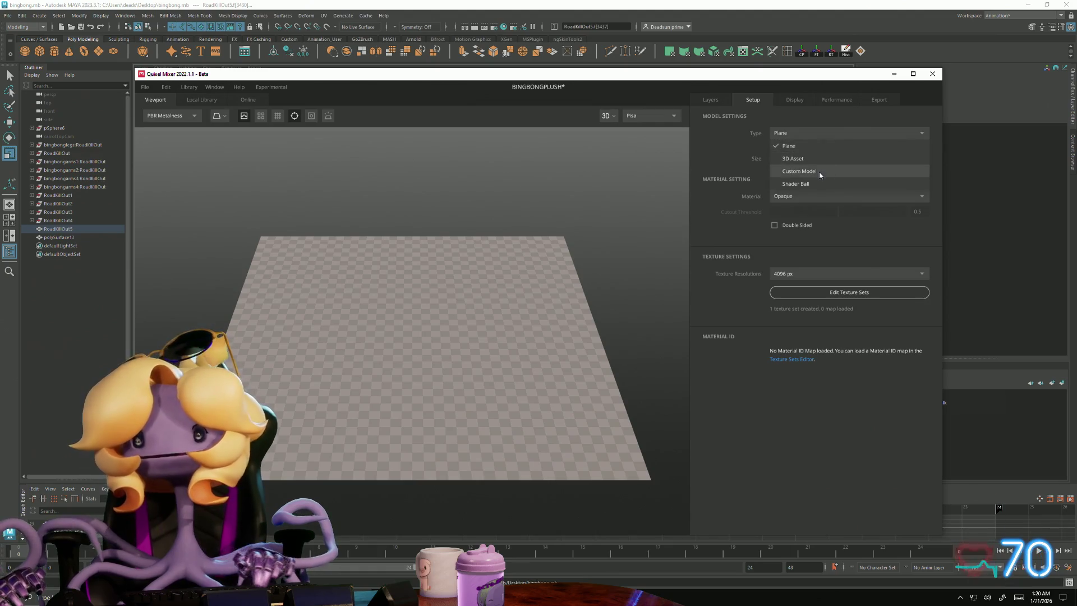
# - Load bingbongarms.obj as the custom model and assign BINGBONGID.png as its material ID map
pyautogui.scroll(-1, 454, 251)
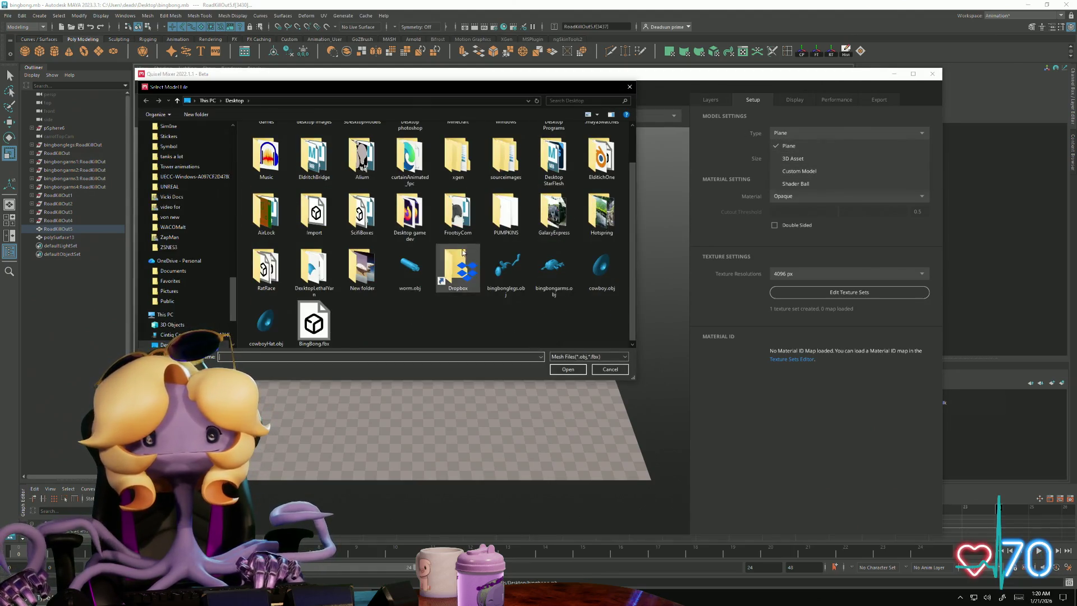
pyautogui.click(568, 369)
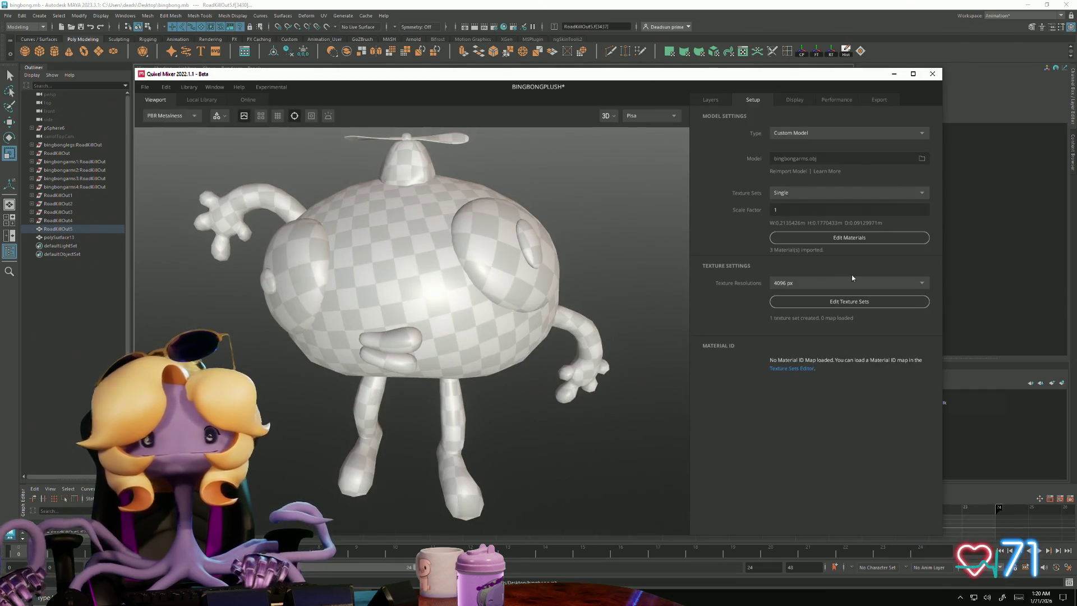
pyautogui.click(811, 306)
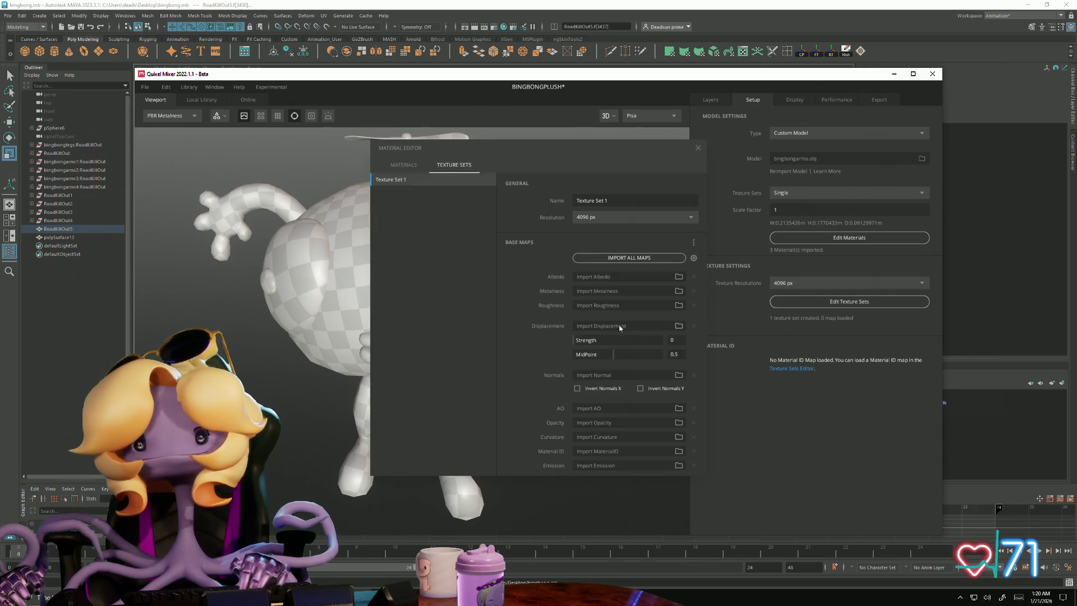
pyautogui.click(676, 452)
pyautogui.scroll(-5, 392, 253)
pyautogui.click(410, 314)
pyautogui.click(575, 371)
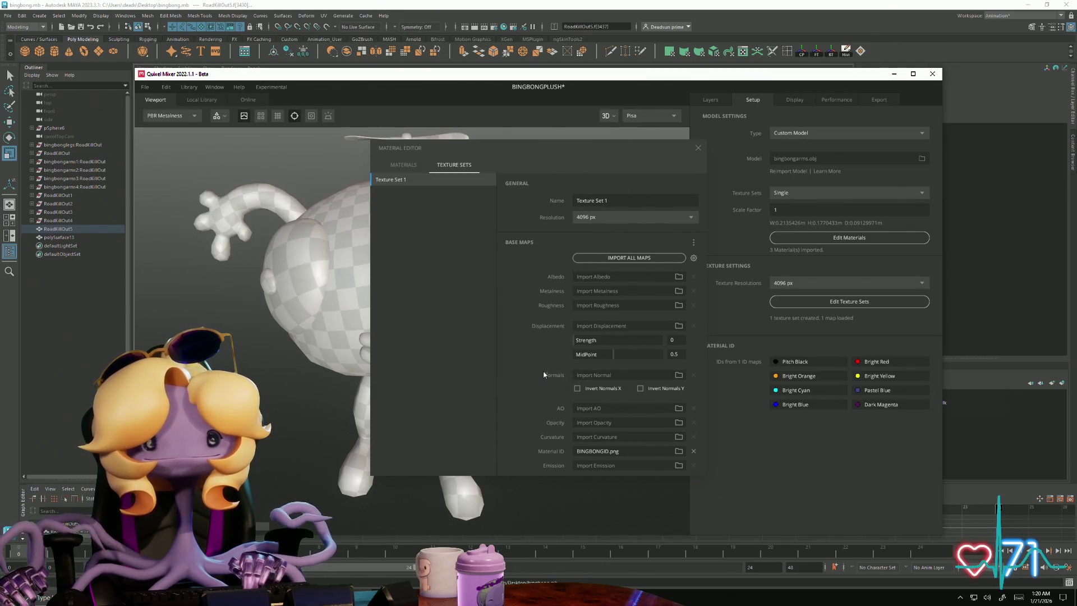
pyautogui.click(699, 148)
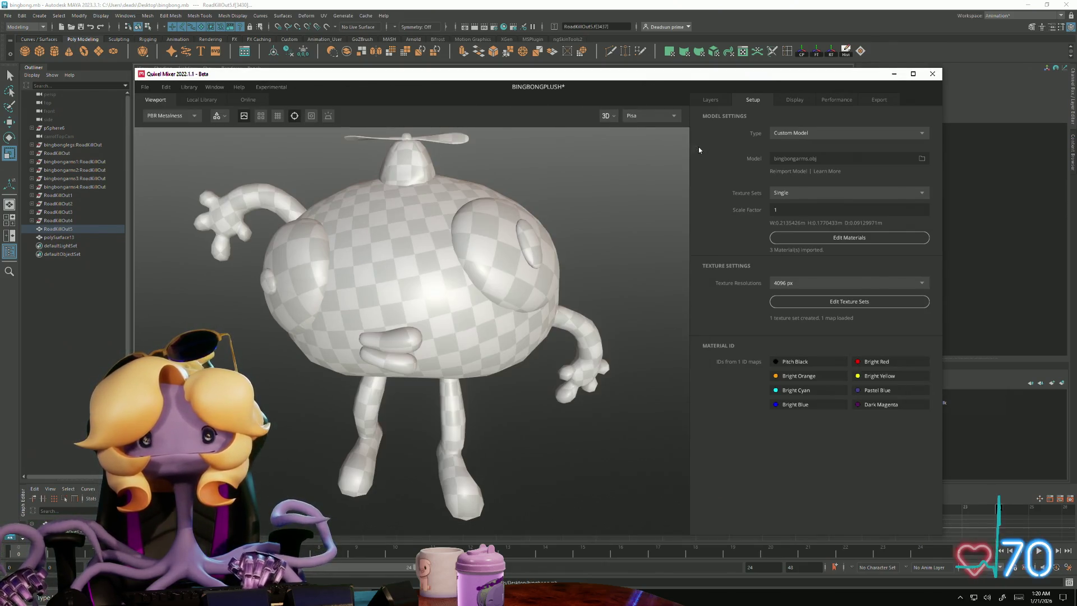
pyautogui.moveTo(542, 292)
pyautogui.mouseDown()
pyautogui.moveTo(503, 343)
pyautogui.moveTo(589, 278)
pyautogui.moveTo(705, 290)
pyautogui.moveTo(422, 319)
pyautogui.mouseUp()
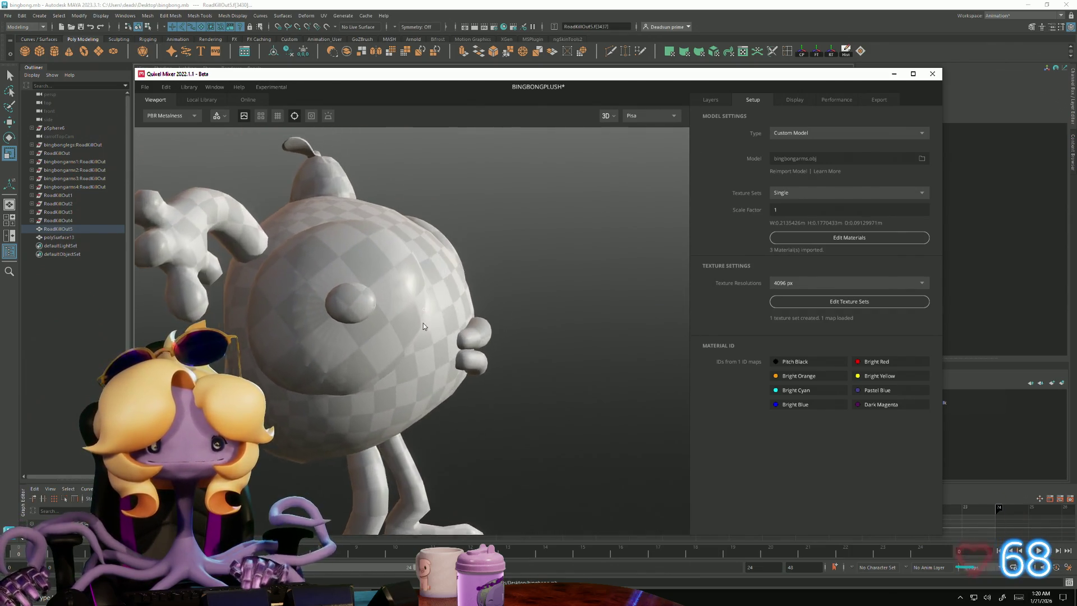
# - Orbit and zoom the Mixer viewport to inspect the imported character from the front
pyautogui.scroll(5, 513, 385)
pyautogui.moveTo(513, 386)
pyautogui.mouseDown()
pyautogui.moveTo(435, 406)
pyautogui.moveTo(479, 385)
pyautogui.moveTo(397, 366)
pyautogui.moveTo(452, 401)
pyautogui.moveTo(506, 376)
pyautogui.moveTo(504, 294)
pyautogui.moveTo(418, 284)
pyautogui.moveTo(469, 362)
pyautogui.moveTo(452, 328)
pyautogui.moveTo(412, 333)
pyautogui.moveTo(387, 387)
pyautogui.moveTo(337, 426)
pyautogui.moveTo(316, 419)
pyautogui.moveTo(510, 384)
pyautogui.moveTo(428, 409)
pyautogui.moveTo(497, 354)
pyautogui.moveTo(565, 445)
pyautogui.moveTo(548, 438)
pyautogui.moveTo(557, 519)
pyautogui.moveTo(661, 373)
pyautogui.moveTo(659, 345)
pyautogui.moveTo(289, 294)
pyautogui.moveTo(295, 360)
pyautogui.moveTo(338, 409)
pyautogui.moveTo(495, 382)
pyautogui.moveTo(498, 436)
pyautogui.mouseUp()
pyautogui.scroll(3, 463, 373)
# - Back in Maya, orbit close to the body and clear the face selection
pyautogui.hotkey('alt', 'Tab')
pyautogui.moveTo(464, 392)
pyautogui.keyDown('alt'); pyautogui.mouseDown()
pyautogui.moveTo(460, 372)
pyautogui.moveTo(550, 157)
pyautogui.moveTo(512, 211)
pyautogui.mouseUp(); pyautogui.keyUp('alt')
pyautogui.rightClick(512, 211)
pyautogui.click(294, 365)
pyautogui.moveTo(294, 366)
pyautogui.keyDown('alt'); pyautogui.mouseDown()
pyautogui.moveTo(340, 375)
pyautogui.moveTo(267, 429)
pyautogui.moveTo(350, 378)
pyautogui.mouseUp(); pyautogui.keyUp('alt')
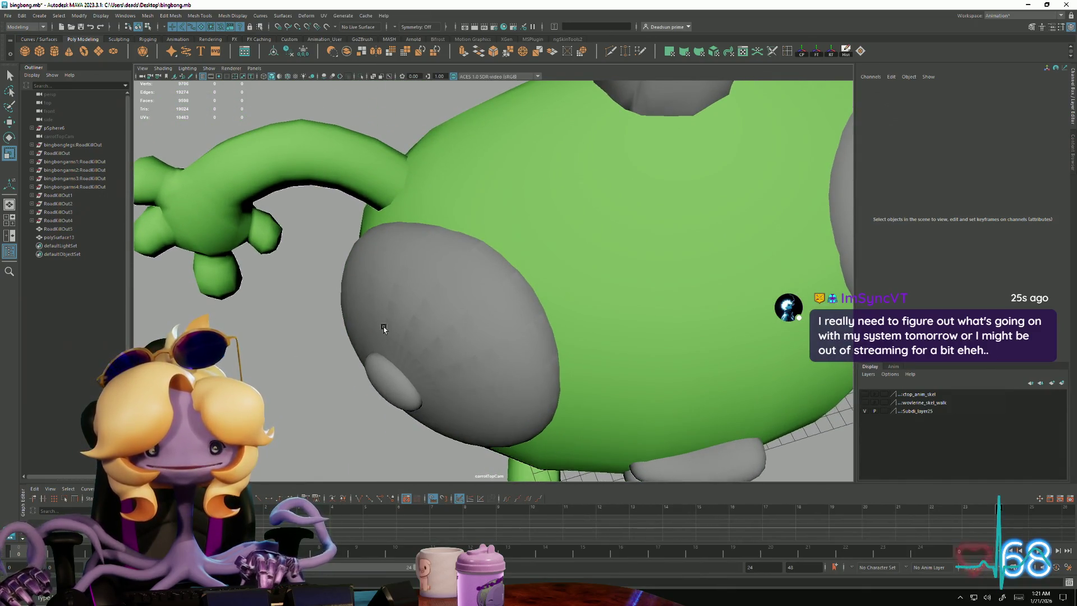
# - Select the RoadKillOut5 body and open the UV Editor beside the viewport
pyautogui.click(396, 314)
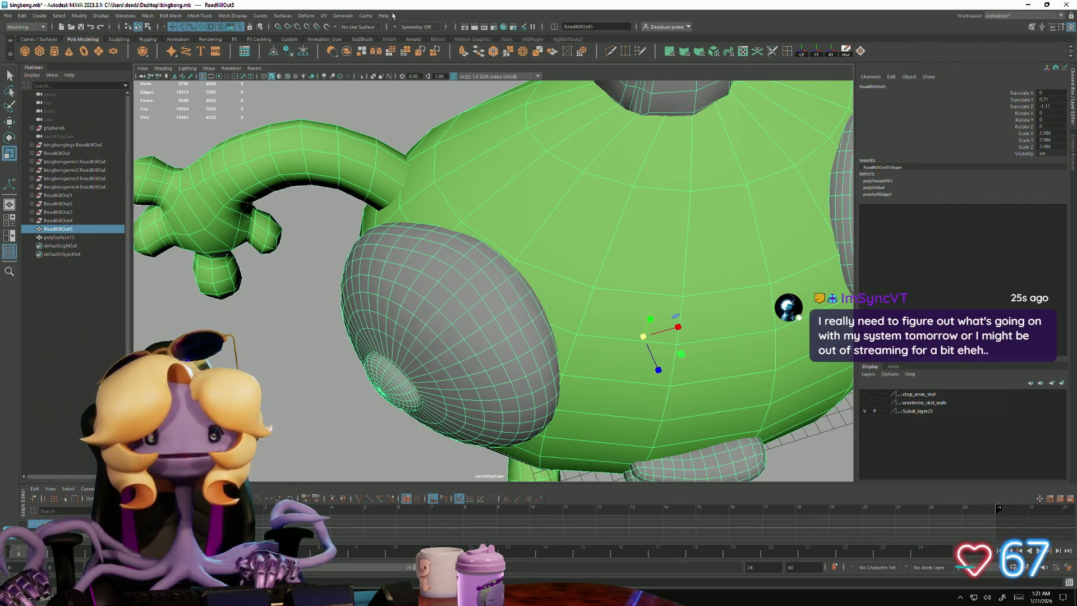
pyautogui.click(326, 16)
pyautogui.click(337, 33)
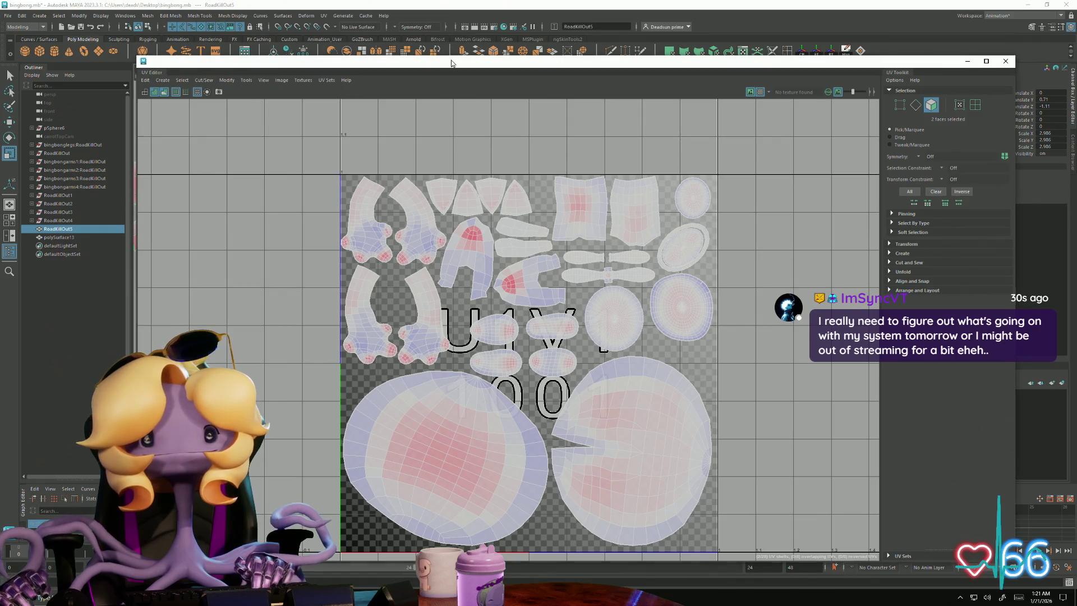
pyautogui.moveTo(451, 62); pyautogui.dragTo(788, 73)
# - Select all faces of the large round peach UV shell
pyautogui.moveTo(402, 314); pyautogui.dragTo(407, 320, button='right')
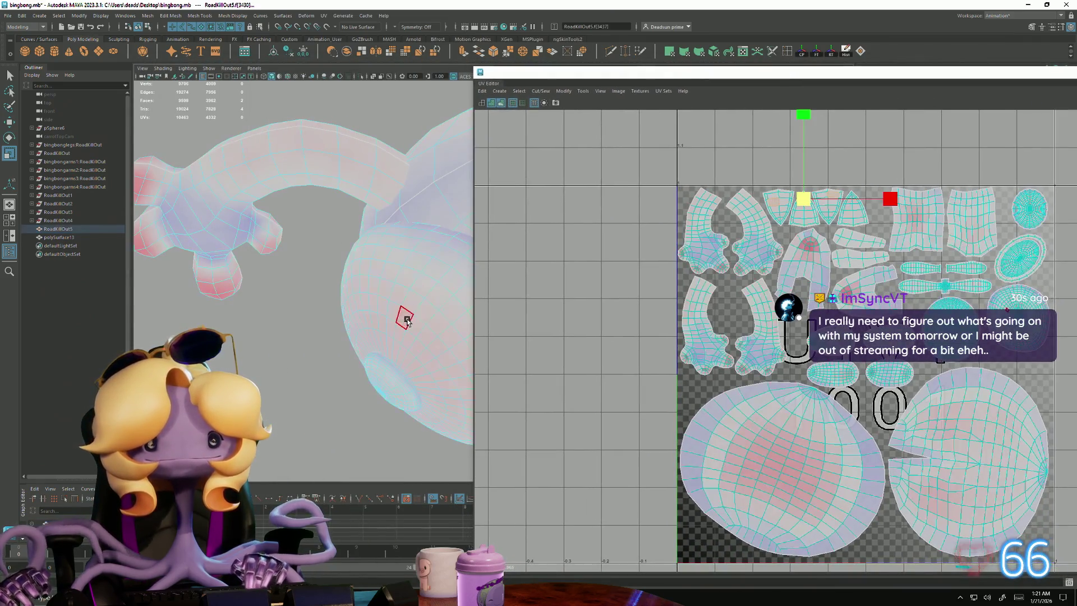
pyautogui.keyDown('alt'); pyautogui.moveTo(1012, 247); pyautogui.dragTo(690, 359, button='middle'); pyautogui.keyUp('alt')
pyautogui.scroll(5, 712, 343)
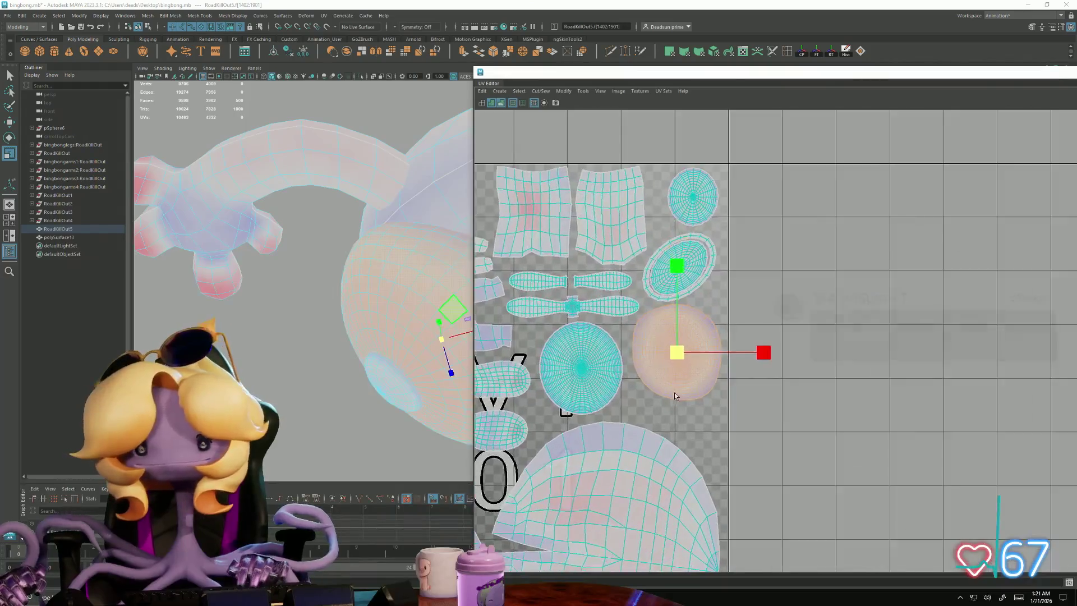
pyautogui.scroll(1, 711, 339)
pyautogui.moveTo(700, 305); pyautogui.dragTo(680, 316, button='right')
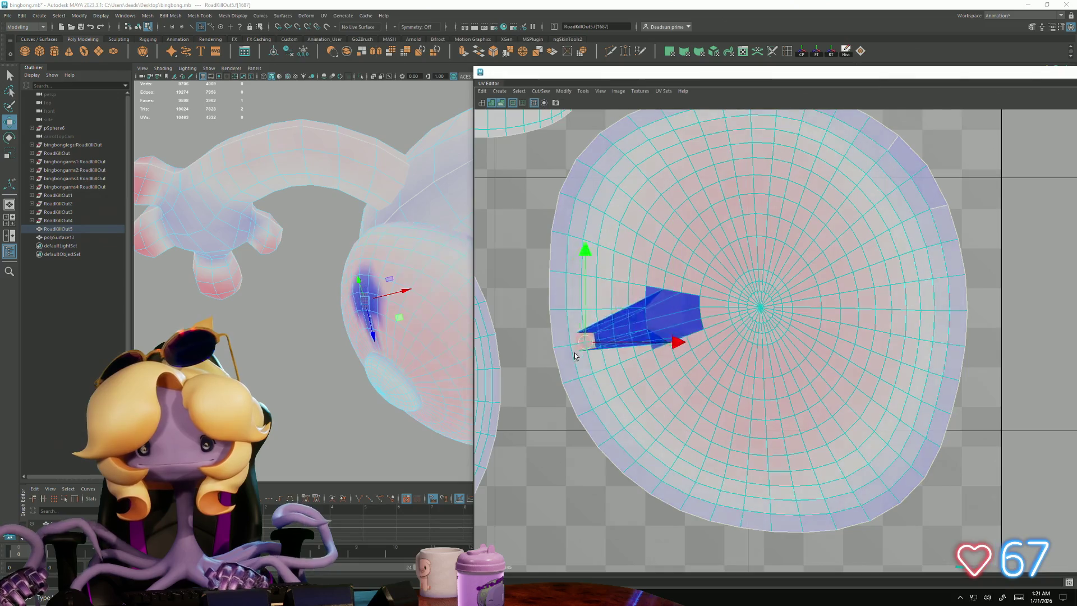
pyautogui.moveTo(435, 293)
pyautogui.mouseDown(button='right')
pyautogui.moveTo(435, 264)
pyautogui.moveTo(425, 284)
pyautogui.mouseUp(button='right')
pyautogui.click(431, 274)
pyautogui.click(425, 284)
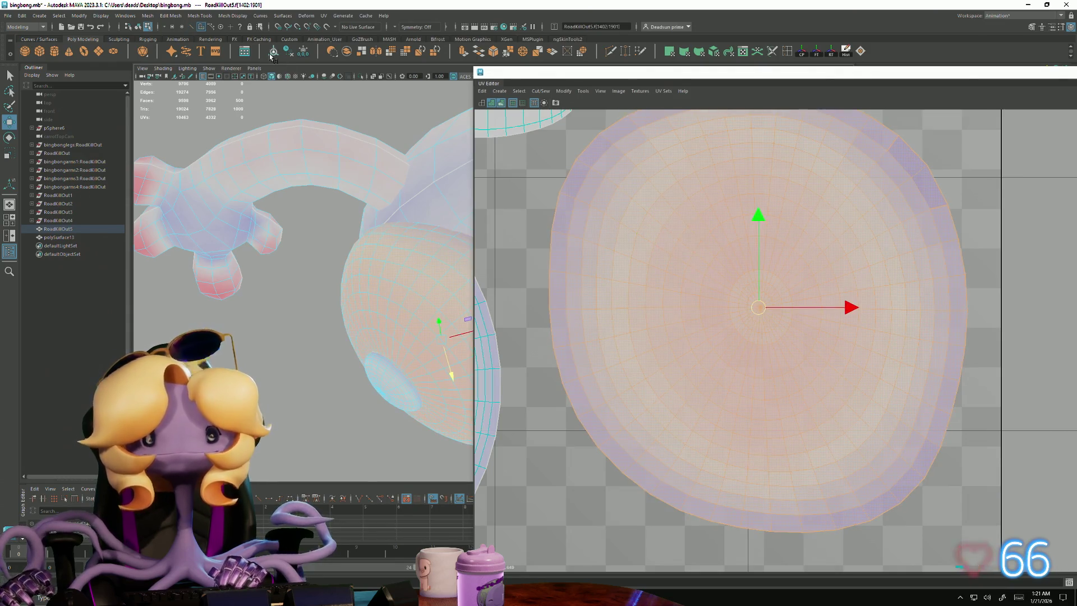
# - Soften the edges of the selected faces, then clear the selection
pyautogui.click(618, 91)
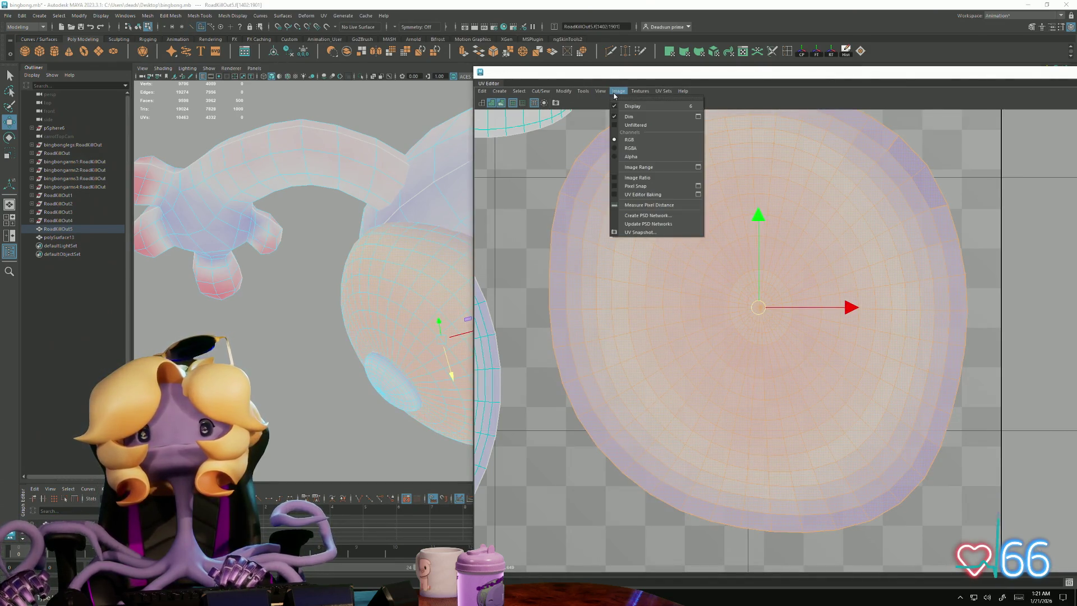
pyautogui.click(227, 17)
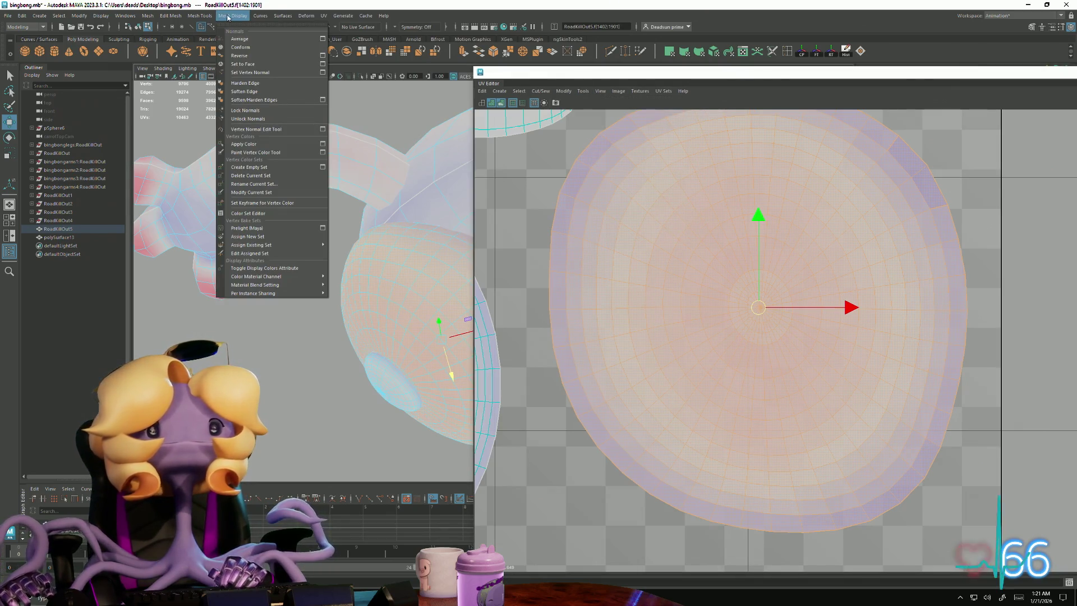
pyautogui.click(244, 92)
pyautogui.keyDown('alt'); pyautogui.moveTo(356, 312); pyautogui.dragTo(325, 298); pyautogui.keyUp('alt')
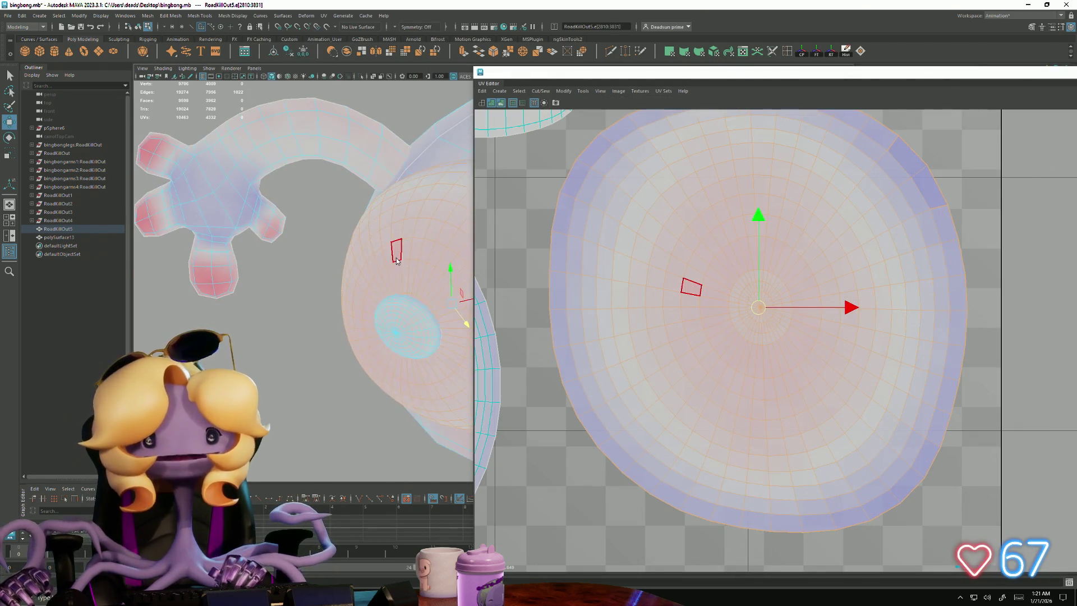
pyautogui.click(325, 299)
pyautogui.moveTo(294, 360)
pyautogui.keyDown('alt'); pyautogui.mouseDown()
pyautogui.moveTo(320, 312)
pyautogui.moveTo(360, 301)
pyautogui.moveTo(387, 342)
pyautogui.moveTo(298, 377)
pyautogui.moveTo(308, 409)
pyautogui.moveTo(368, 388)
pyautogui.moveTo(315, 320)
pyautogui.moveTo(183, 297)
pyautogui.moveTo(359, 288)
pyautogui.mouseUp(); pyautogui.keyUp('alt')
# - Export the selected green body over BingBong.fbx on the Desktop, confirming the replacement
pyautogui.click(359, 287)
pyautogui.click(9, 15)
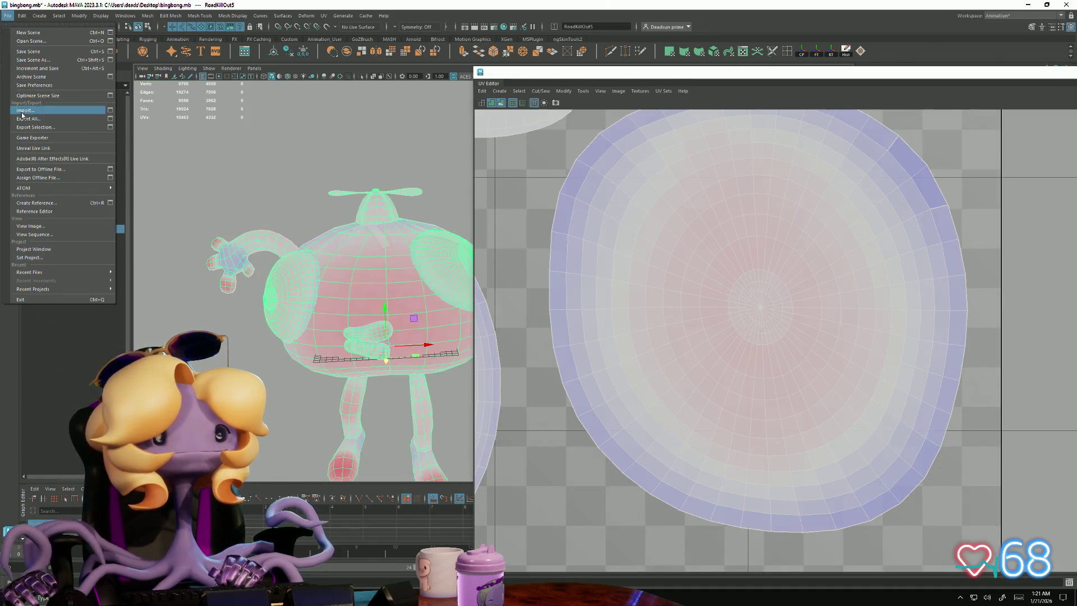
pyautogui.click(39, 128)
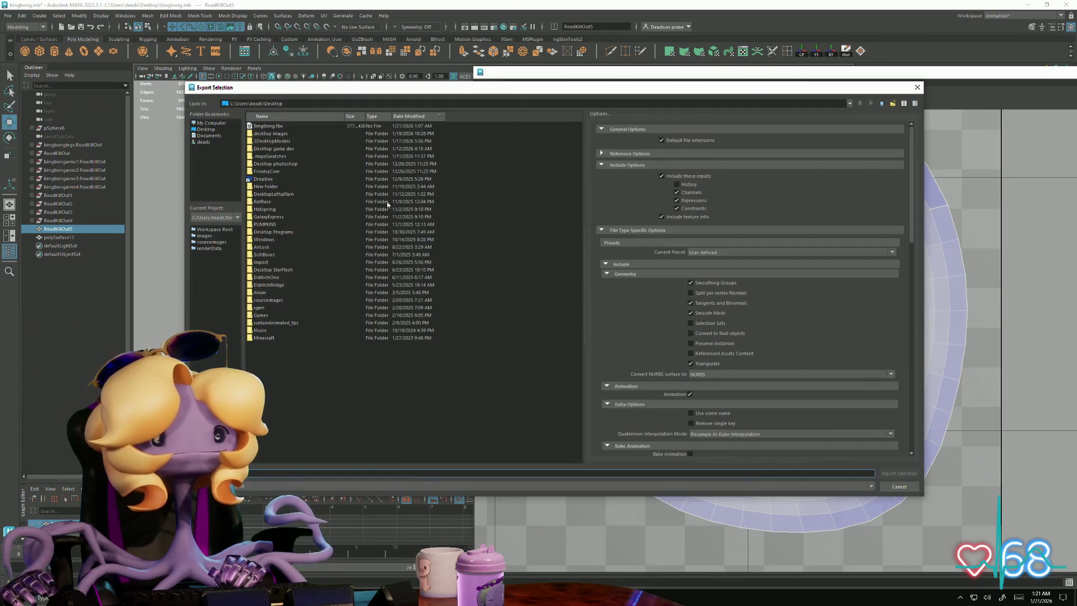
pyautogui.click(277, 127)
pyautogui.click(900, 472)
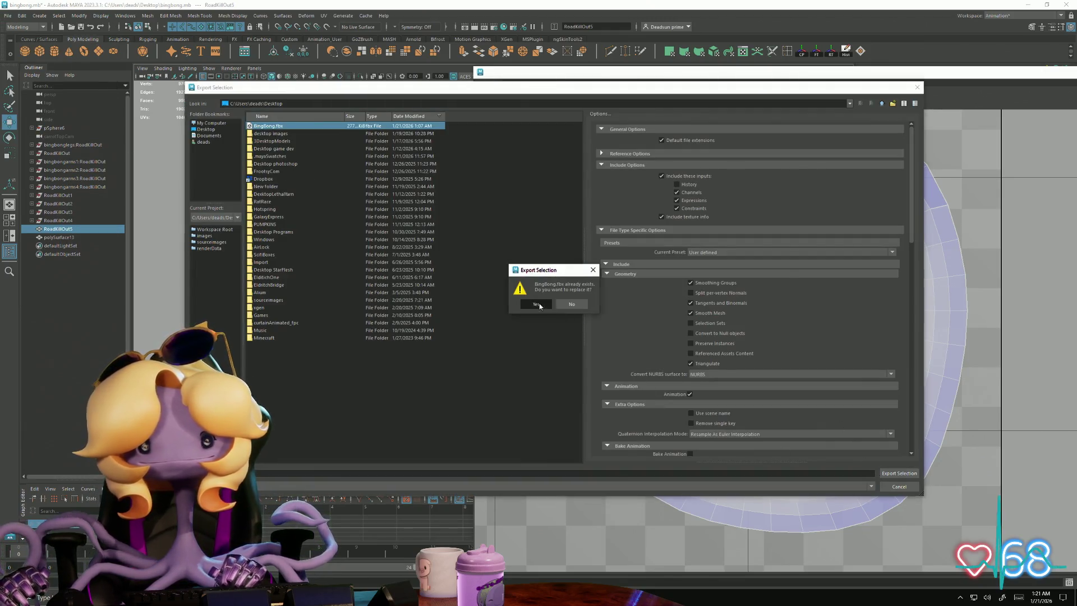
pyautogui.click(537, 304)
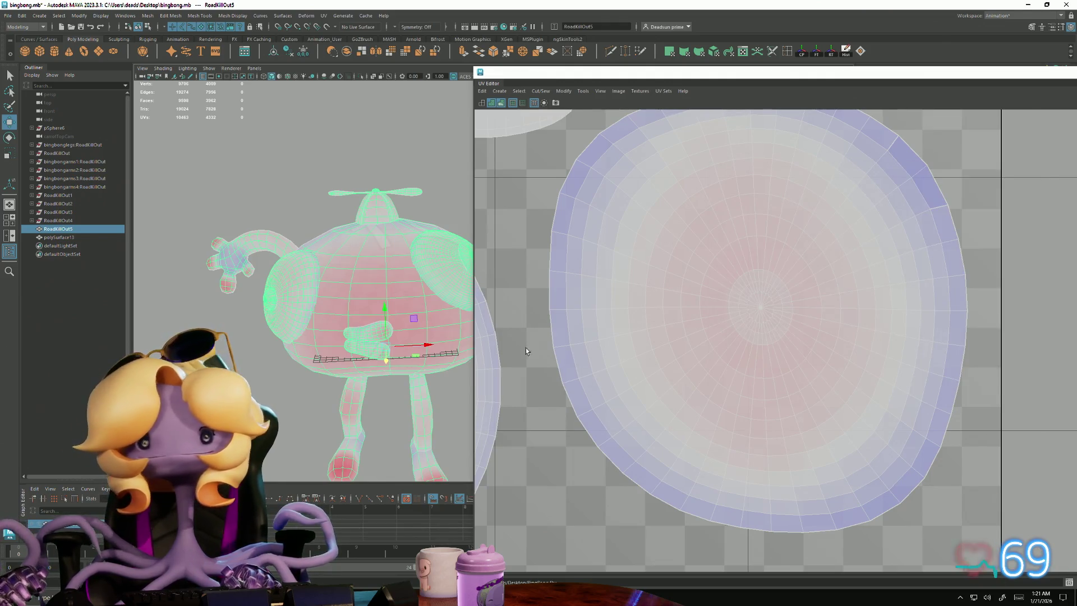
pyautogui.hotkey('alt', 'Tab')
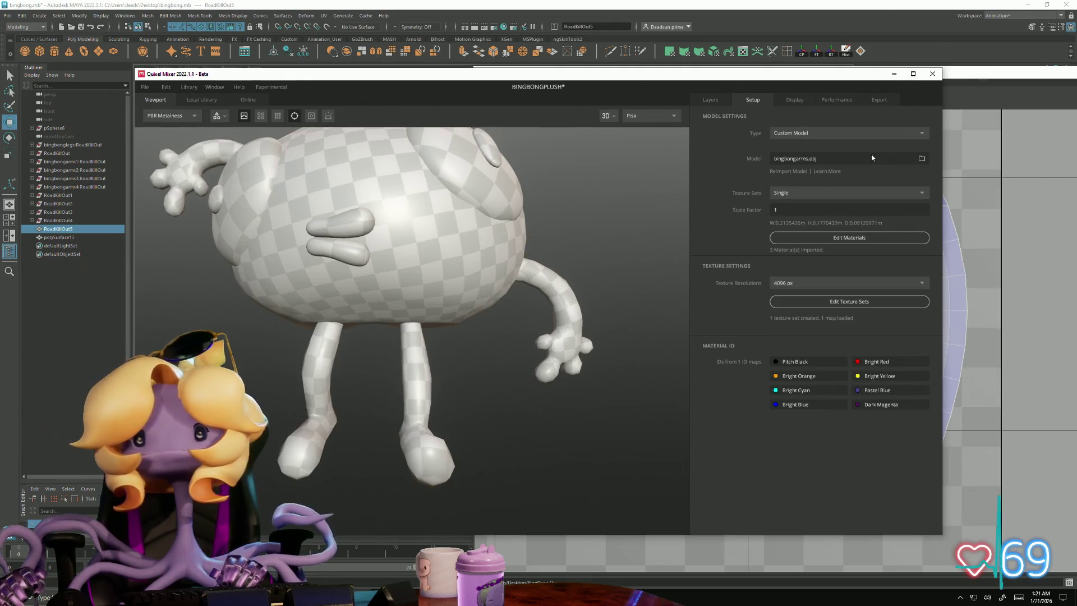
# - Reimport bingbongarms.obj as the Mixer custom model and orbit to inspect the legs
pyautogui.click(852, 162)
pyautogui.click(543, 326)
pyautogui.click(578, 370)
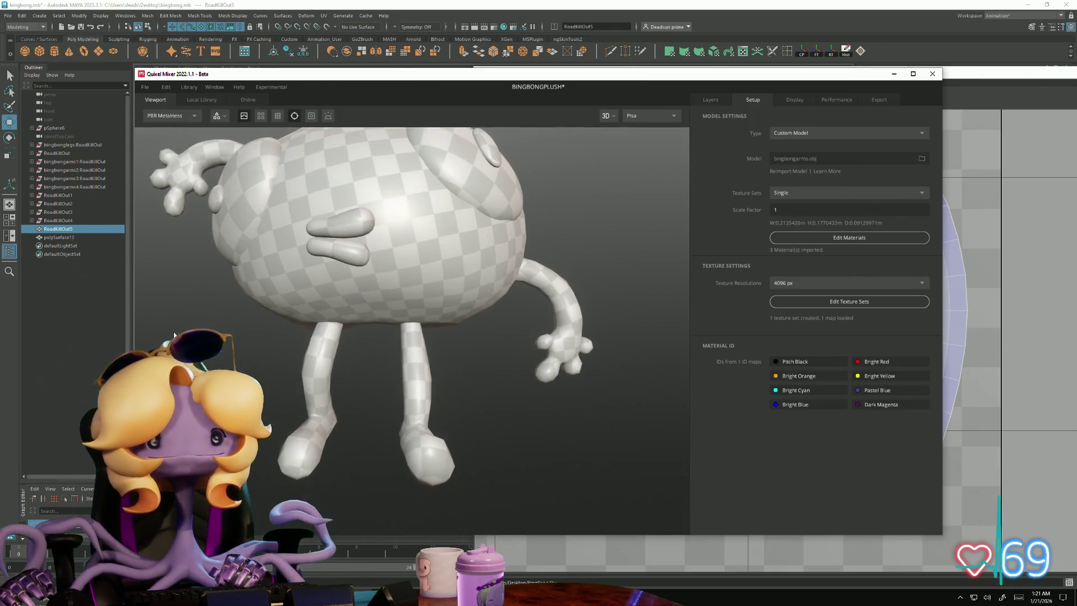
pyautogui.moveTo(336, 336); pyautogui.dragTo(369, 333)
pyautogui.scroll(3, 410, 374)
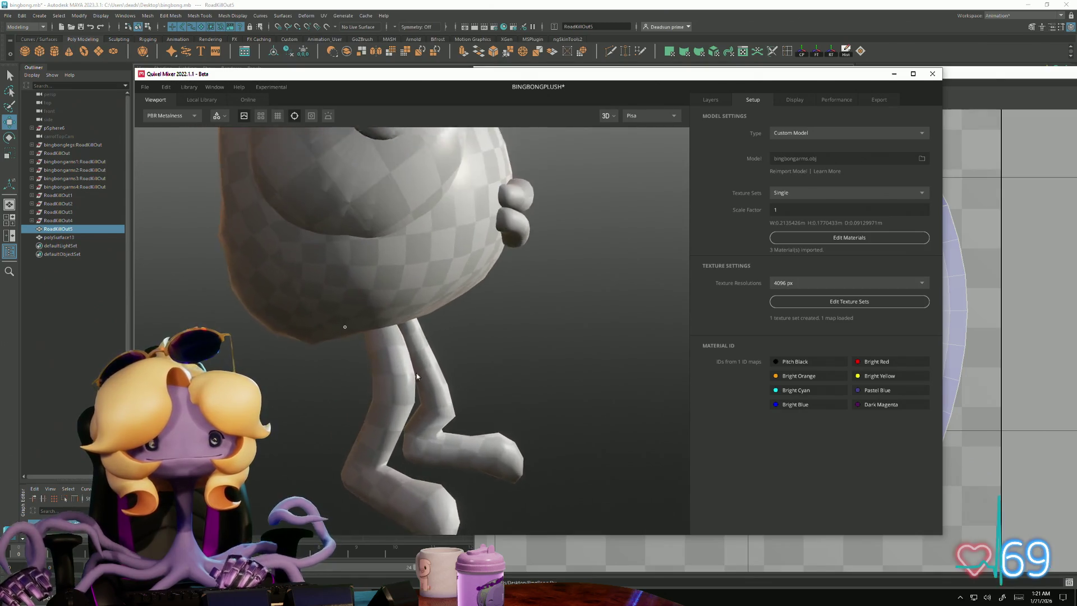
pyautogui.scroll(-5, 410, 374)
pyautogui.scroll(3, 450, 409)
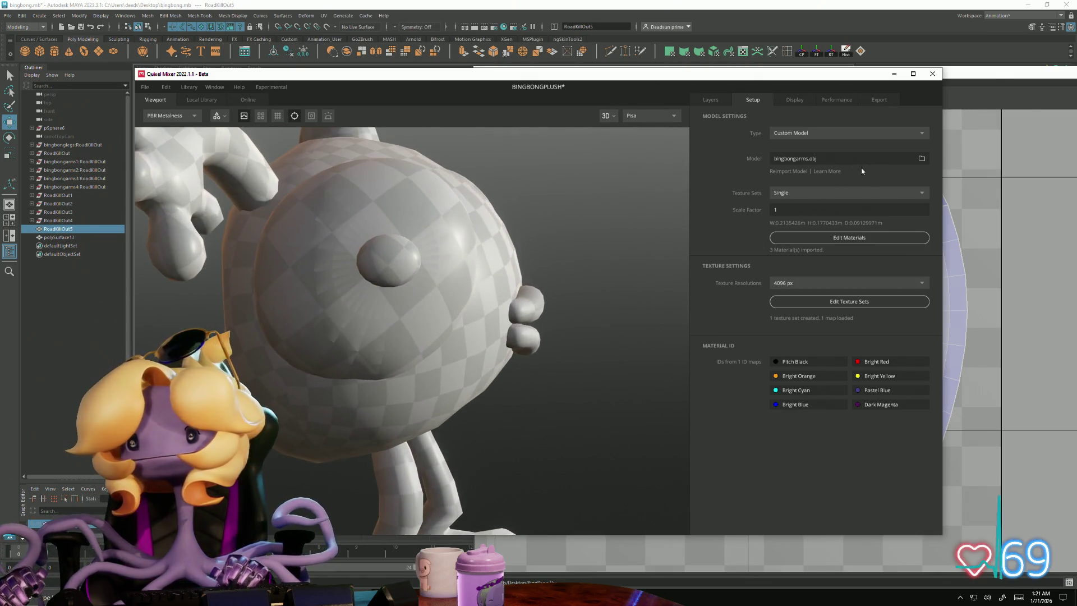
# - In Maya, clear the body selection and zoom in on the green body
pyautogui.hotkey('alt', 'Tab')
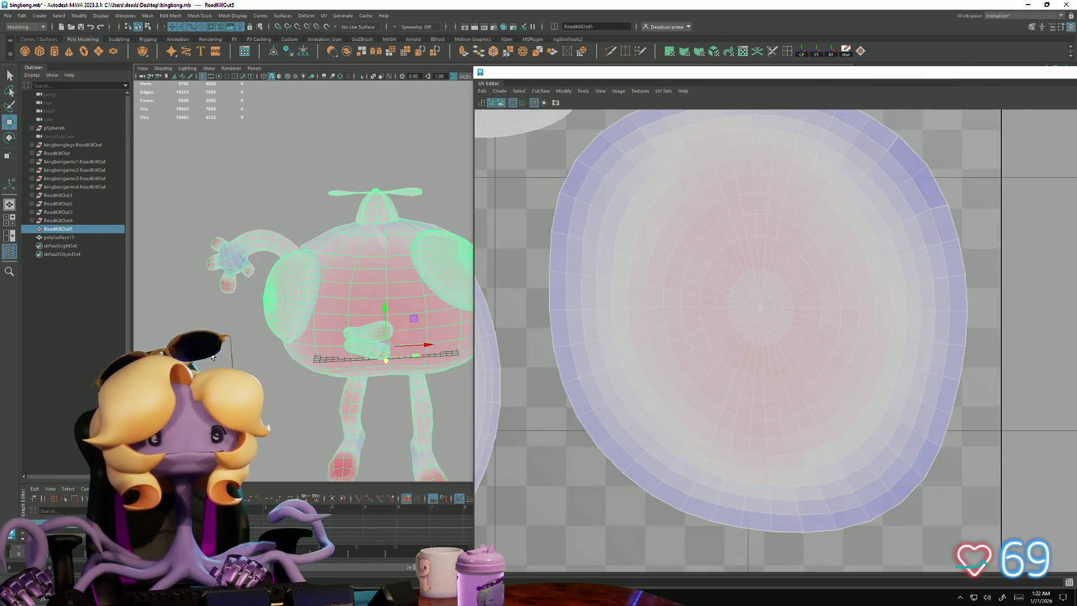
pyautogui.click(213, 357)
pyautogui.moveTo(213, 357)
pyautogui.keyDown('alt'); pyautogui.mouseDown(button='right')
pyautogui.moveTo(412, 443)
pyautogui.moveTo(277, 385)
pyautogui.moveTo(260, 303)
pyautogui.moveTo(281, 337)
pyautogui.moveTo(379, 315)
pyautogui.mouseUp(button='right'); pyautogui.keyUp('alt')
# - Re-export the selected body over BingBong.fbx and dismiss the export warnings report
pyautogui.click(380, 315)
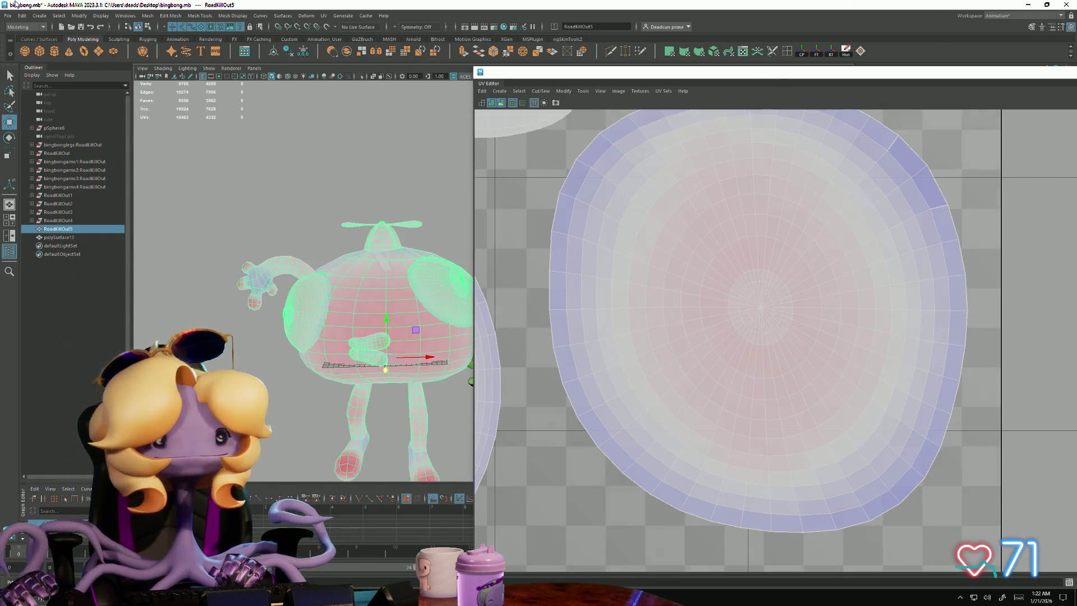
pyautogui.click(7, 15)
pyautogui.click(52, 128)
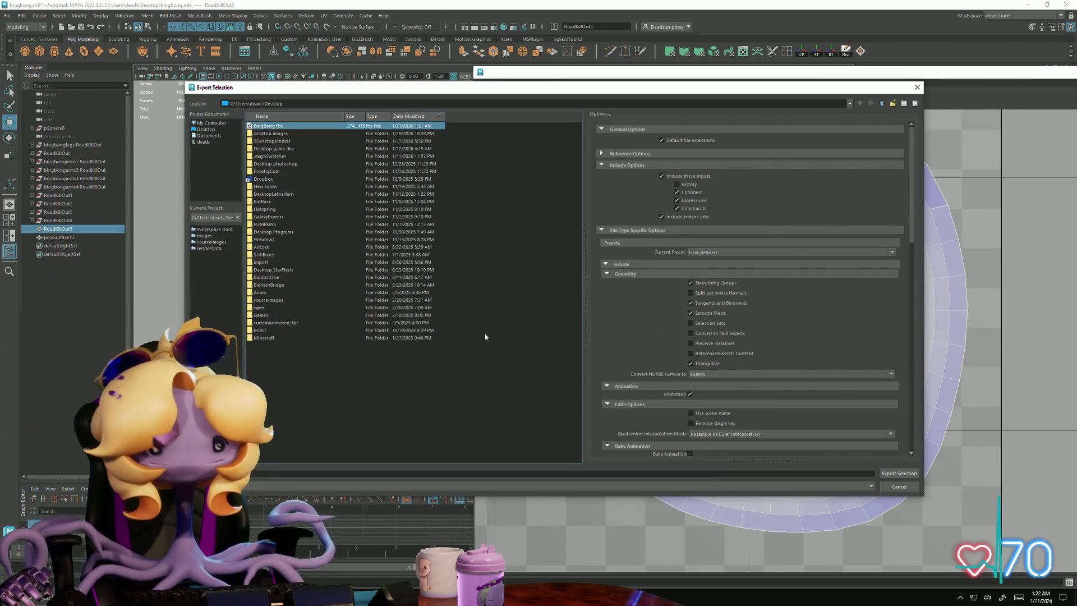
pyautogui.click(899, 473)
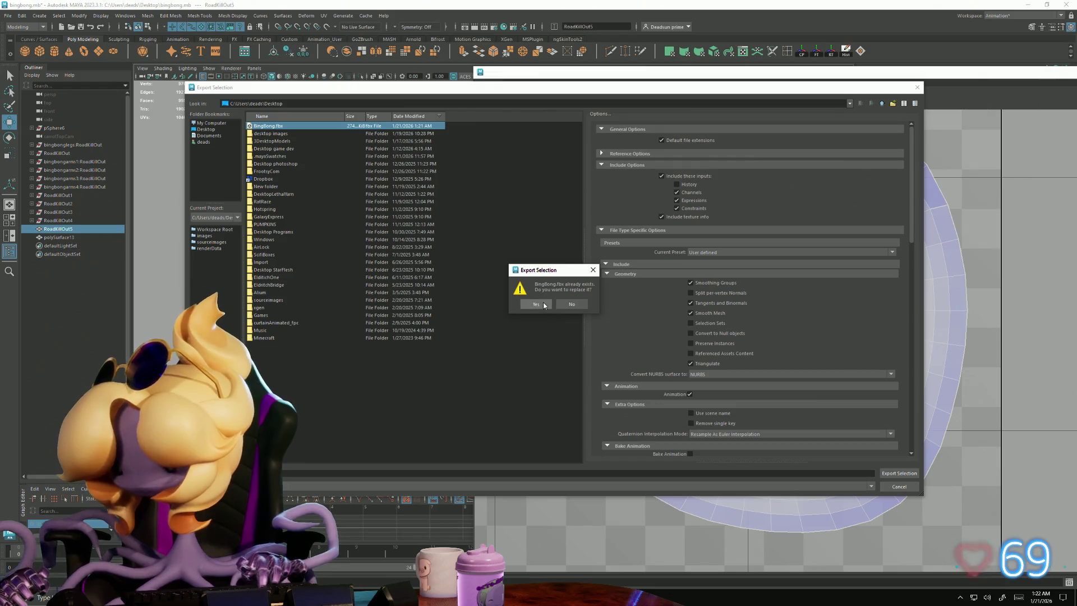
pyautogui.click(536, 304)
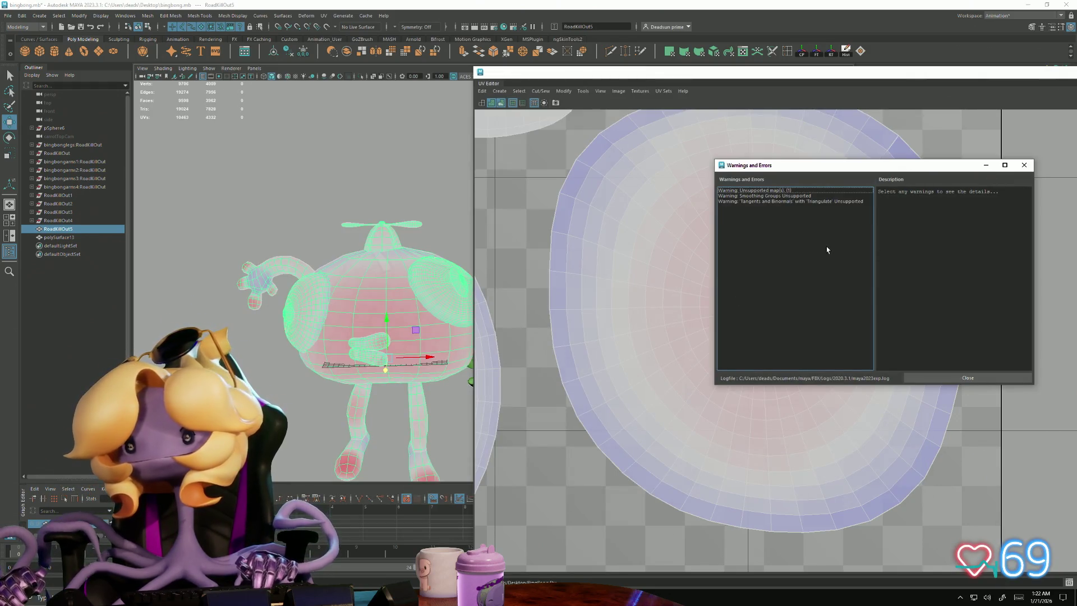
pyautogui.click(967, 377)
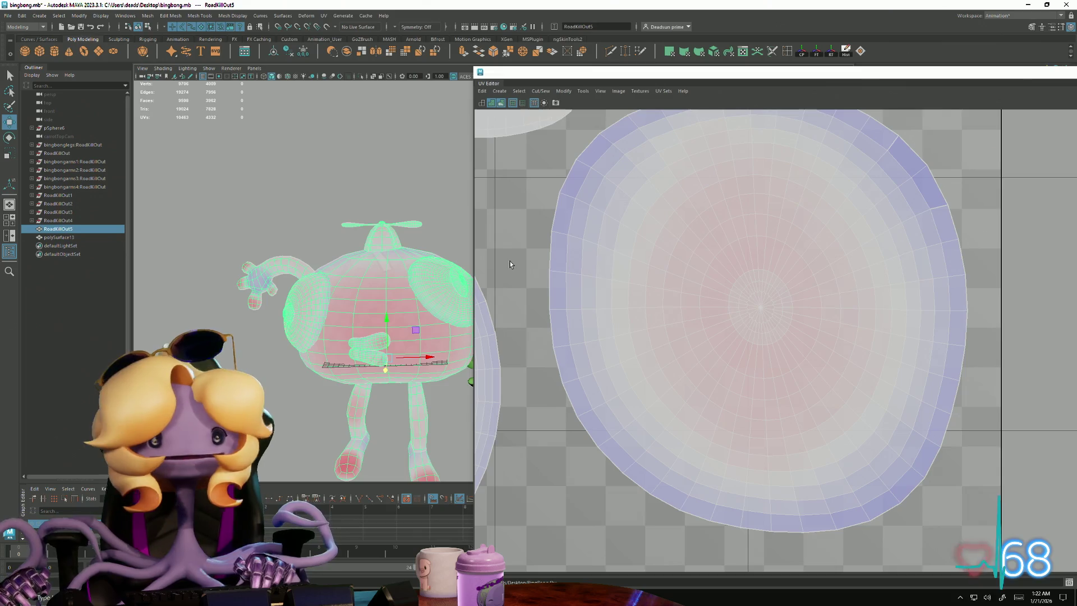
# - Return the character mesh to Object Mode through the UV and object marking menus
pyautogui.moveTo(709, 240); pyautogui.dragTo(746, 238, button='right')
pyautogui.moveTo(391, 280); pyautogui.dragTo(337, 292, button='right')
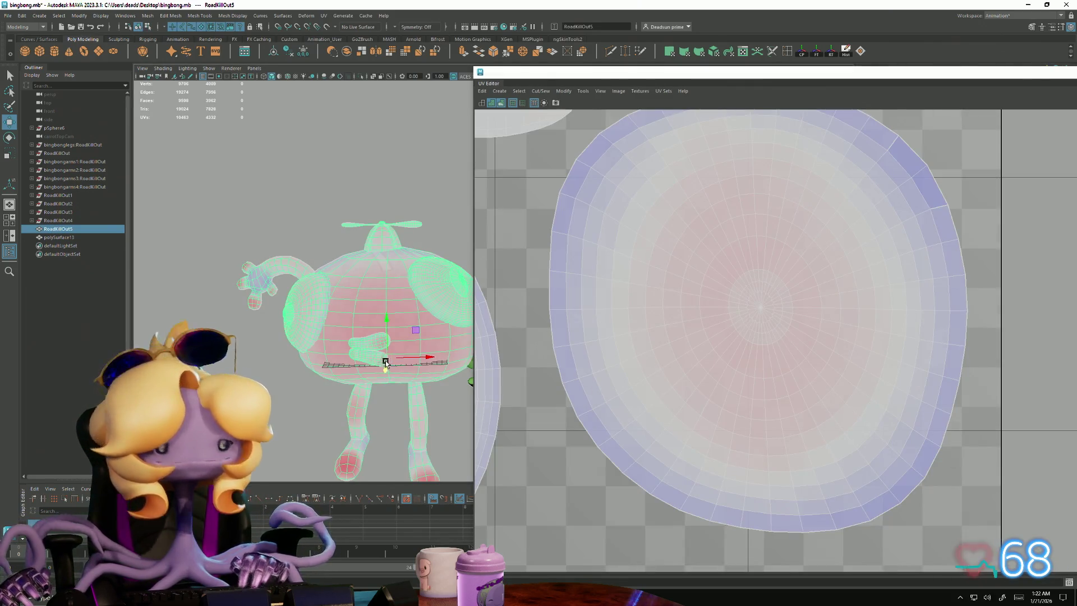
pyautogui.hotkey('alt', 'Tab')
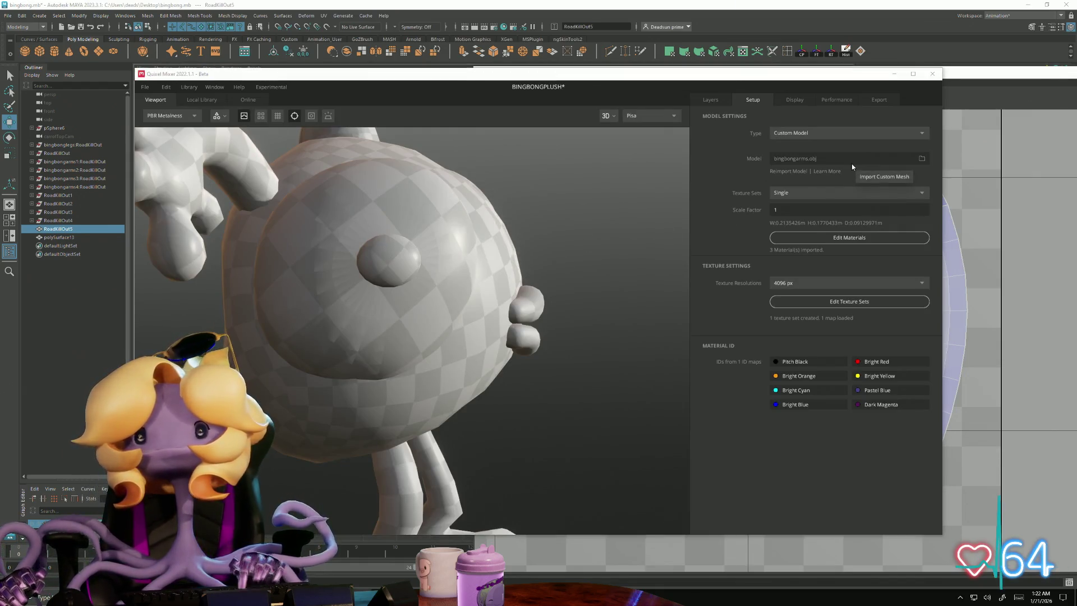
# - Try bingbonglegs.obj from the Desktop as the custom model
pyautogui.click(921, 159)
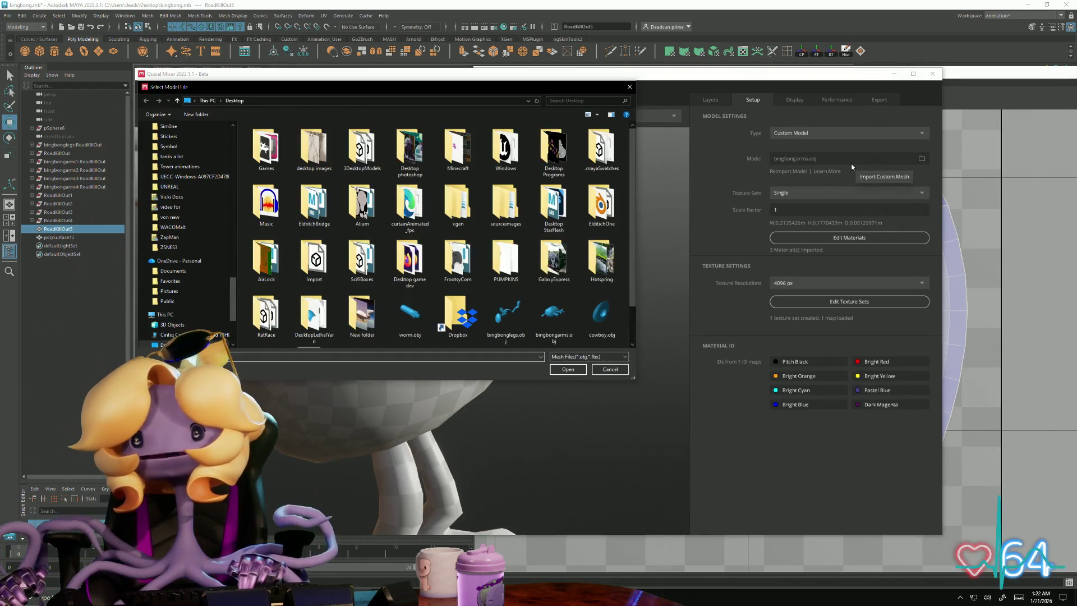
pyautogui.click(507, 318)
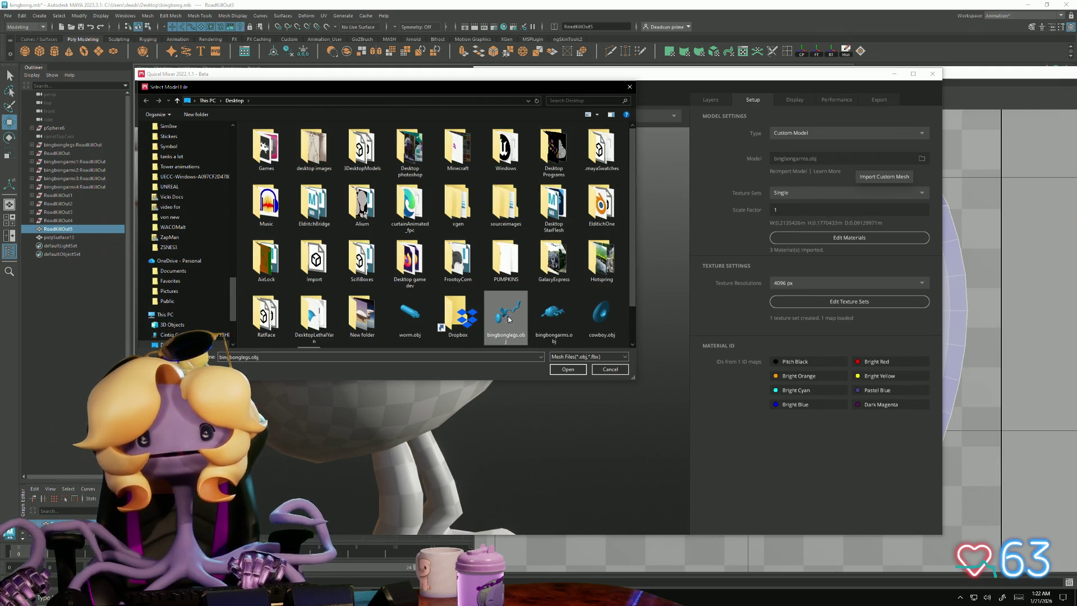
pyautogui.click(567, 370)
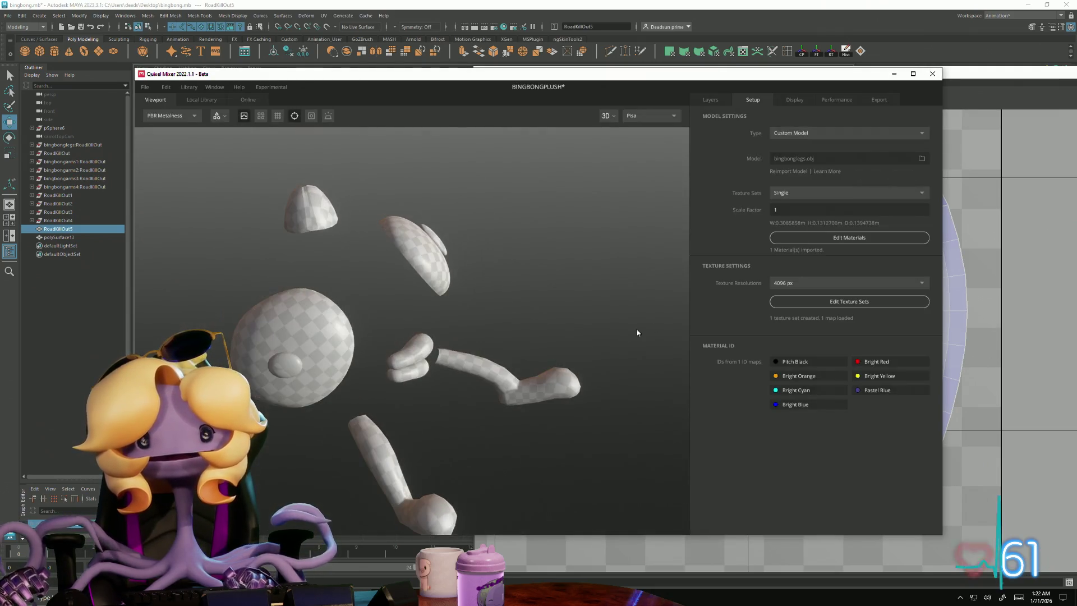
# - Switch the custom model back to bingbongarms.obj and zoom the viewport
pyautogui.click(880, 164)
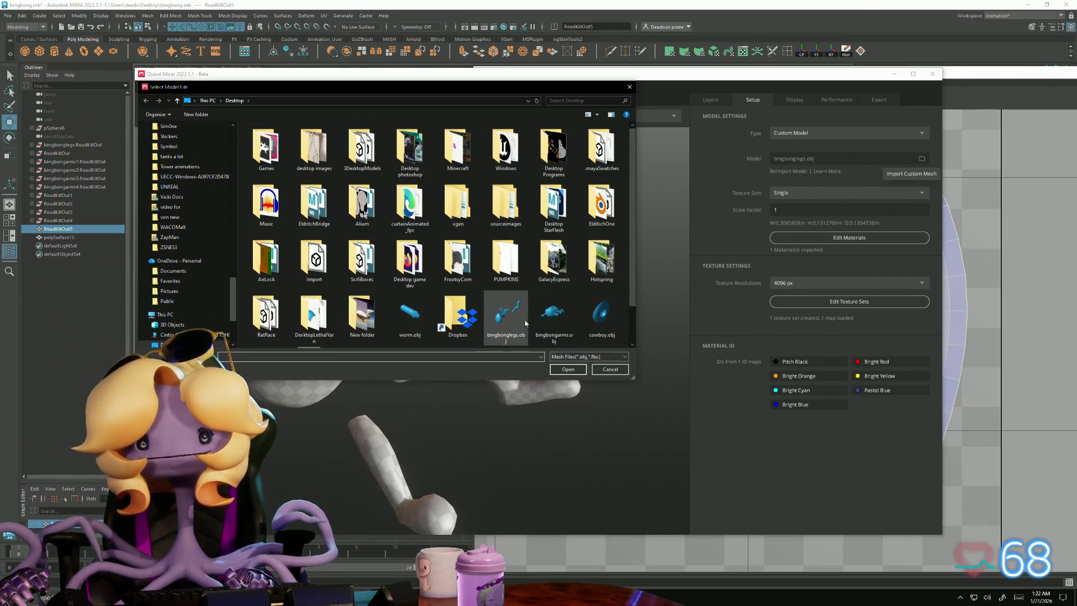
pyautogui.click(554, 339)
pyautogui.click(564, 371)
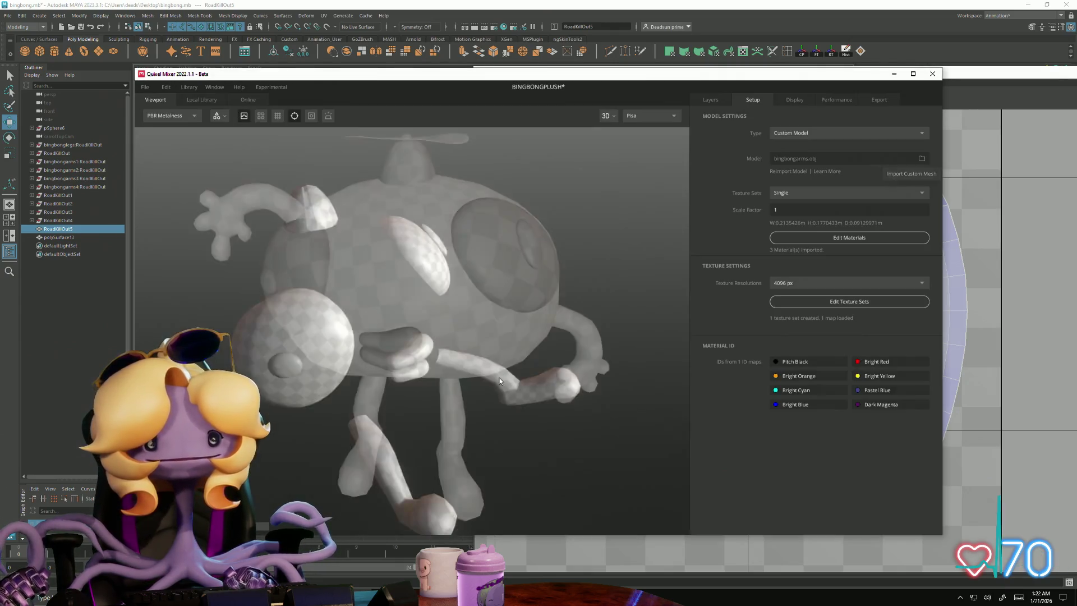
pyautogui.scroll(10, 384, 366)
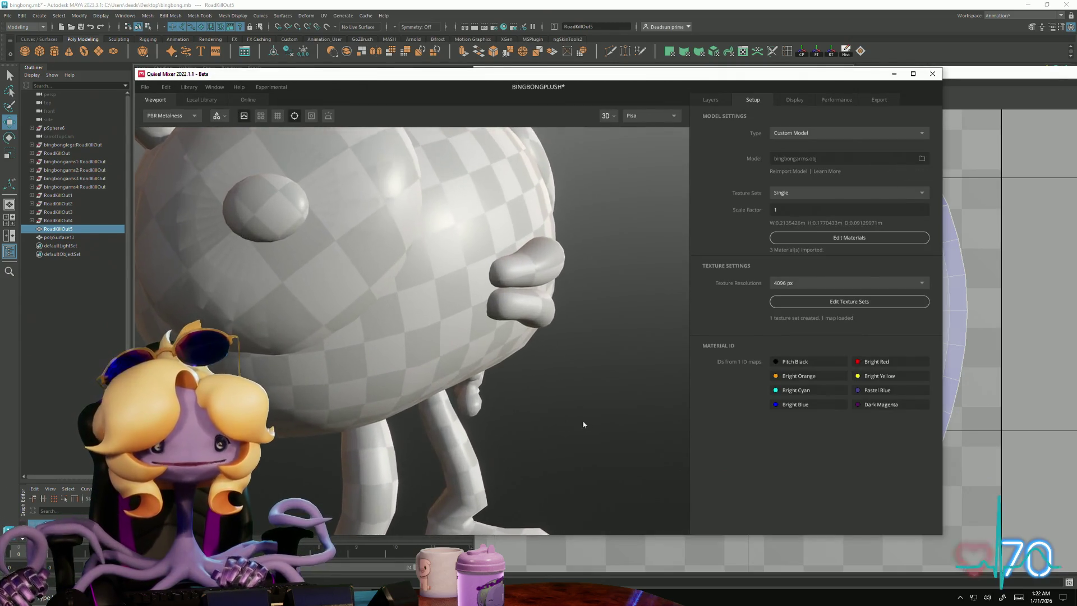
pyautogui.scroll(-10, 430, 309)
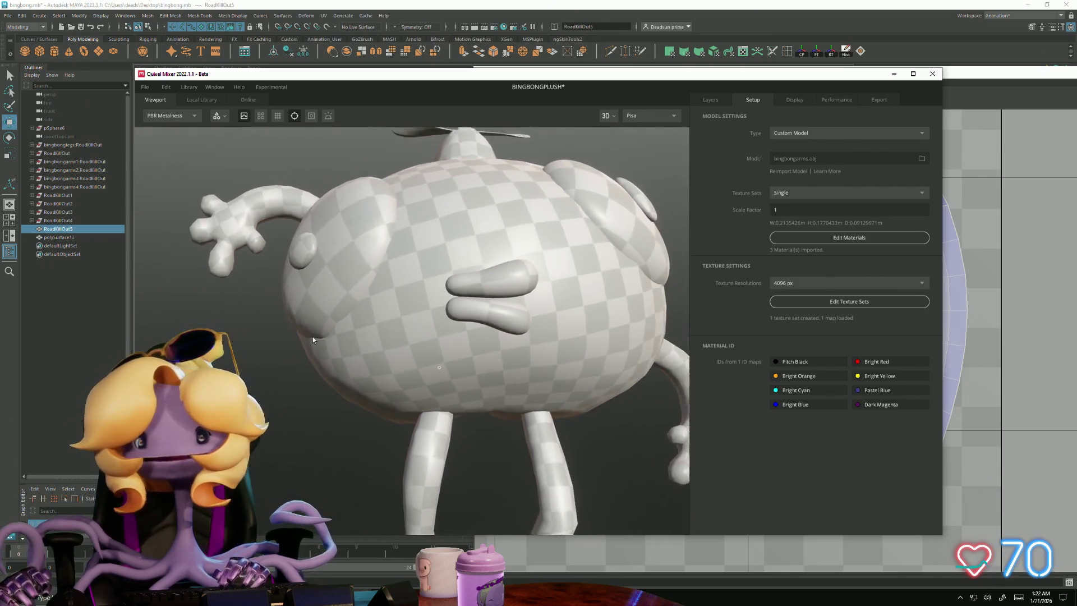
pyautogui.hotkey('alt', 'Tab')
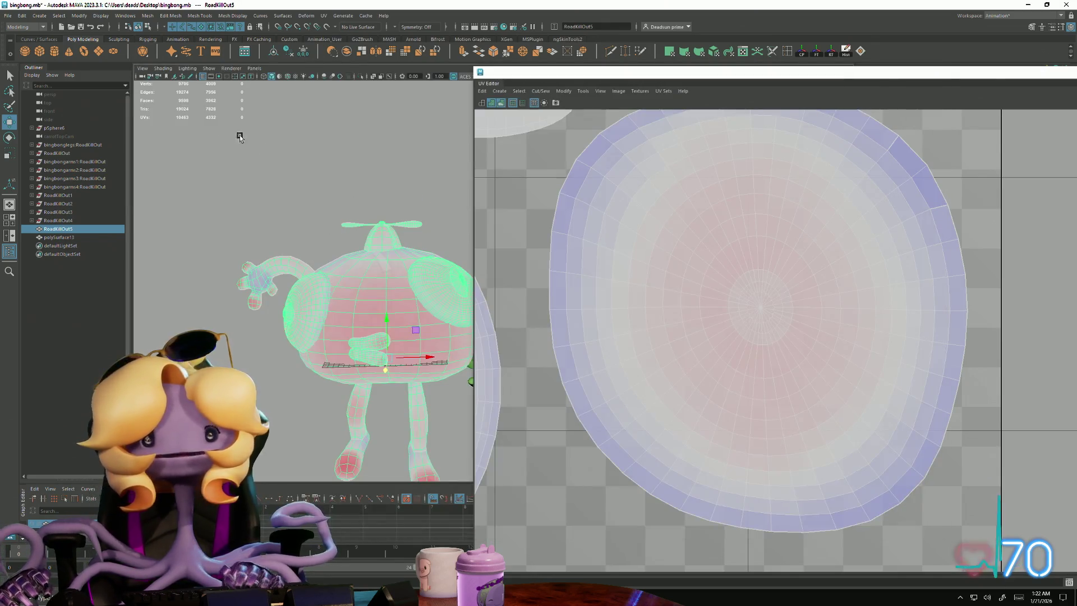
# - Export the selected RoadKillOut5 body over BingBong.fbx, confirming replacement and closing the warnings
pyautogui.click(7, 16)
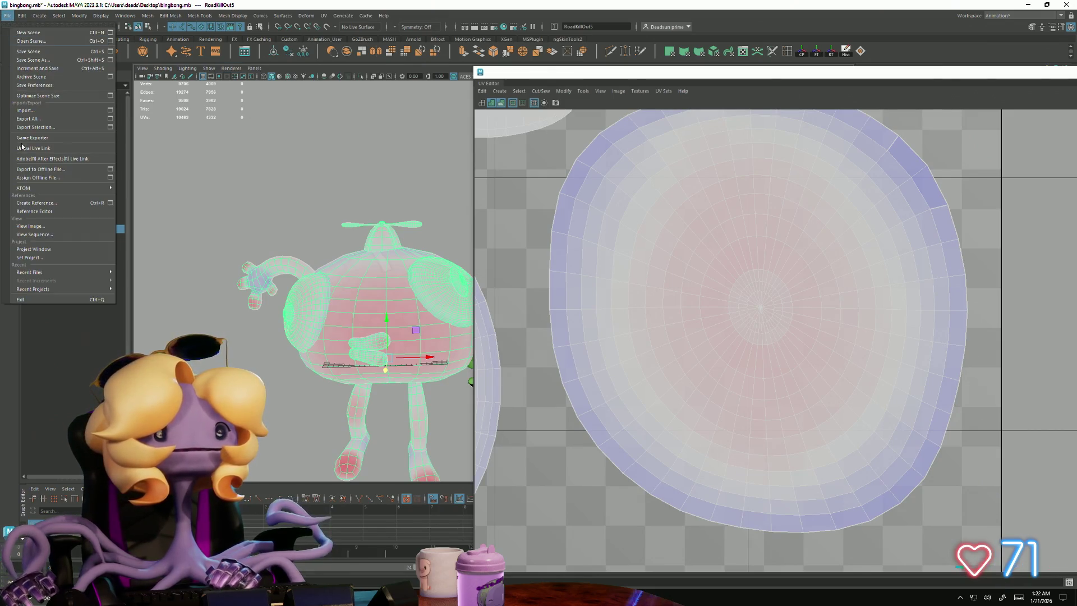
pyautogui.click(59, 128)
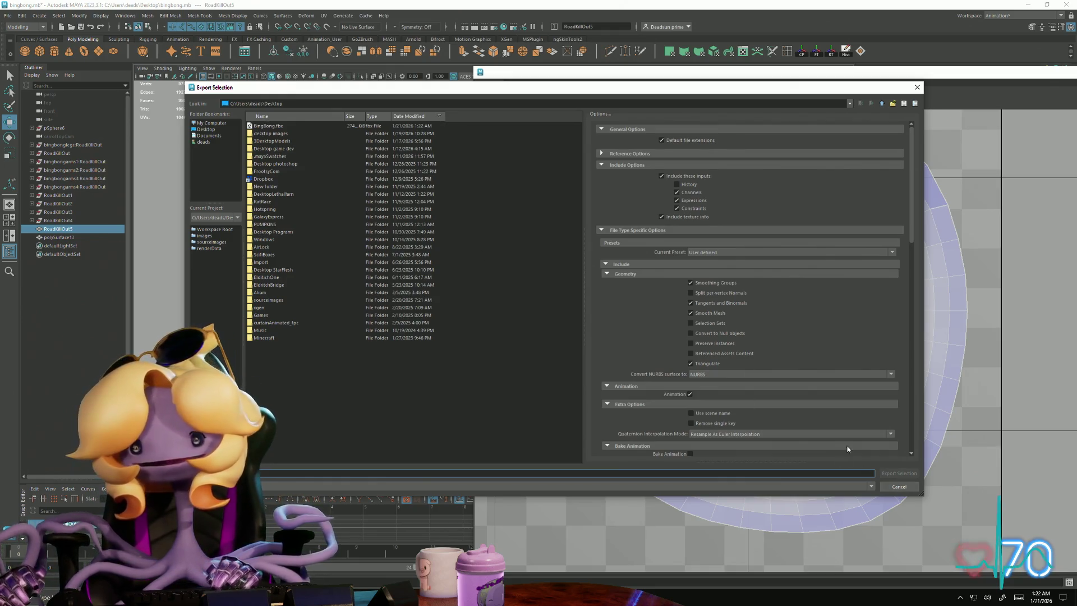
pyautogui.click(268, 125)
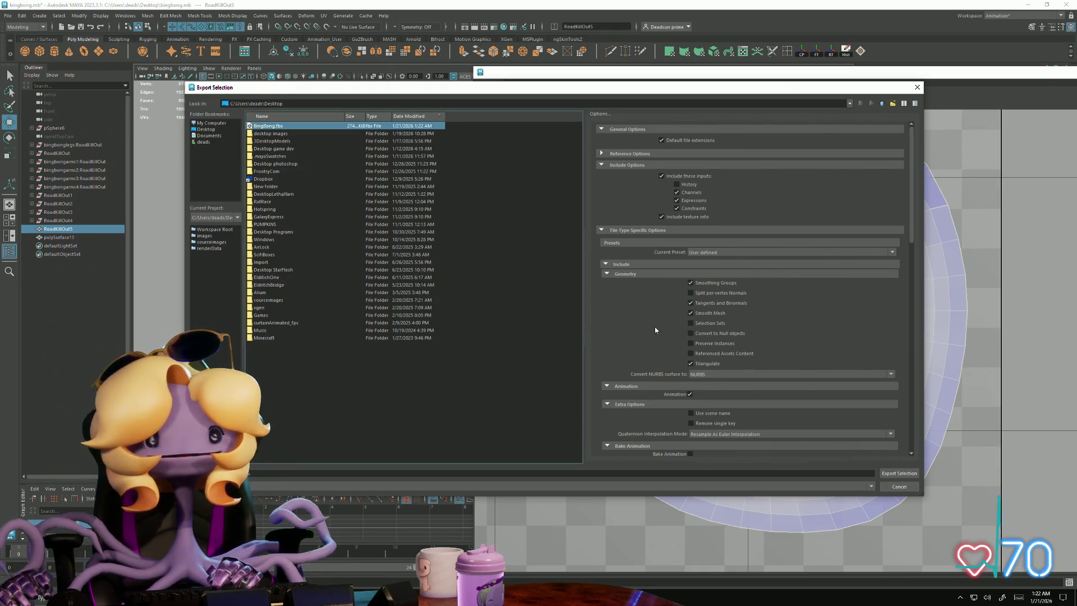
pyautogui.click(899, 474)
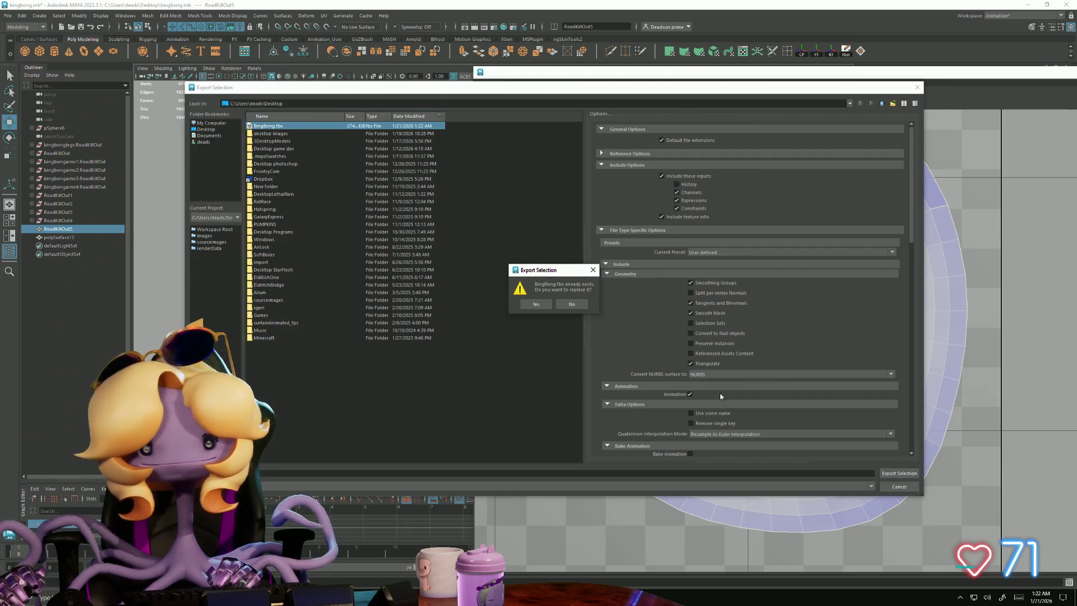
pyautogui.click(534, 305)
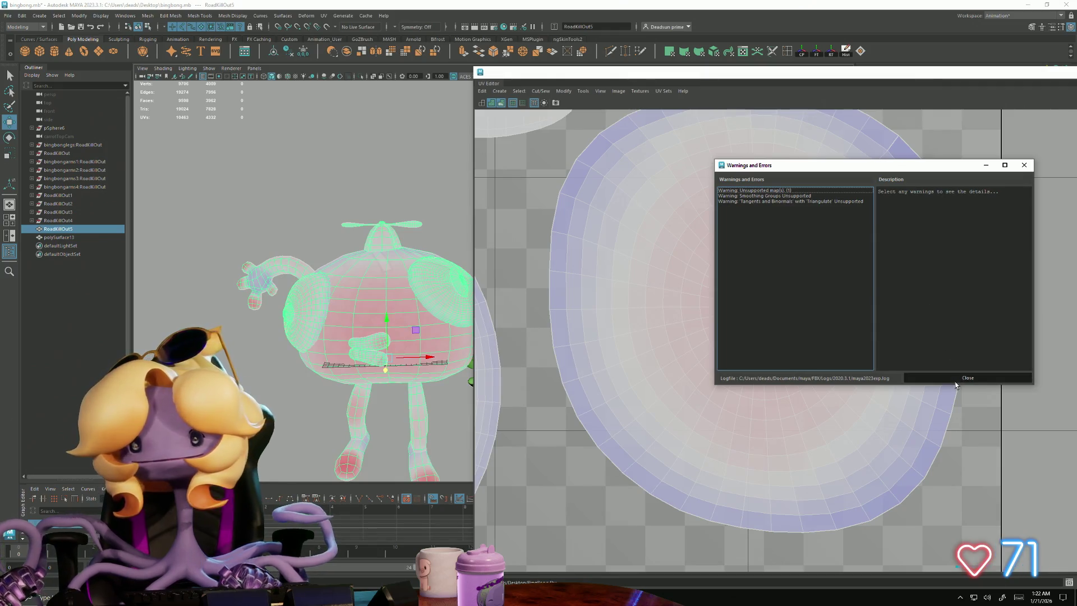
pyautogui.click(956, 382)
pyautogui.hotkey('alt', 'Tab')
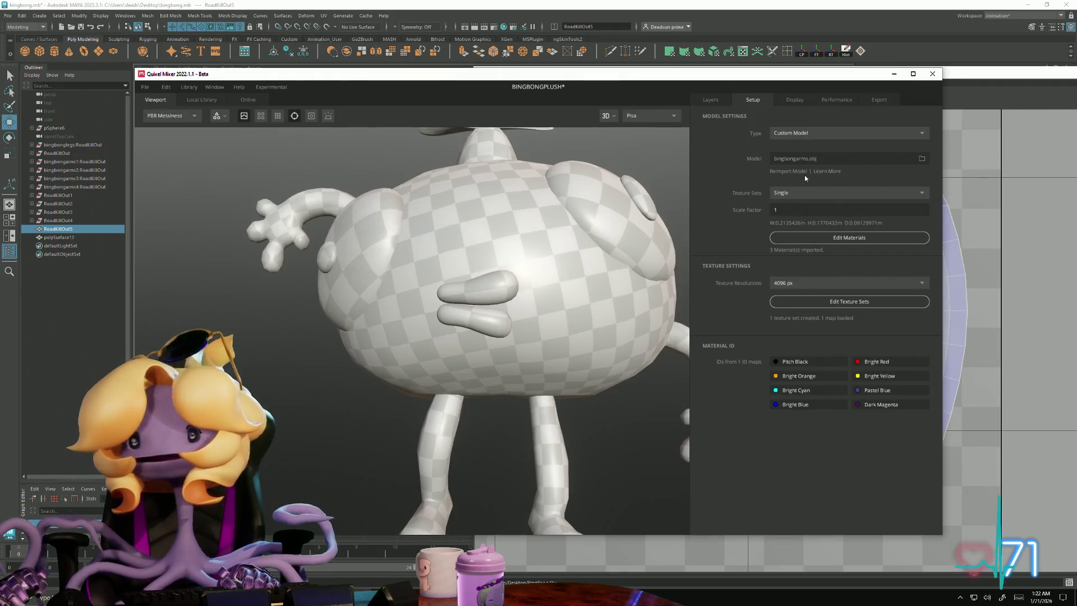
# - Load BingBong.fbx as the custom model and show its empty layer stack
pyautogui.click(850, 163)
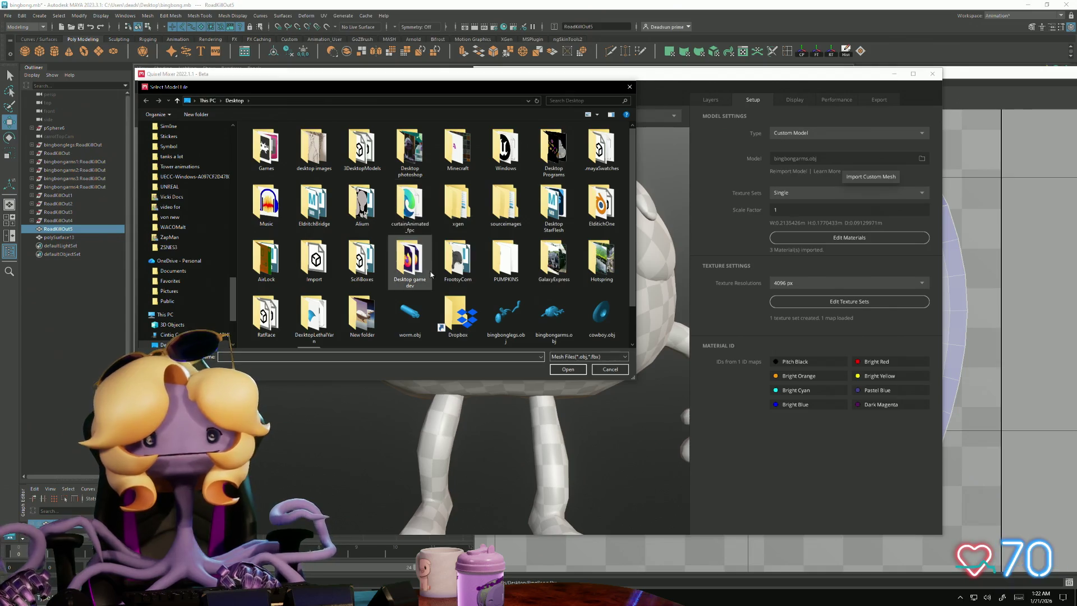
pyautogui.click(574, 372)
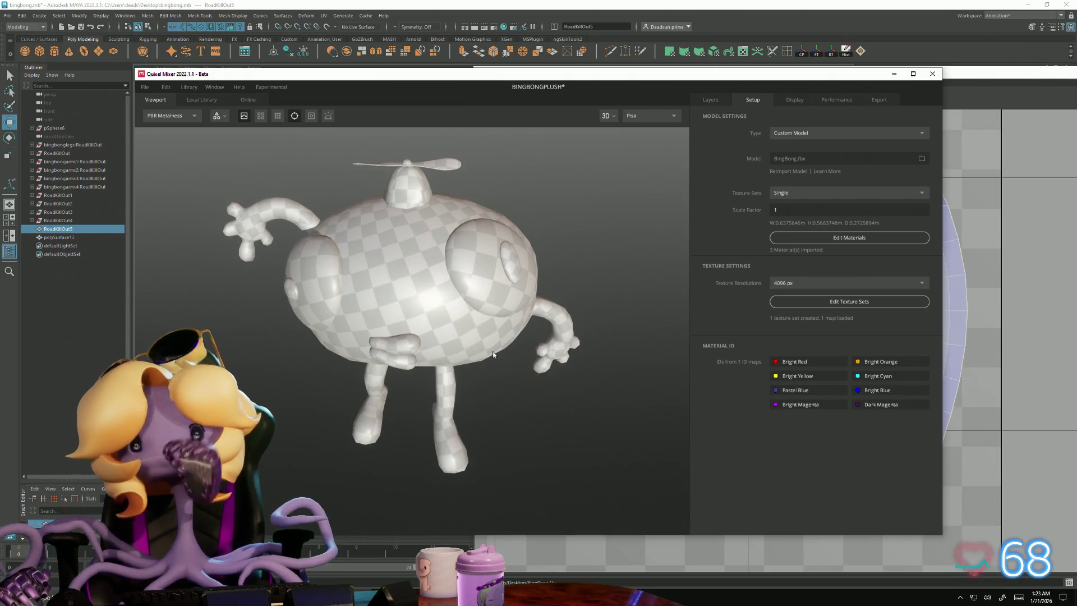
pyautogui.click(711, 101)
# - Orbit around the full character with arms, legs and propeller, then show the Local Library
pyautogui.moveTo(410, 326); pyautogui.dragTo(448, 259)
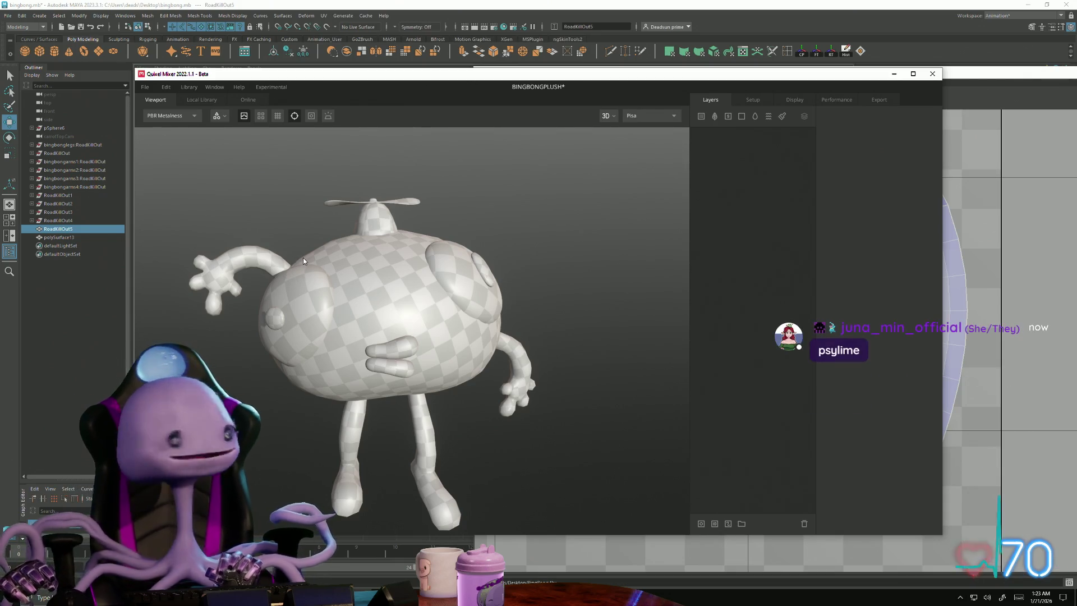
pyautogui.scroll(3, 305, 274)
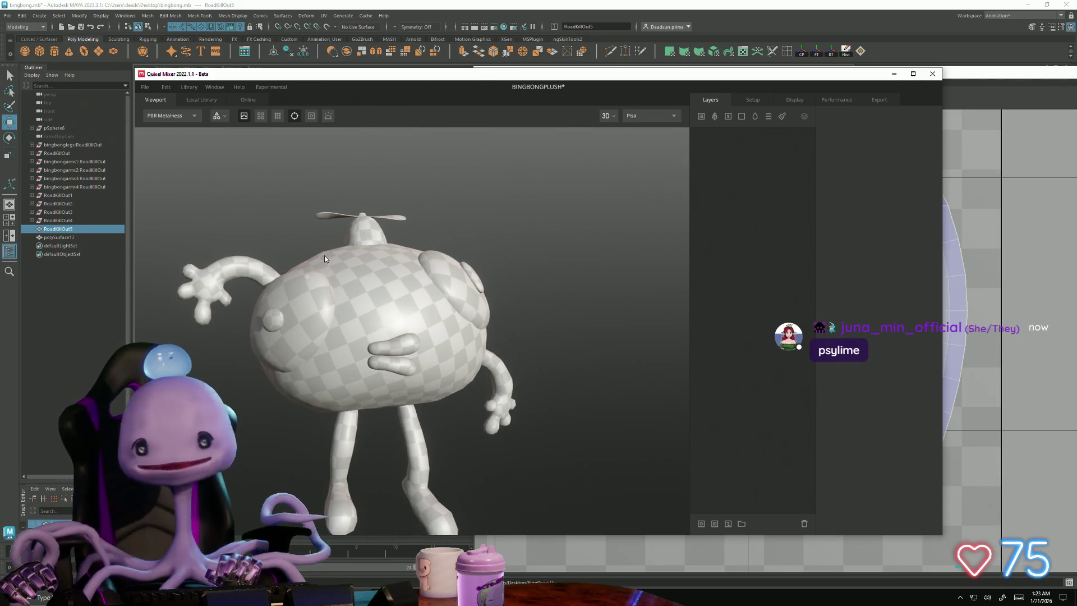
pyautogui.moveTo(345, 310); pyautogui.dragTo(398, 348)
pyautogui.scroll(-3, 386, 286)
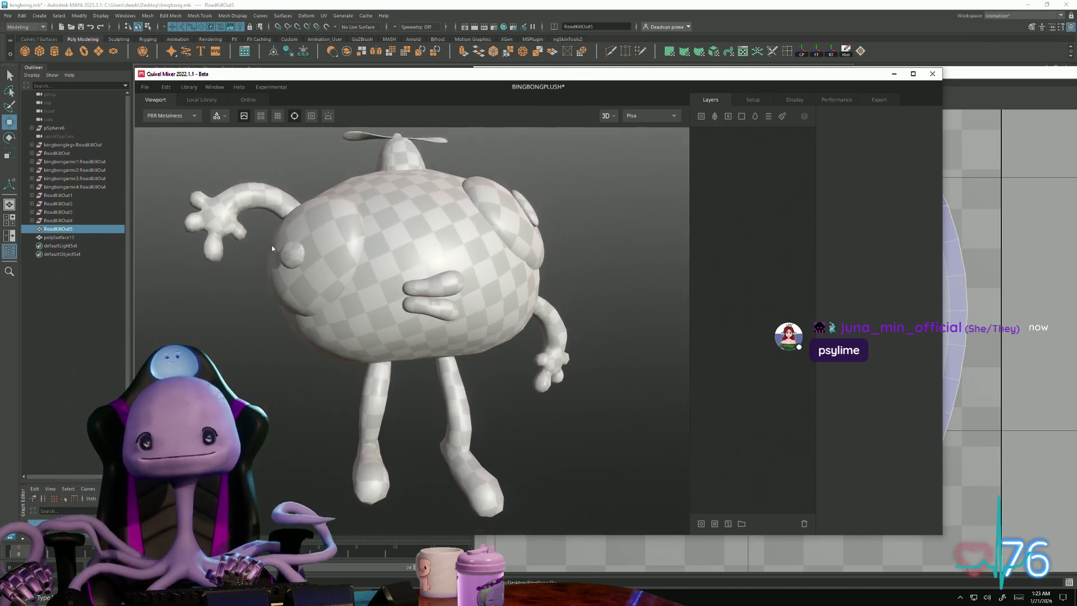
pyautogui.moveTo(385, 284)
pyautogui.mouseDown()
pyautogui.moveTo(276, 233)
pyautogui.moveTo(375, 251)
pyautogui.mouseUp()
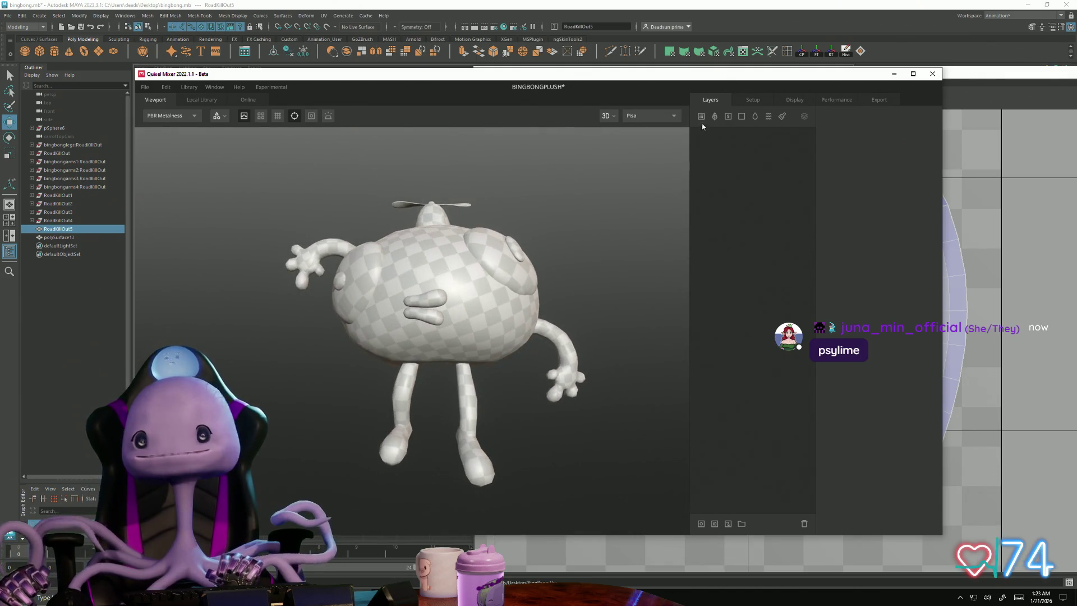
pyautogui.hotkey('ctrl', '2')
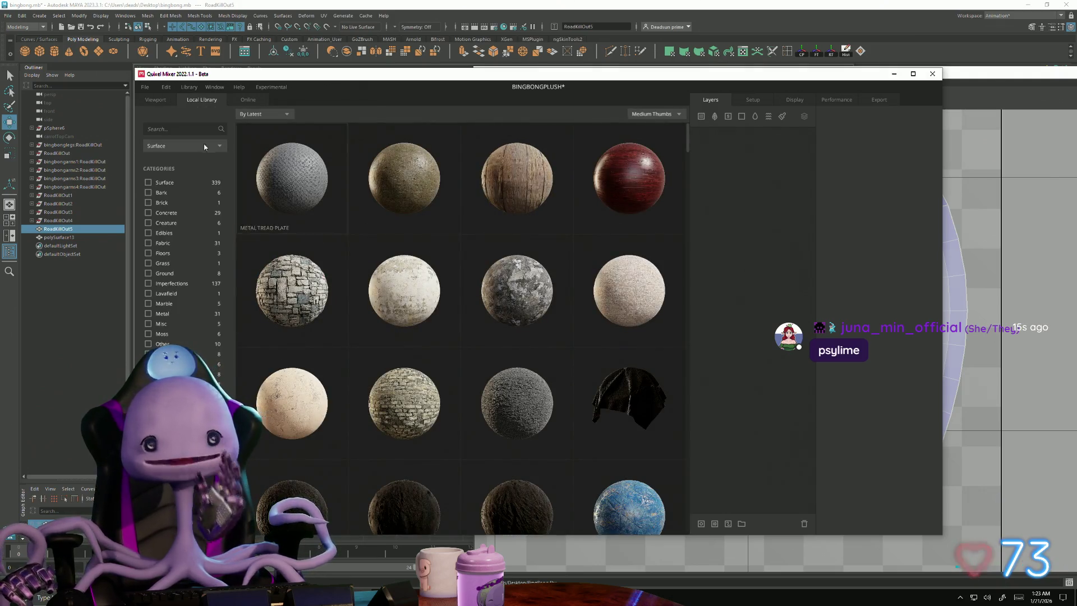
# - Search the Local Library for "fabric" and browse down through the Furniture Fabric cloth results
pyautogui.write('felt')
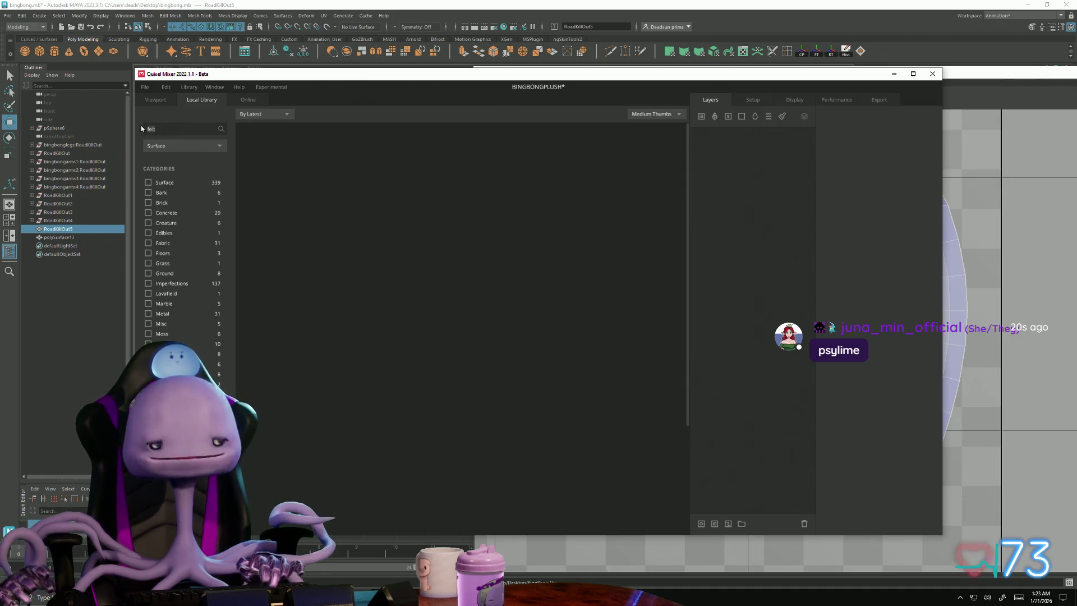
pyautogui.press('BackSpace')
pyautogui.press('BackSpace')
pyautogui.press('BackSpace')
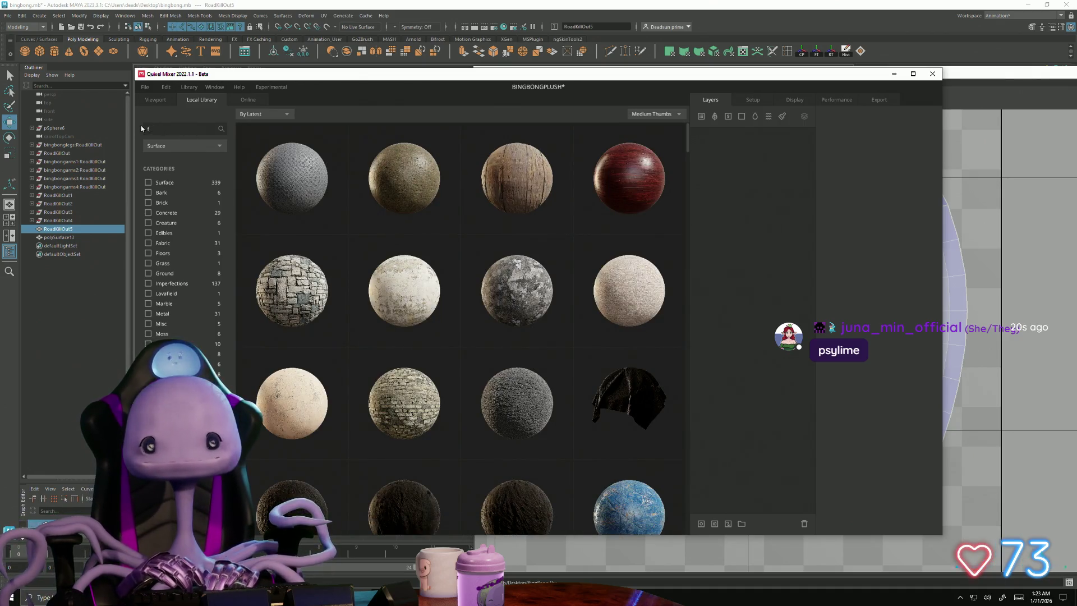
pyautogui.write('abric')
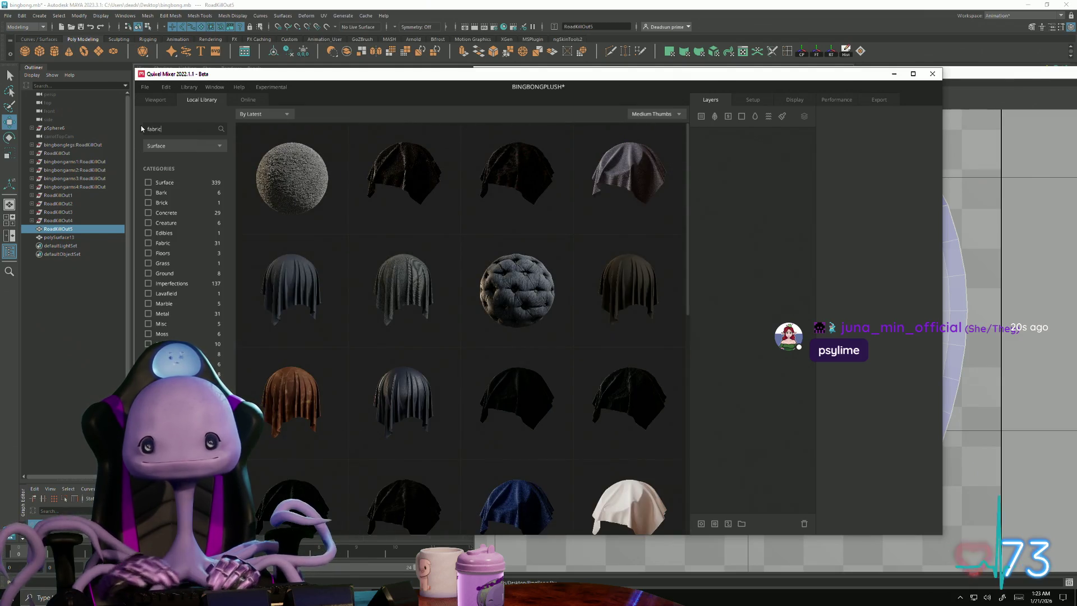
pyautogui.scroll(-1, 366, 221)
pyautogui.scroll(-4, 367, 221)
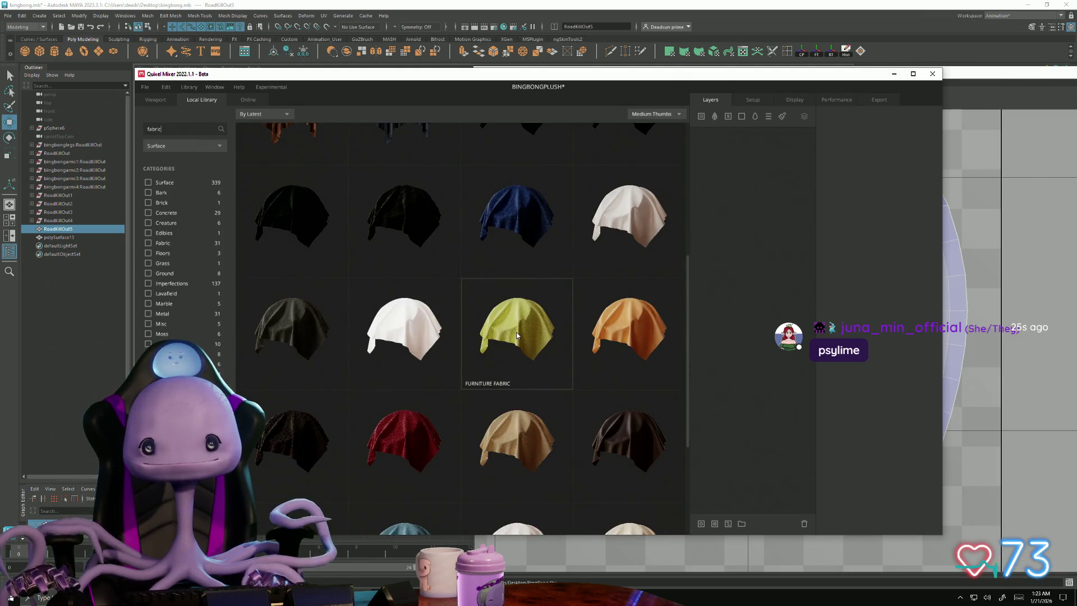
pyautogui.scroll(-3, 513, 334)
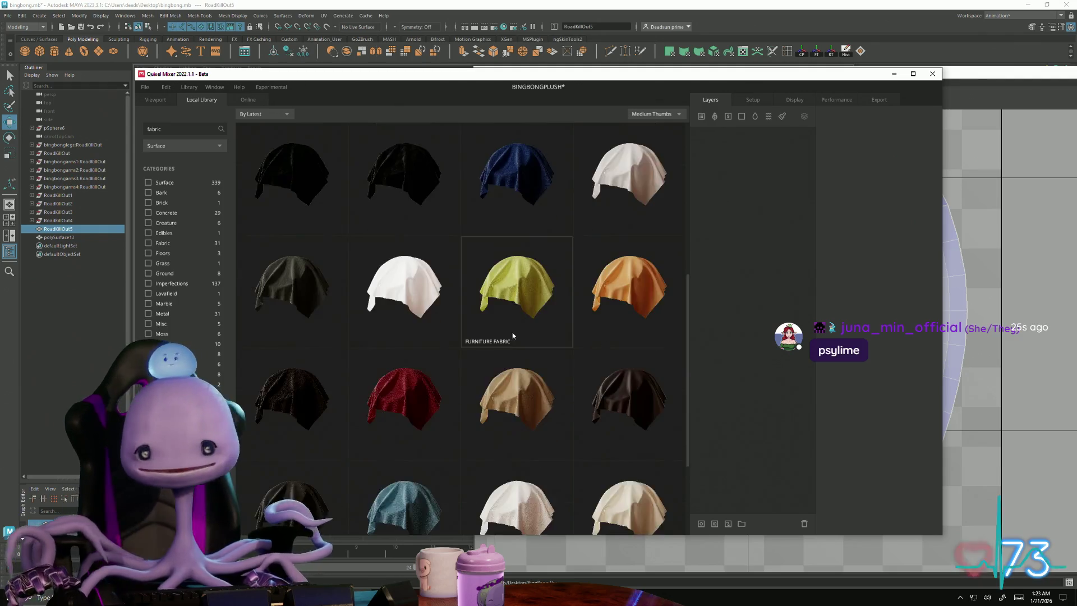
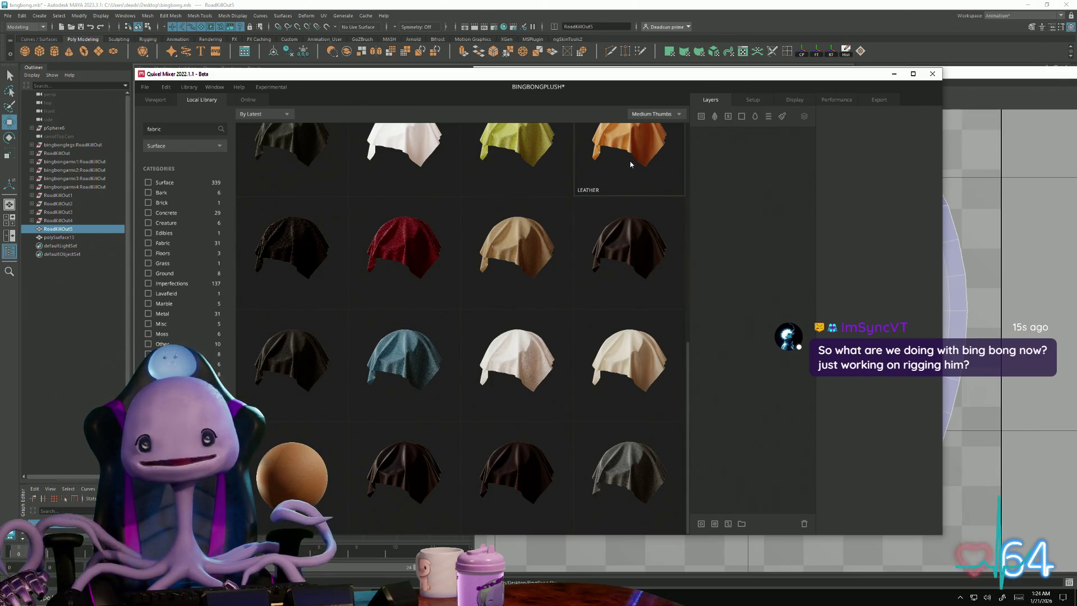
# - Add the Plush Carpet material as a layer covering the plush model
pyautogui.scroll(4, 533, 296)
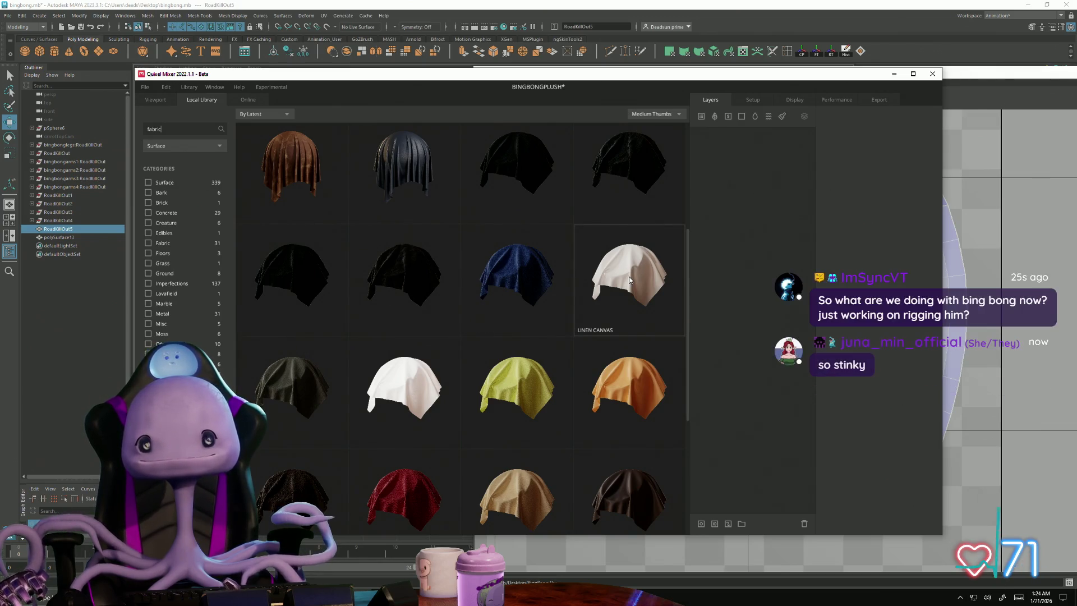
pyautogui.scroll(2, 625, 281)
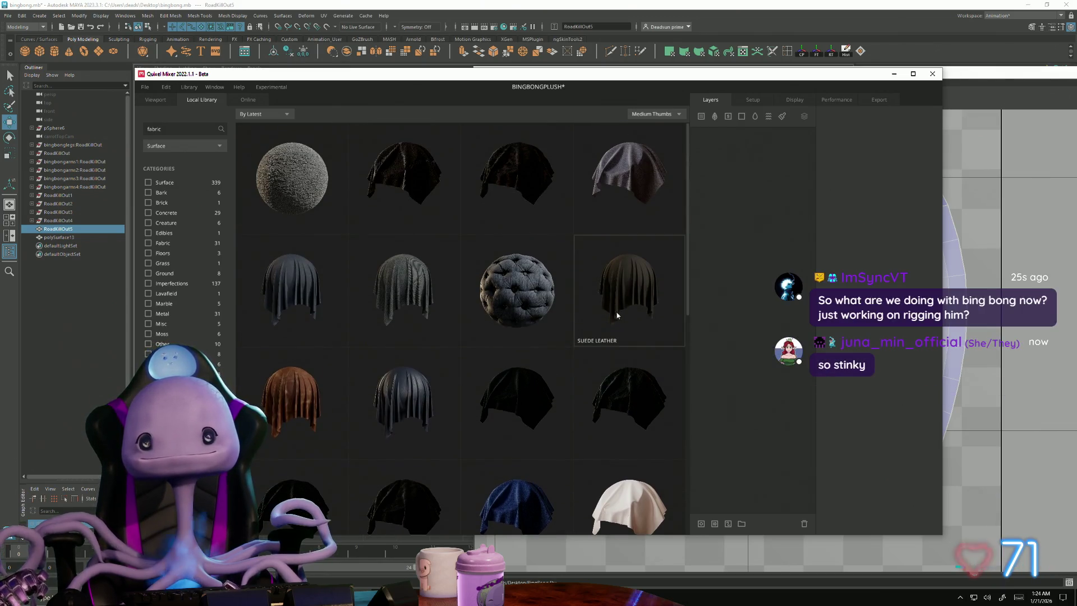
pyautogui.scroll(2, 623, 294)
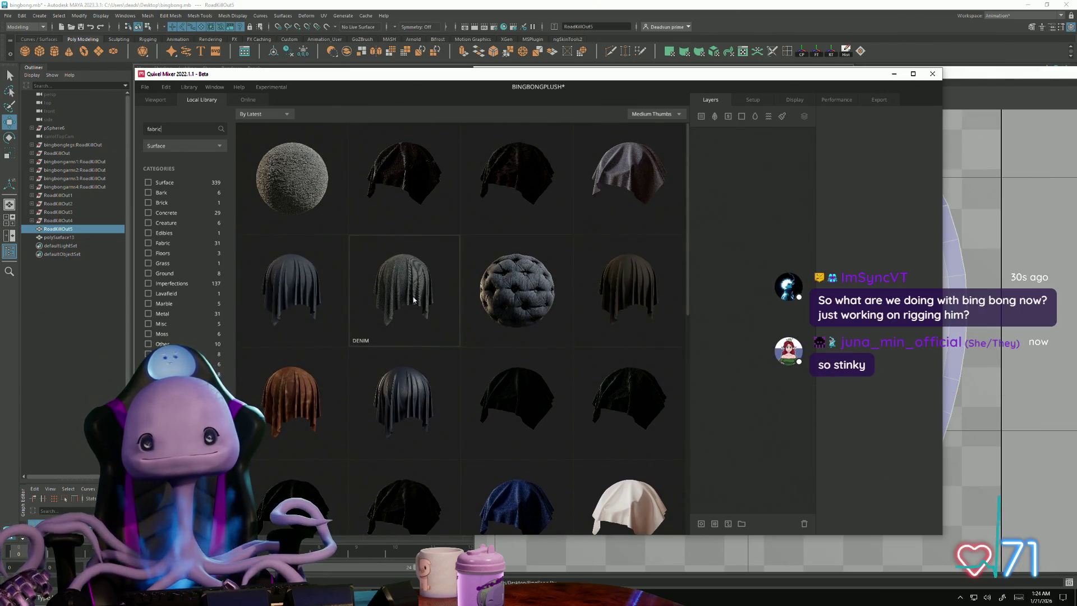
pyautogui.click(306, 217)
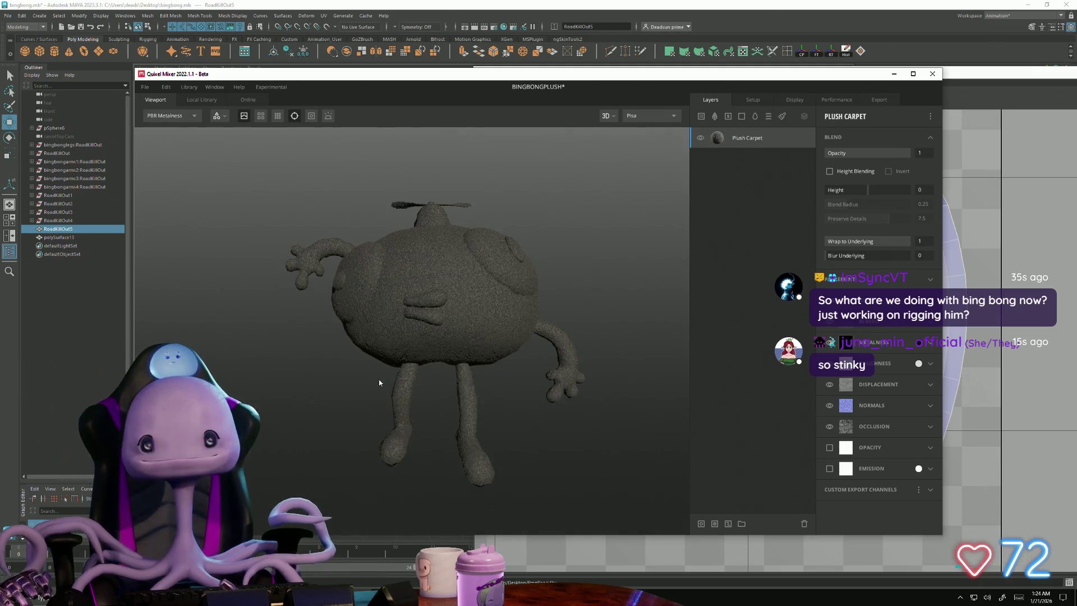
pyautogui.scroll(5, 436, 392)
pyautogui.scroll(-5, 466, 391)
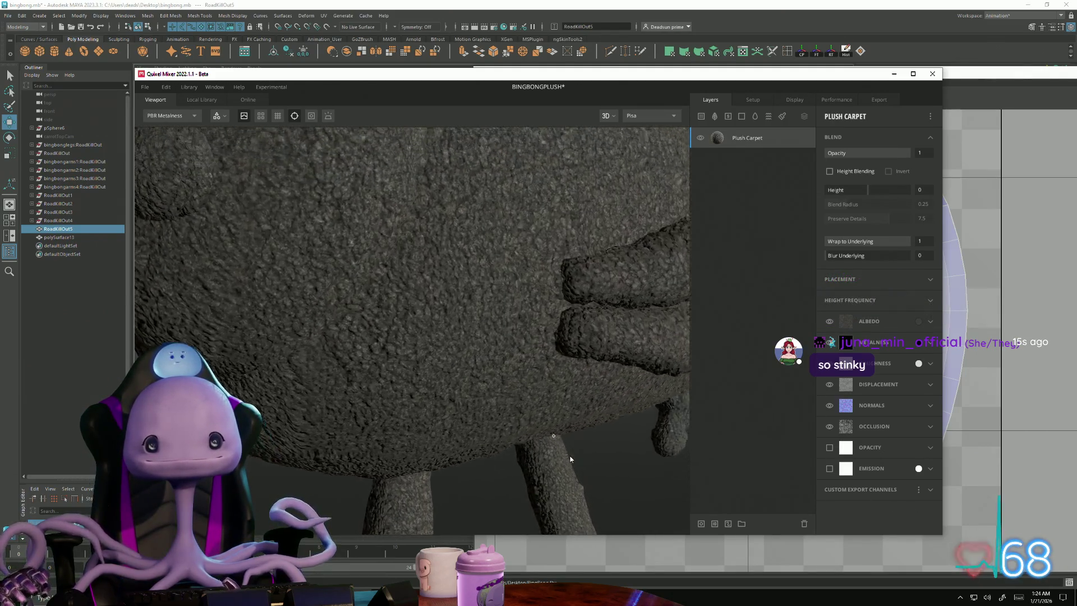
pyautogui.scroll(3, 467, 392)
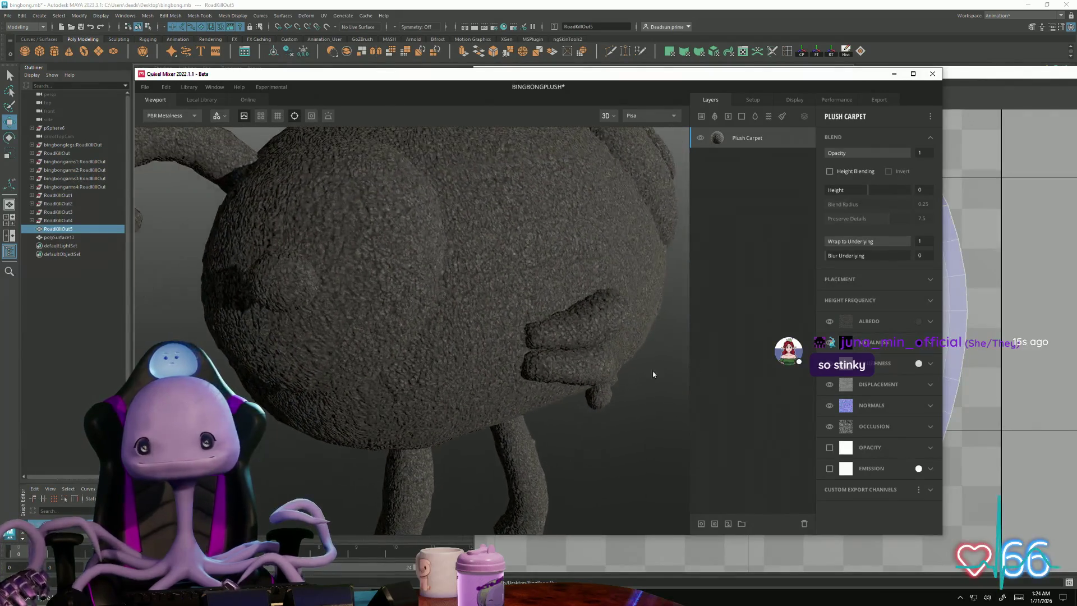
pyautogui.scroll(3, 484, 345)
pyautogui.scroll(-3, 484, 345)
pyautogui.scroll(4, 505, 342)
pyautogui.scroll(-4, 516, 339)
pyautogui.scroll(3, 530, 338)
pyautogui.scroll(-4, 530, 337)
pyautogui.moveTo(471, 303)
pyautogui.mouseDown()
pyautogui.moveTo(348, 361)
pyautogui.moveTo(374, 374)
pyautogui.moveTo(375, 351)
pyautogui.moveTo(415, 314)
pyautogui.mouseUp()
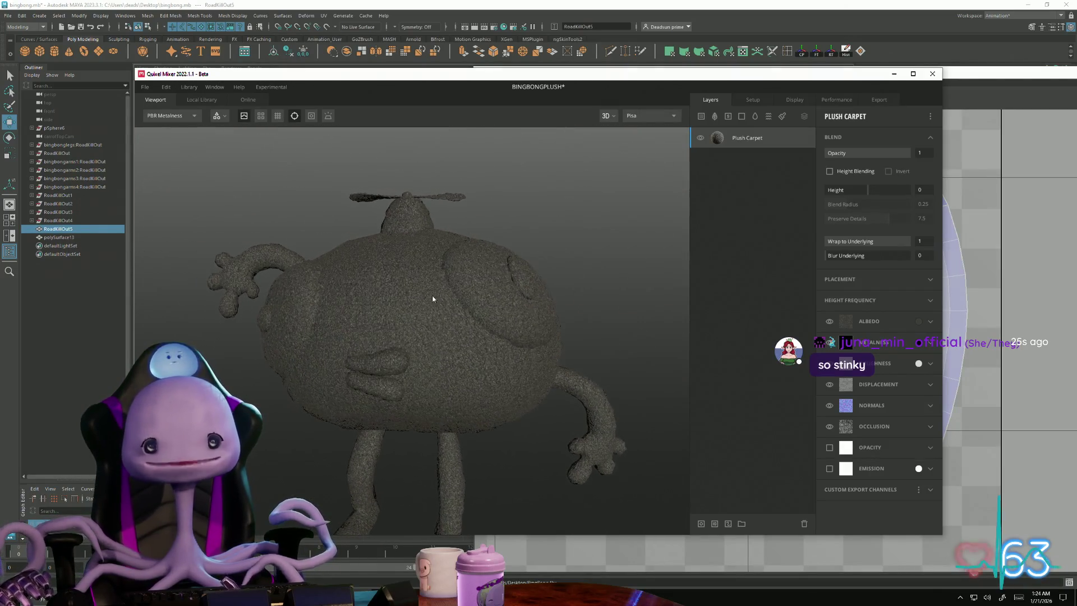
# - Set the Plush Carpet albedo to a light green (8AB273)
pyautogui.click(918, 321)
pyautogui.click(541, 343)
pyautogui.moveTo(479, 311)
pyautogui.mouseDown()
pyautogui.moveTo(492, 301)
pyautogui.moveTo(495, 309)
pyautogui.moveTo(458, 295)
pyautogui.mouseUp()
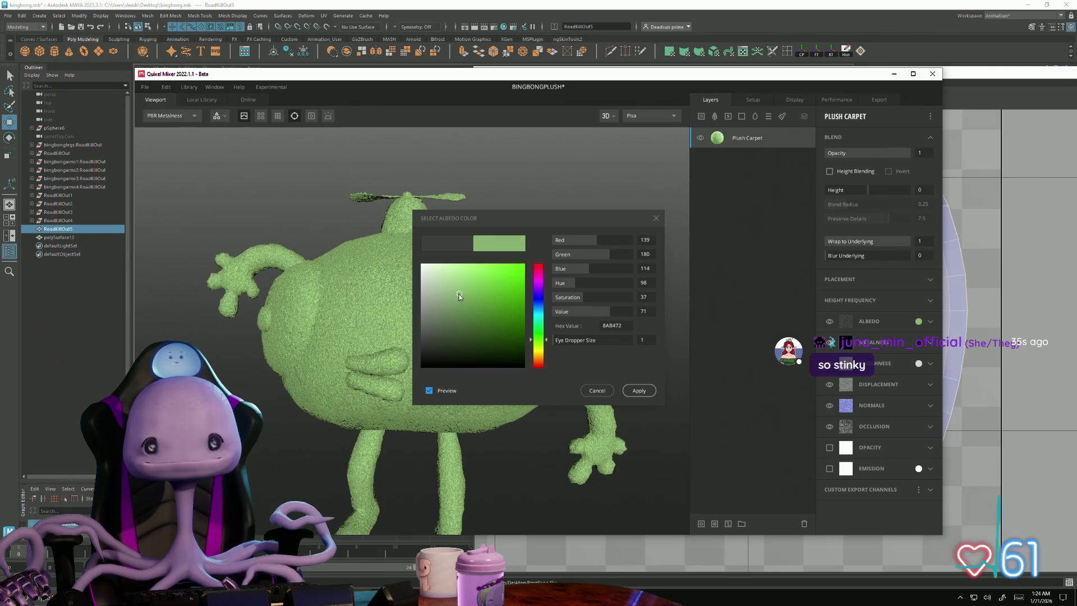
pyautogui.moveTo(512, 414)
pyautogui.mouseDown(button='right')
pyautogui.moveTo(685, 522)
pyautogui.moveTo(760, 520)
pyautogui.moveTo(639, 514)
pyautogui.mouseUp(button='right')
pyautogui.moveTo(640, 514)
pyautogui.mouseDown()
pyautogui.moveTo(634, 474)
pyautogui.moveTo(447, 413)
pyautogui.moveTo(464, 445)
pyautogui.moveTo(387, 415)
pyautogui.moveTo(443, 435)
pyautogui.moveTo(483, 410)
pyautogui.moveTo(591, 452)
pyautogui.moveTo(653, 455)
pyautogui.moveTo(613, 469)
pyautogui.moveTo(625, 470)
pyautogui.moveTo(456, 438)
pyautogui.moveTo(602, 412)
pyautogui.mouseUp()
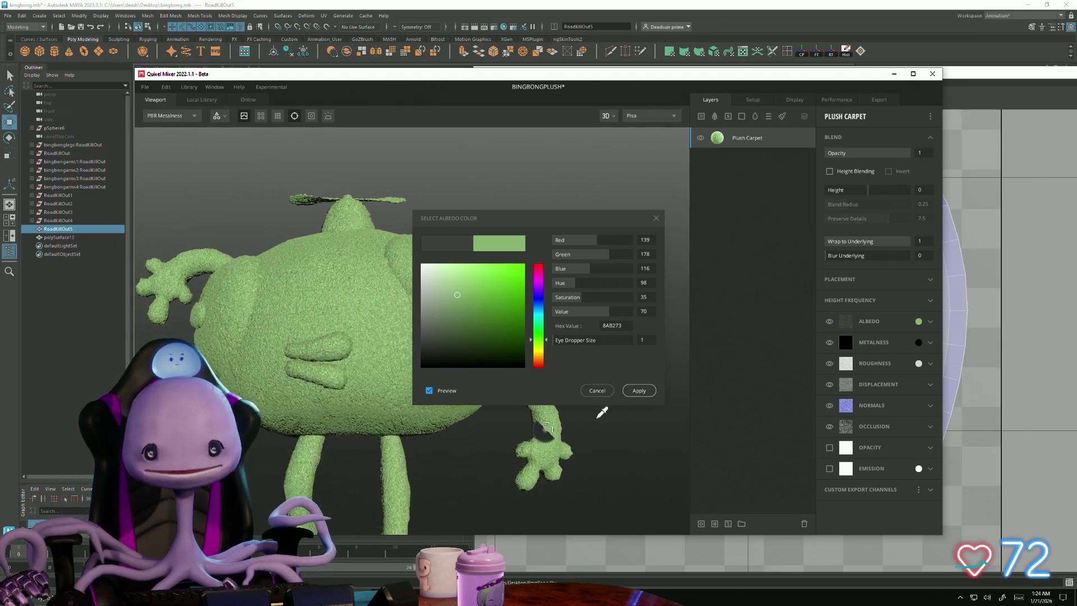
pyautogui.click(639, 390)
pyautogui.moveTo(644, 474)
pyautogui.mouseDown()
pyautogui.moveTo(561, 466)
pyautogui.moveTo(422, 507)
pyautogui.moveTo(710, 492)
pyautogui.moveTo(490, 404)
pyautogui.moveTo(639, 440)
pyautogui.moveTo(564, 355)
pyautogui.mouseUp()
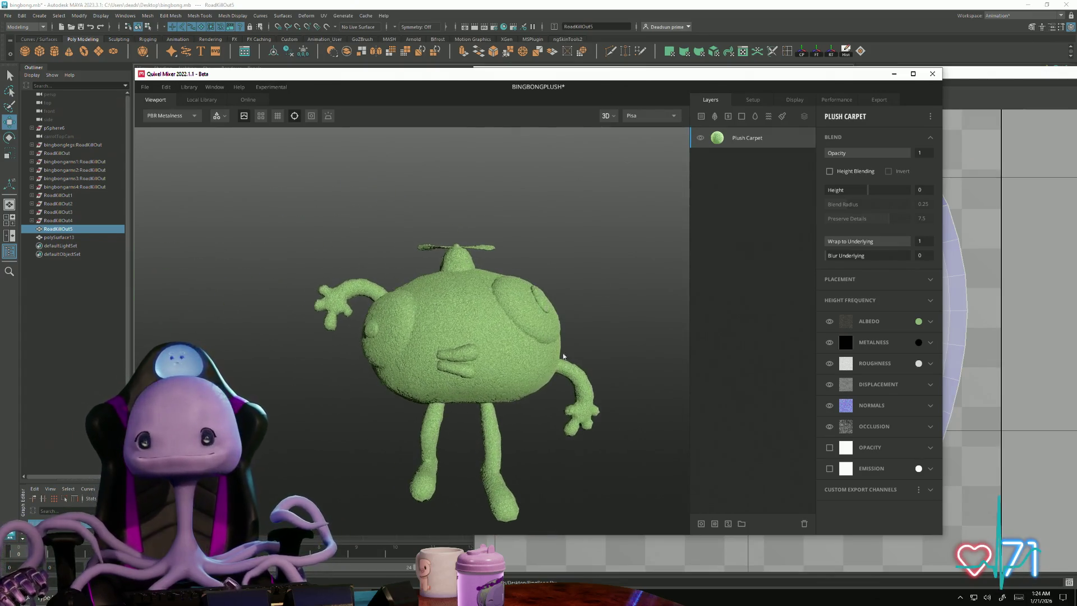
# - Add an ID mask to Plush Carpet limited to the Bright Red ID
pyautogui.rightClick(751, 137)
pyautogui.click(784, 283)
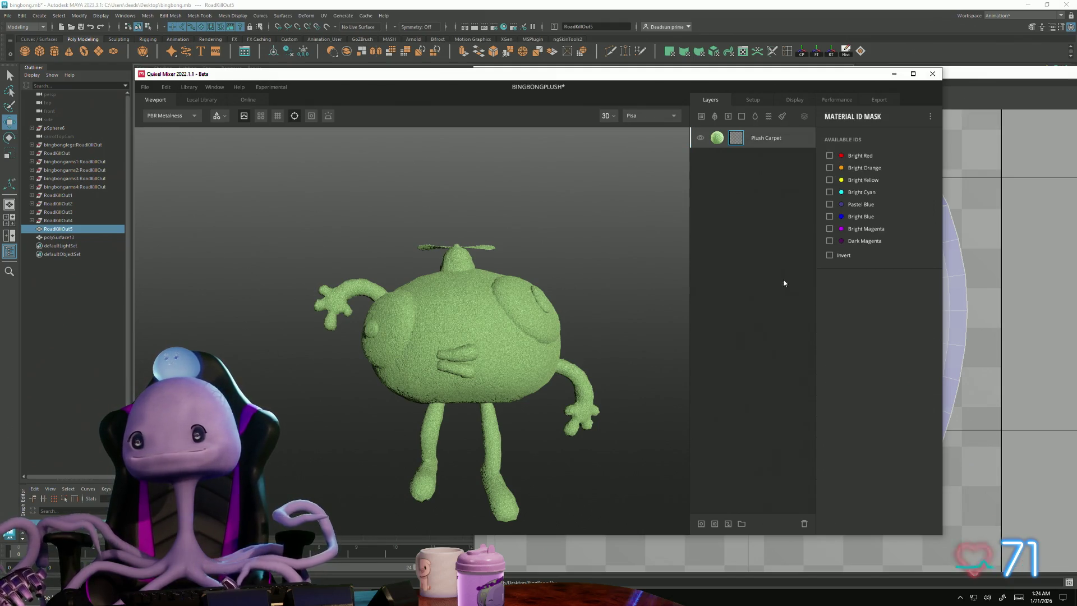
pyautogui.click(830, 156)
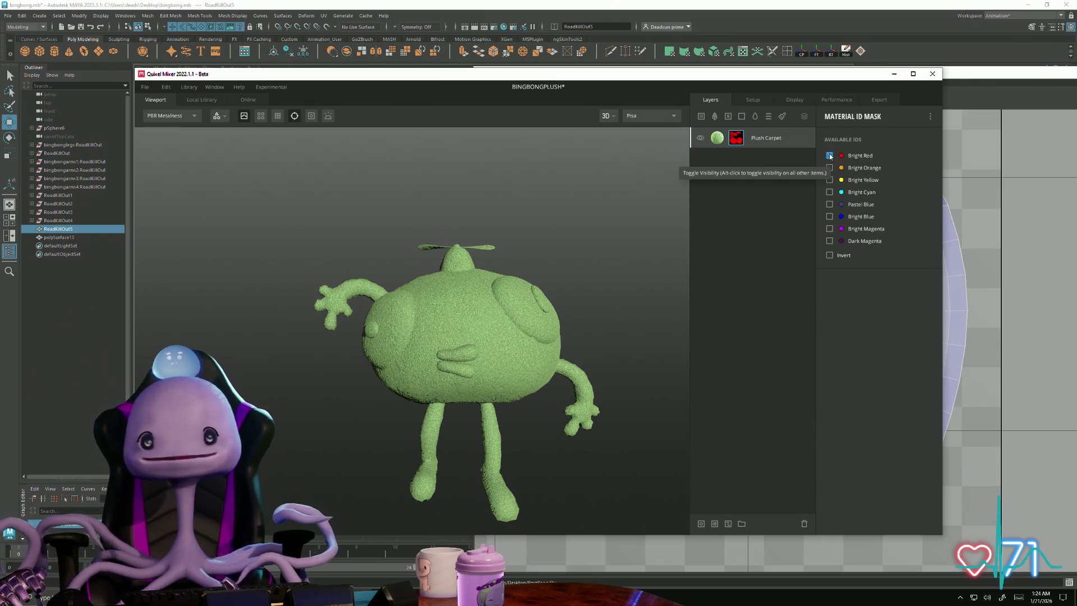
# - Search the local library for 'plast' and add the red plastic material as a layer
pyautogui.click(701, 117)
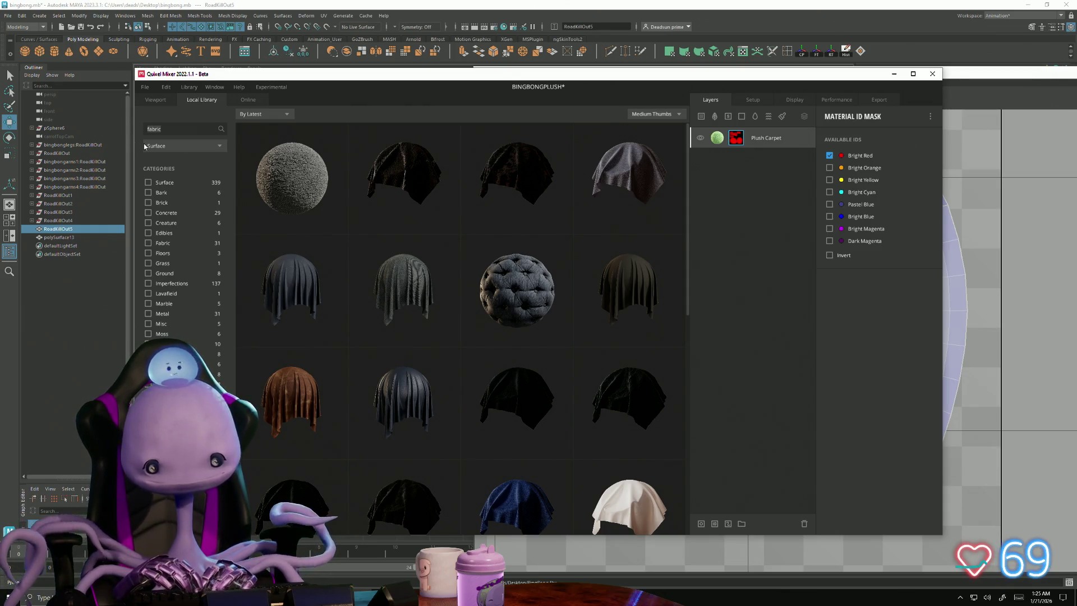
pyautogui.press('BackSpace')
pyautogui.press('BackSpace')
pyautogui.press('BackSpace')
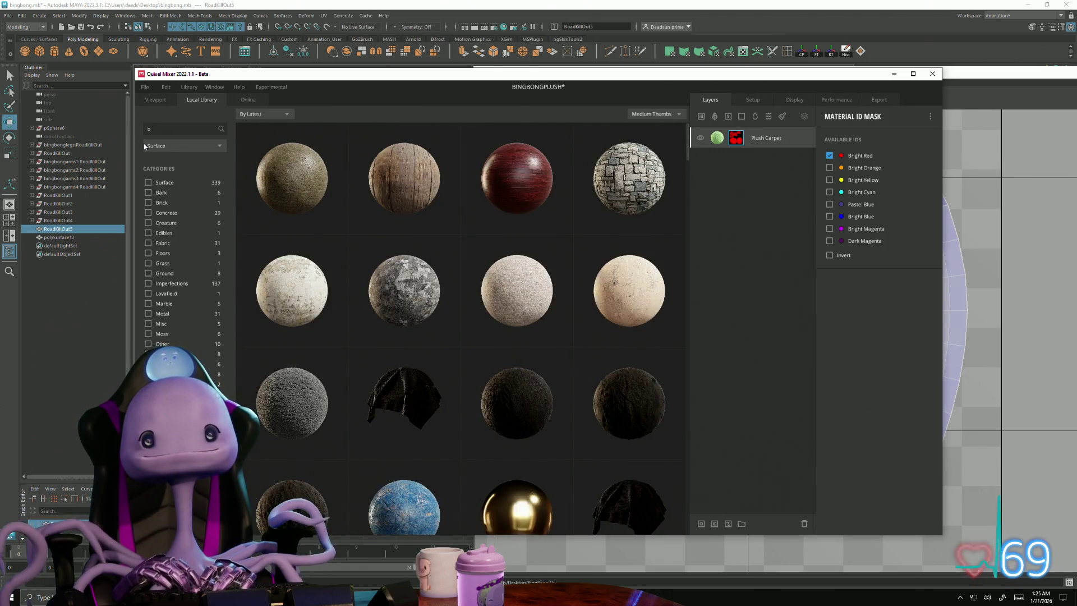
pyautogui.write('bias')
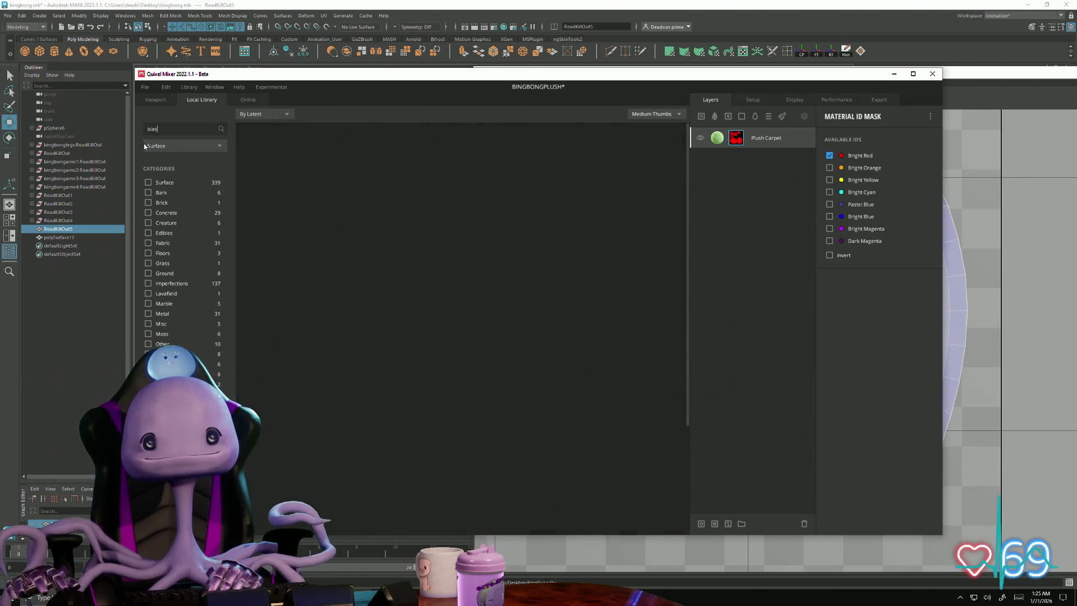
pyautogui.write('tic')
pyautogui.press('BackSpace')
pyautogui.press('BackSpace')
pyautogui.press('BackSpace')
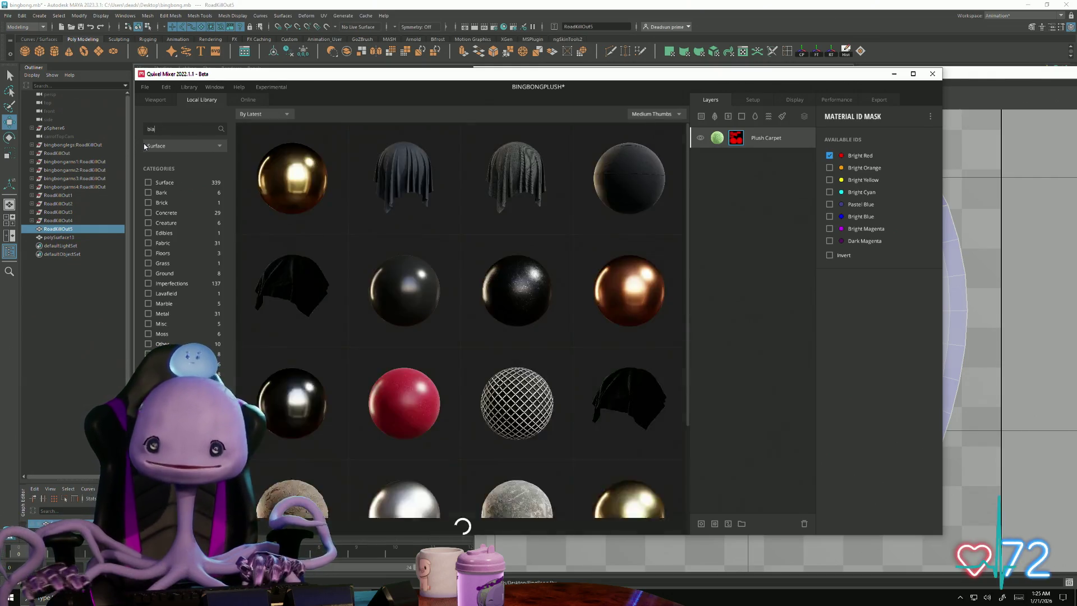
pyautogui.write('plast')
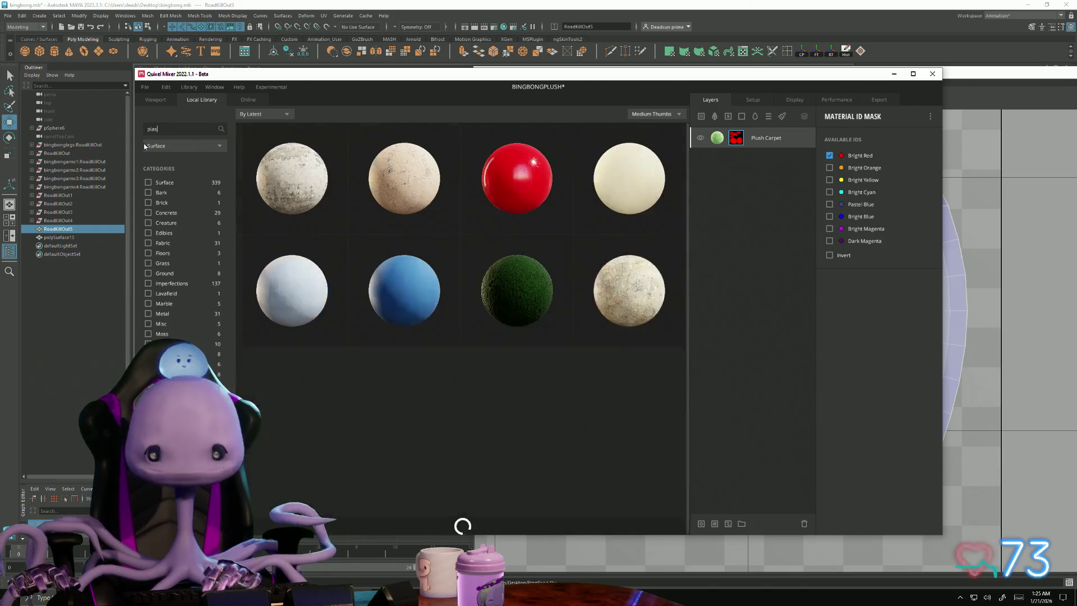
pyautogui.click(521, 177)
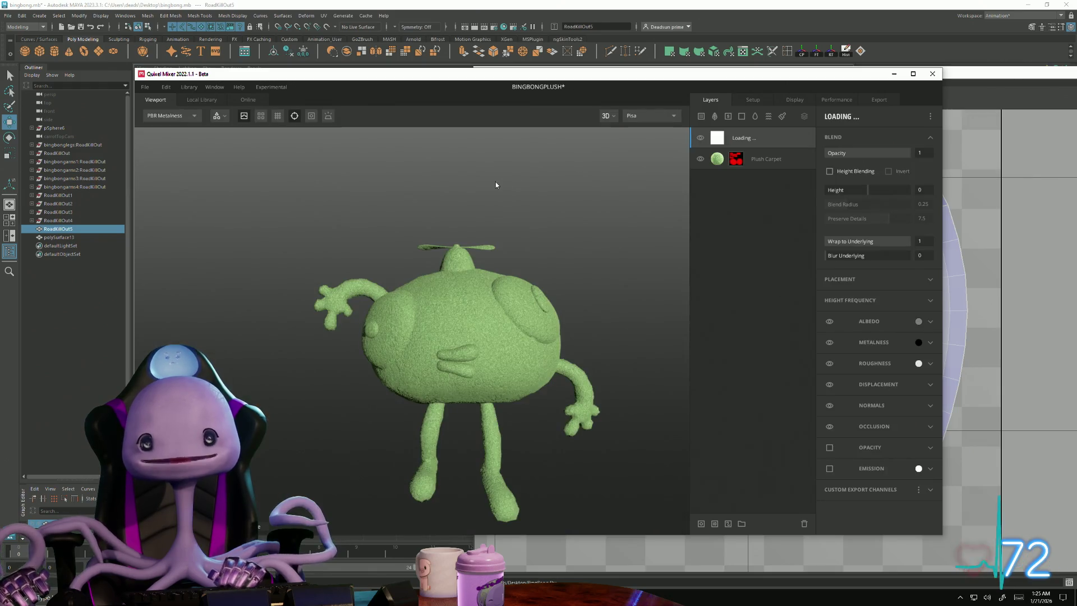
# - Make the Scratched Polyvinyl Carbonate layer smooth with Wrap to Underlying at 0
pyautogui.moveTo(549, 231)
pyautogui.mouseDown()
pyautogui.moveTo(567, 236)
pyautogui.moveTo(617, 328)
pyautogui.mouseUp()
pyautogui.scroll(3, 617, 328)
pyautogui.scroll(5, 616, 328)
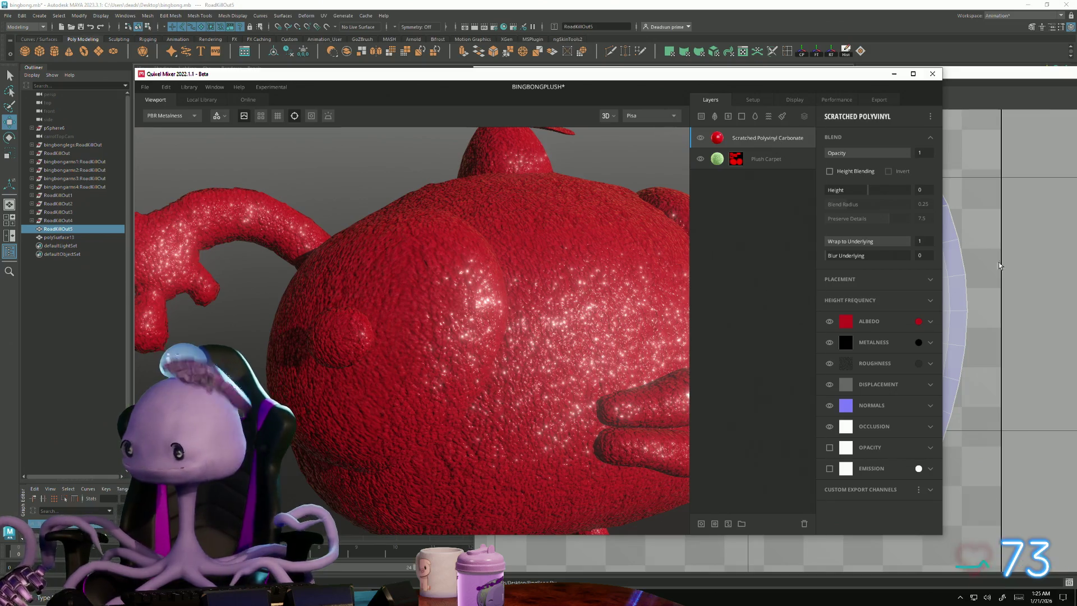
pyautogui.moveTo(895, 241); pyautogui.dragTo(818, 245)
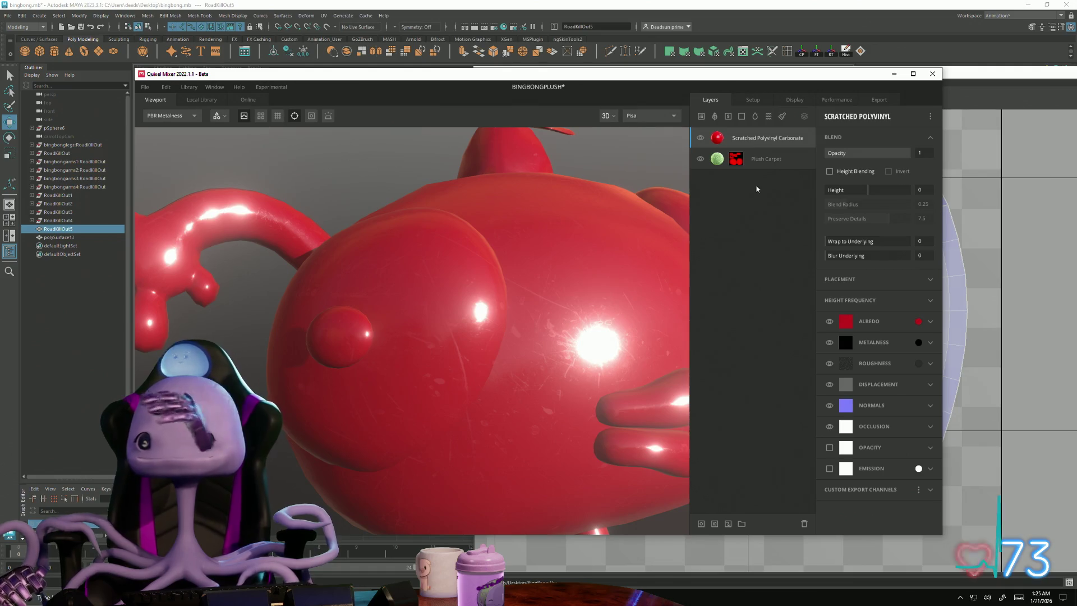
# - Add an ID mask to the plastic layer limited to the Bright Magenta ID
pyautogui.rightClick(744, 136)
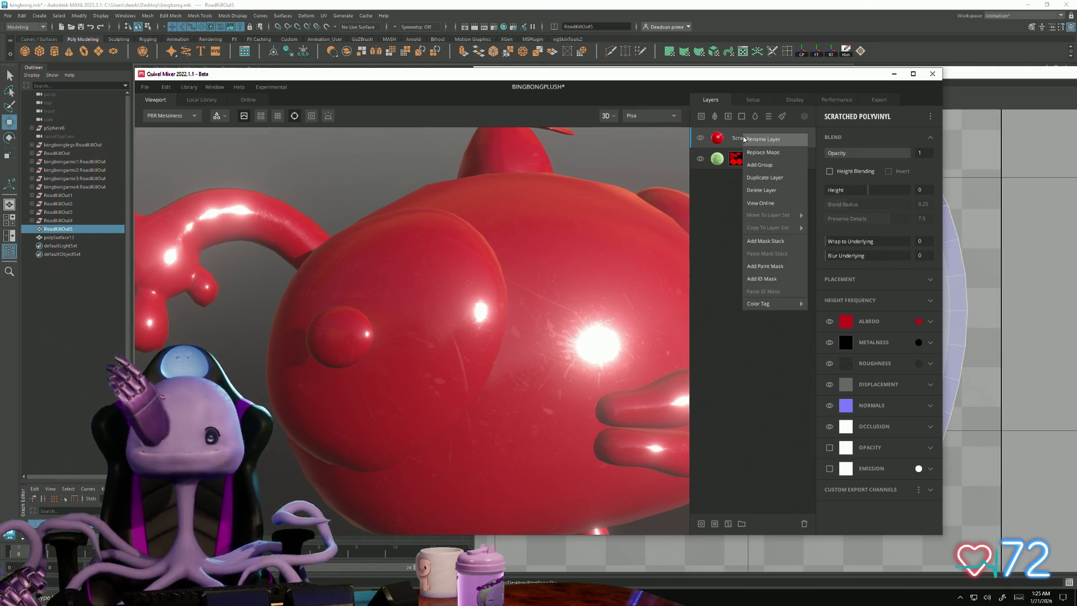
pyautogui.click(769, 285)
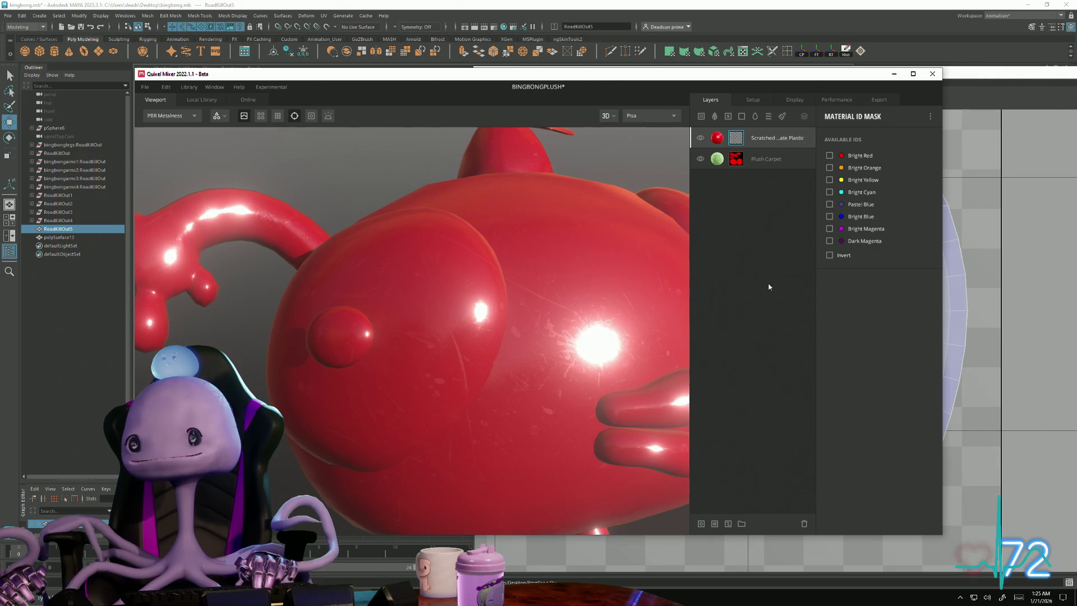
pyautogui.hotkey('alt', 'Tab')
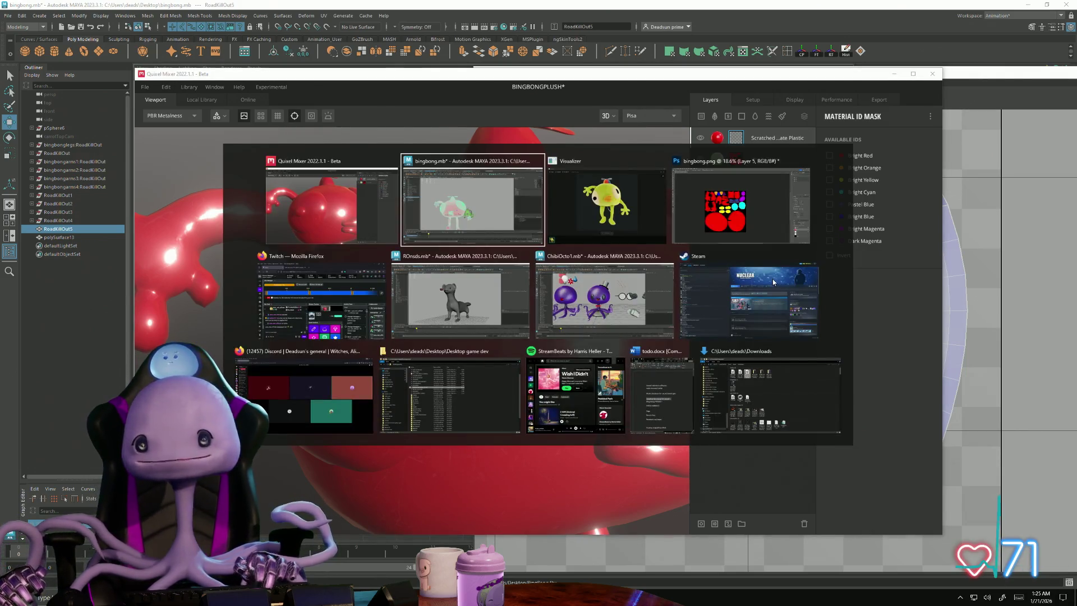
pyautogui.press('Escape')
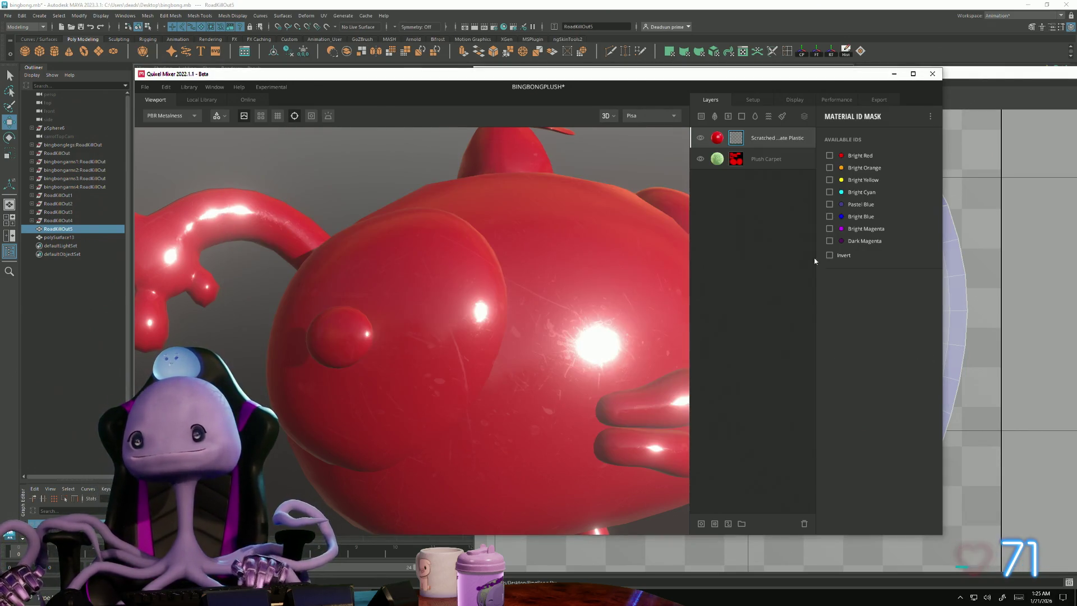
pyautogui.hotkey('alt', 'Tab')
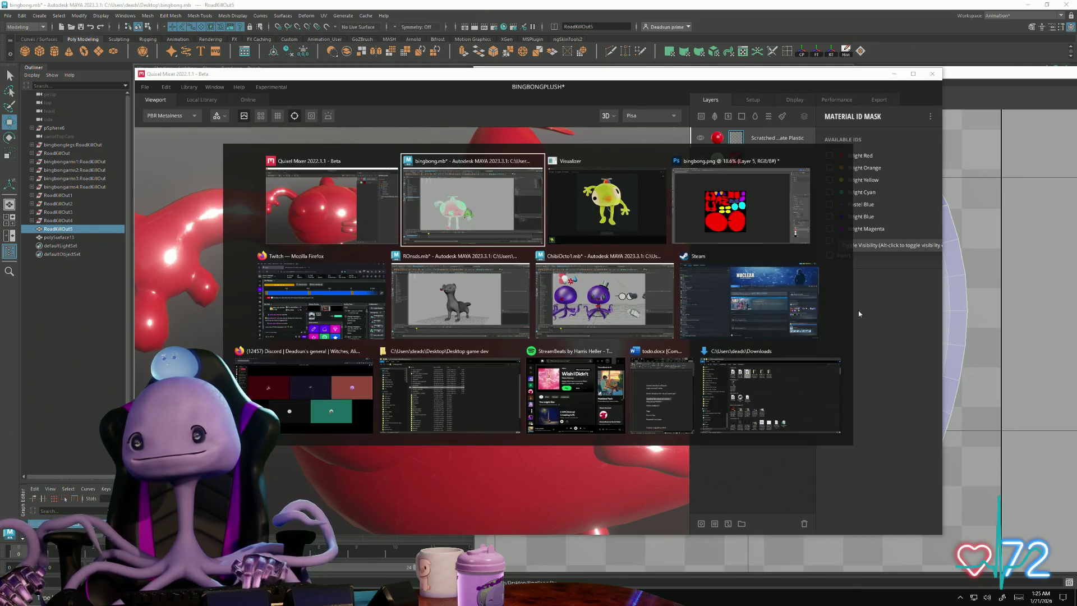
pyautogui.press('Escape')
pyautogui.click(829, 229)
pyautogui.moveTo(673, 314); pyautogui.dragTo(606, 342)
# - Set the plastic layer's albedo to dark red for the eyes
pyautogui.click(716, 138)
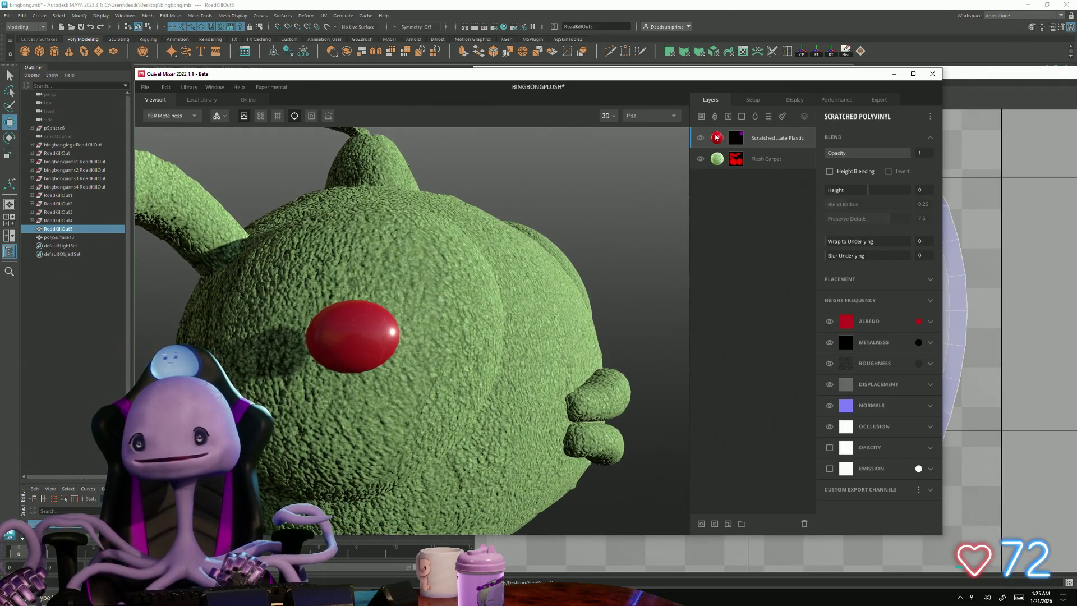
pyautogui.click(918, 322)
pyautogui.moveTo(508, 311)
pyautogui.mouseDown()
pyautogui.moveTo(460, 351)
pyautogui.moveTo(466, 358)
pyautogui.mouseUp()
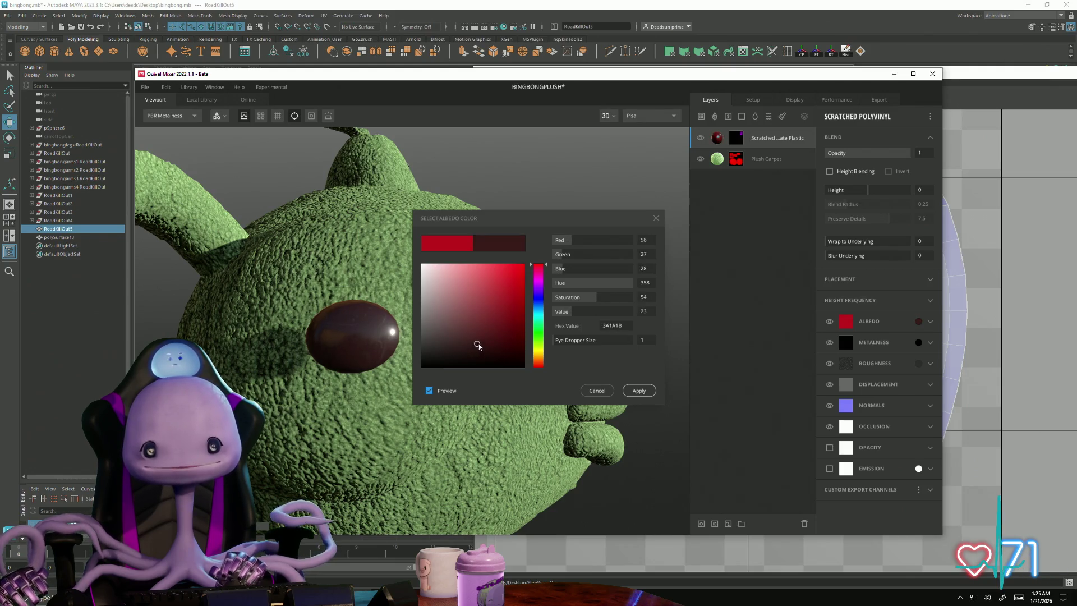
pyautogui.click(640, 391)
pyautogui.scroll(-5, 628, 387)
pyautogui.moveTo(589, 370)
pyautogui.mouseDown()
pyautogui.moveTo(461, 345)
pyautogui.moveTo(461, 358)
pyautogui.moveTo(353, 380)
pyautogui.moveTo(601, 377)
pyautogui.moveTo(594, 305)
pyautogui.moveTo(646, 293)
pyautogui.moveTo(810, 378)
pyautogui.moveTo(788, 414)
pyautogui.moveTo(524, 385)
pyautogui.moveTo(382, 353)
pyautogui.moveTo(355, 383)
pyautogui.moveTo(337, 327)
pyautogui.mouseUp()
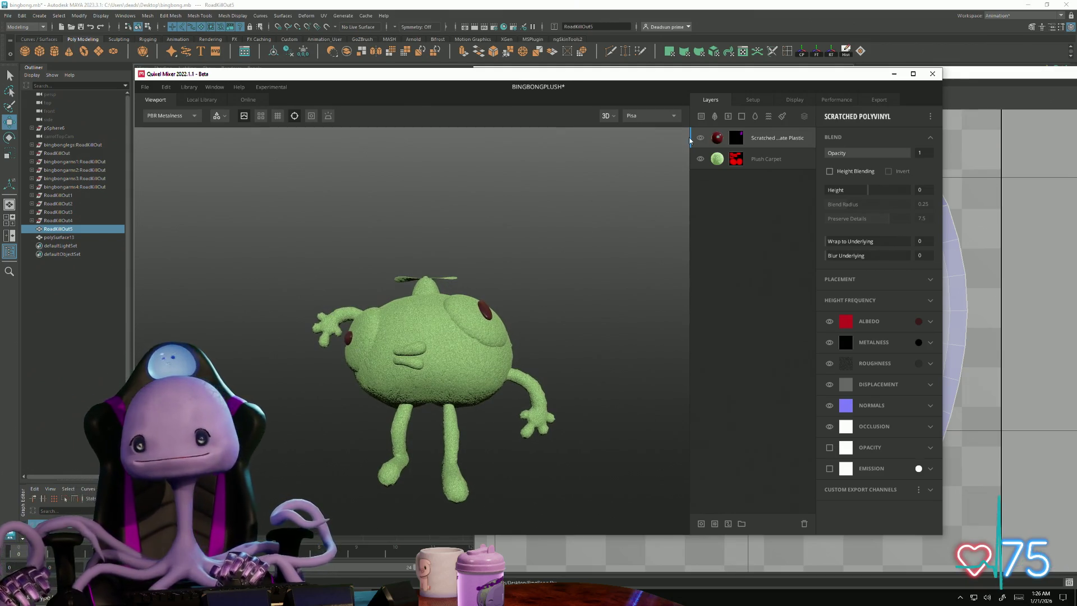
pyautogui.click(772, 160)
# - Remove the Plush Carpet Copy layer and add Artificial Turf from the local library
pyautogui.rightClick(768, 162)
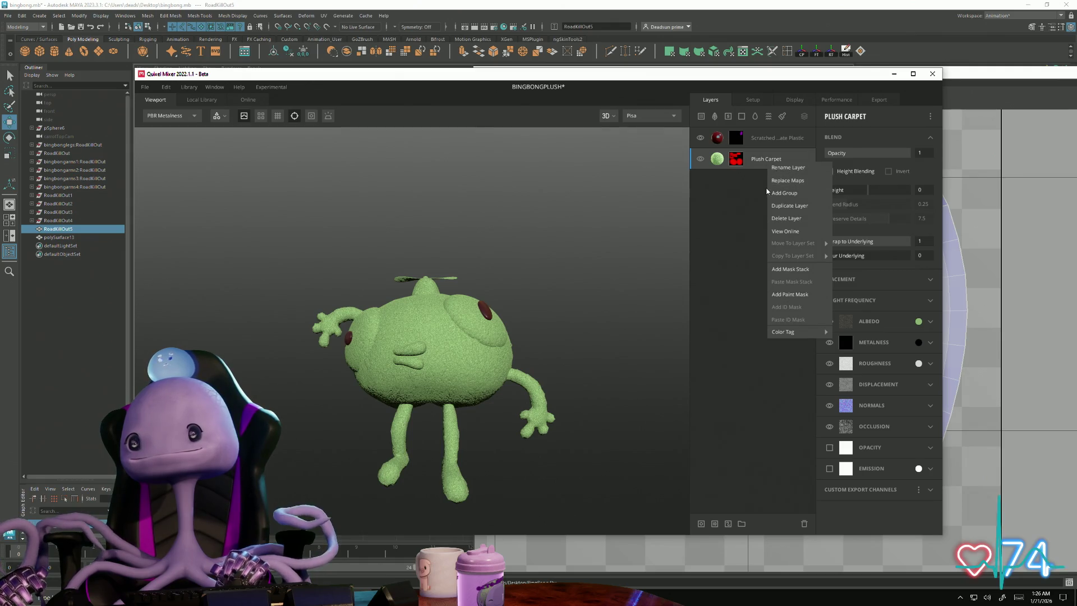
pyautogui.click(804, 212)
pyautogui.rightClick(734, 161)
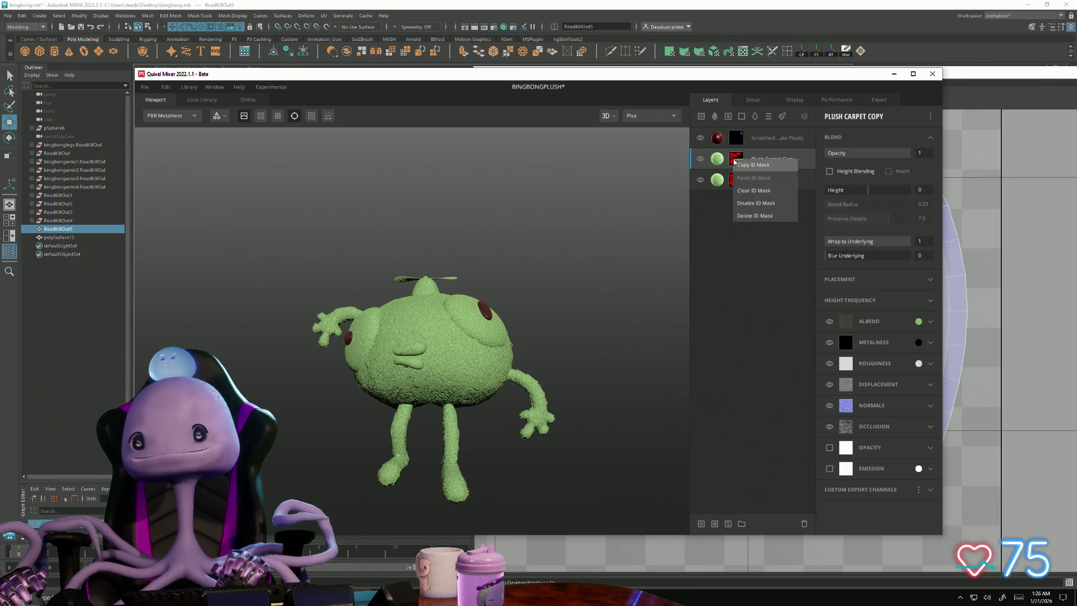
pyautogui.click(717, 164)
pyautogui.rightClick(778, 164)
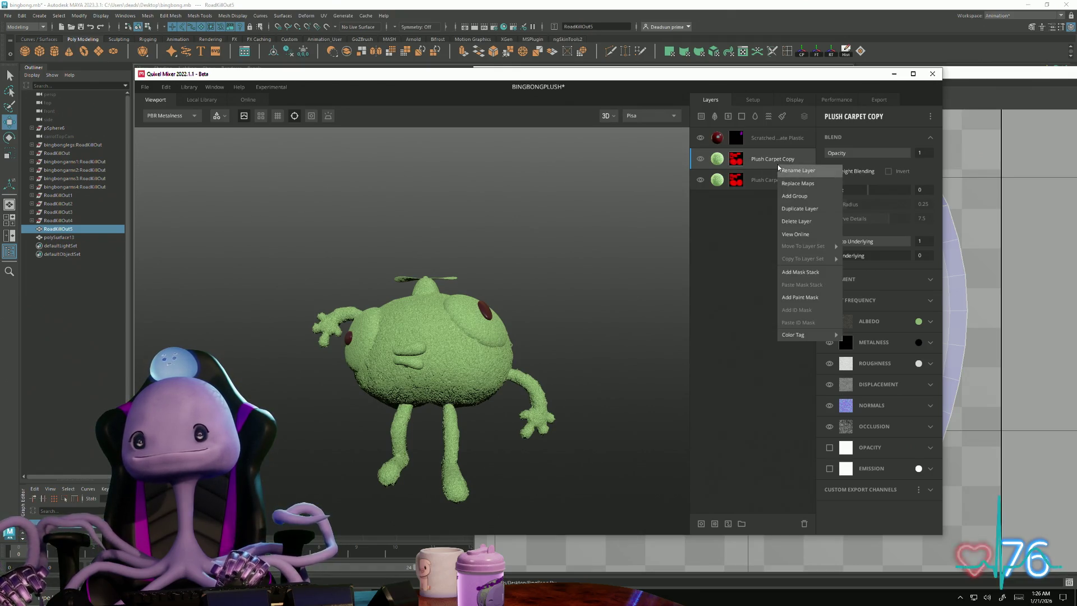
pyautogui.click(795, 298)
pyautogui.press('Delete')
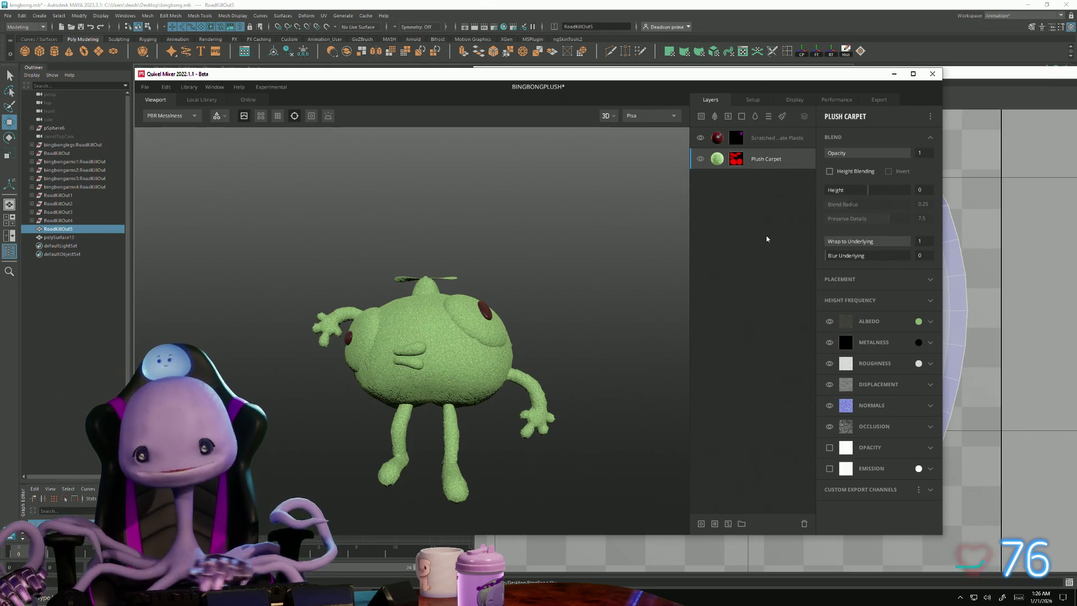
pyautogui.click(703, 117)
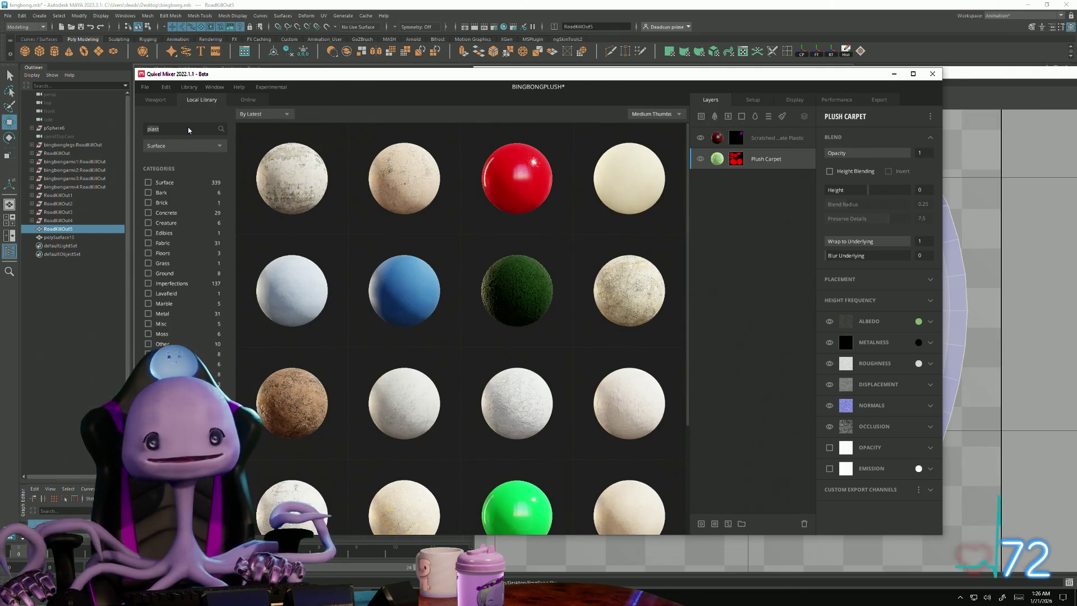
pyautogui.click(500, 285)
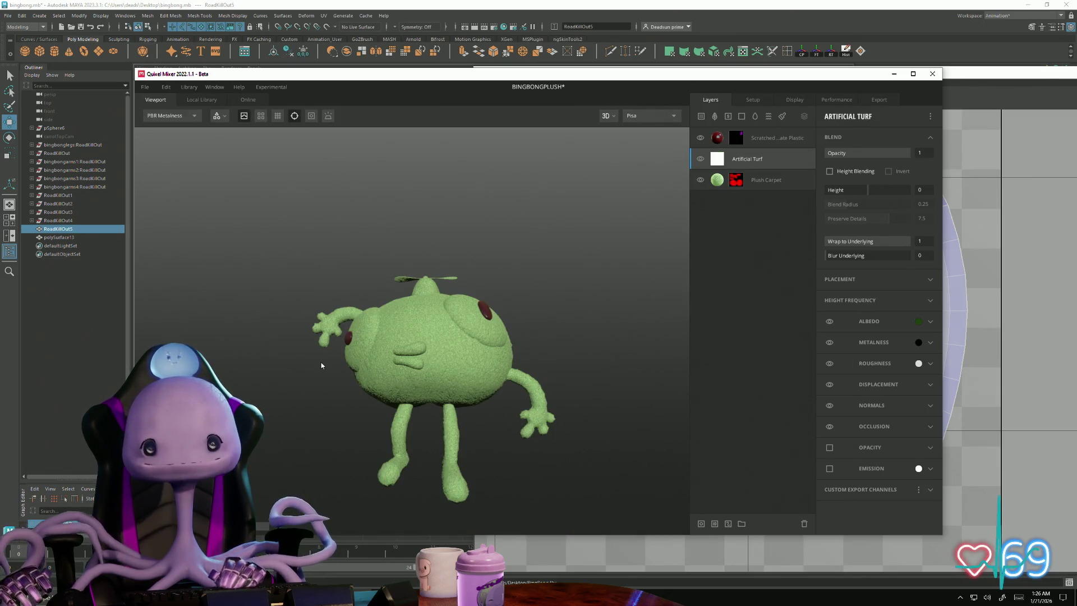
# - Set the Artificial Turf albedo to a pale green
pyautogui.scroll(3, 415, 359)
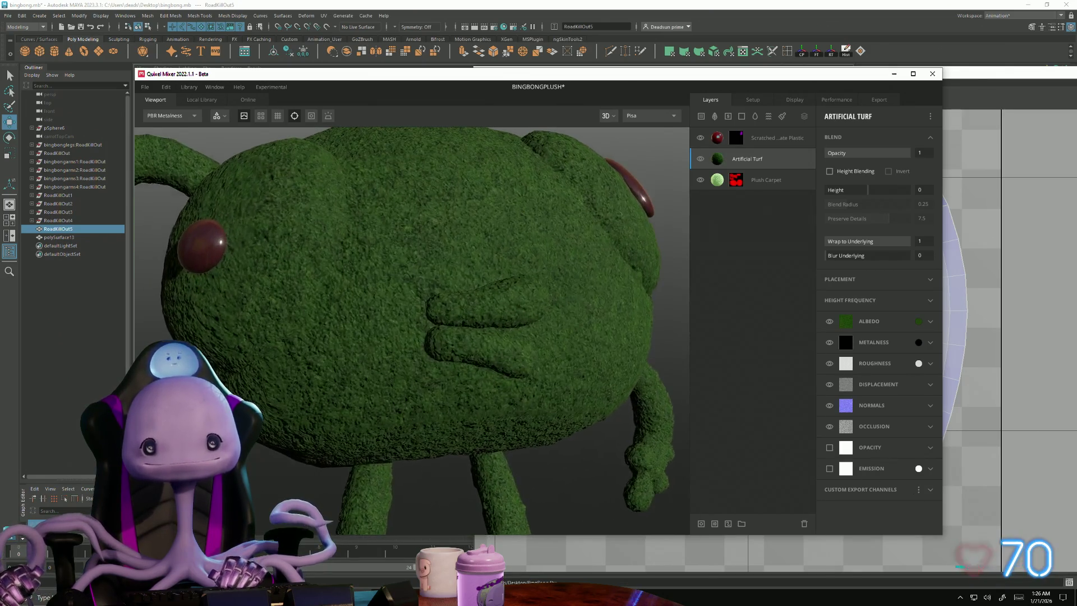
pyautogui.moveTo(673, 483)
pyautogui.mouseDown()
pyautogui.moveTo(715, 499)
pyautogui.moveTo(626, 430)
pyautogui.moveTo(582, 355)
pyautogui.mouseUp()
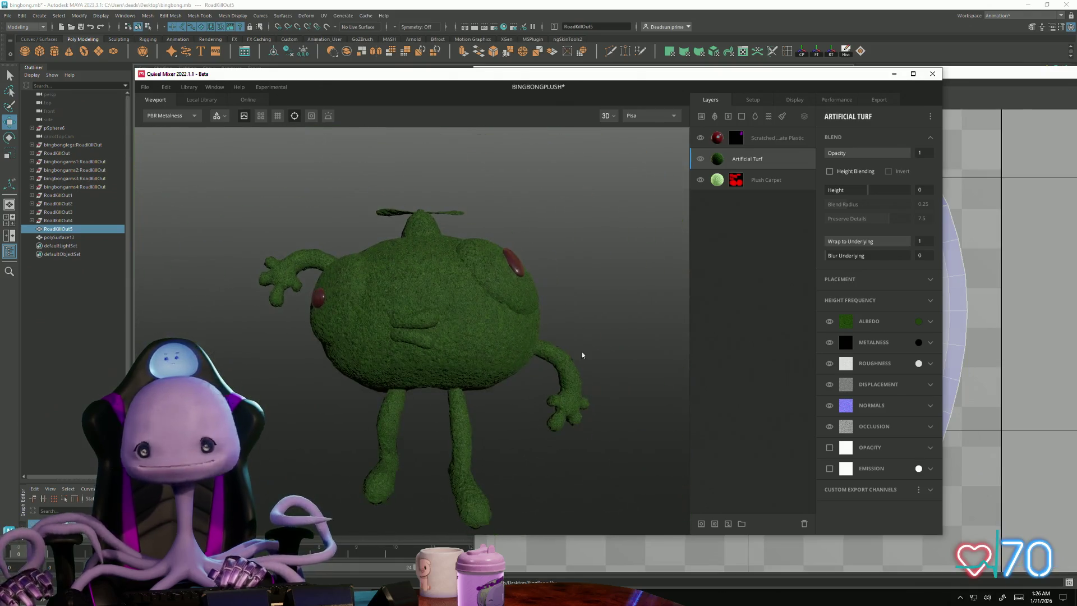
pyautogui.click(918, 321)
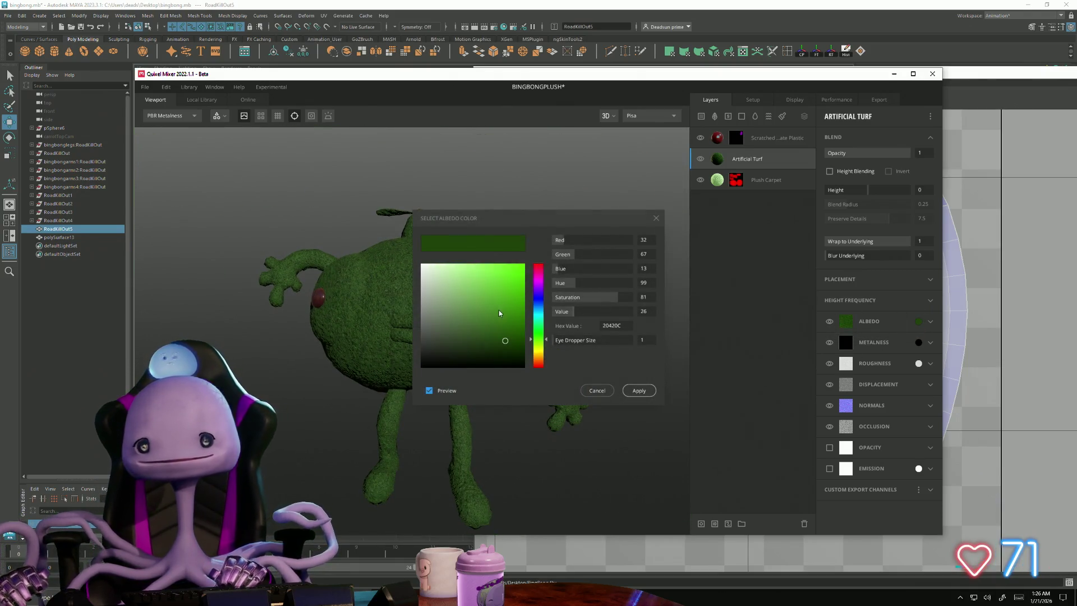
pyautogui.moveTo(506, 339)
pyautogui.mouseDown()
pyautogui.moveTo(430, 275)
pyautogui.moveTo(442, 285)
pyautogui.moveTo(434, 294)
pyautogui.moveTo(438, 285)
pyautogui.mouseUp()
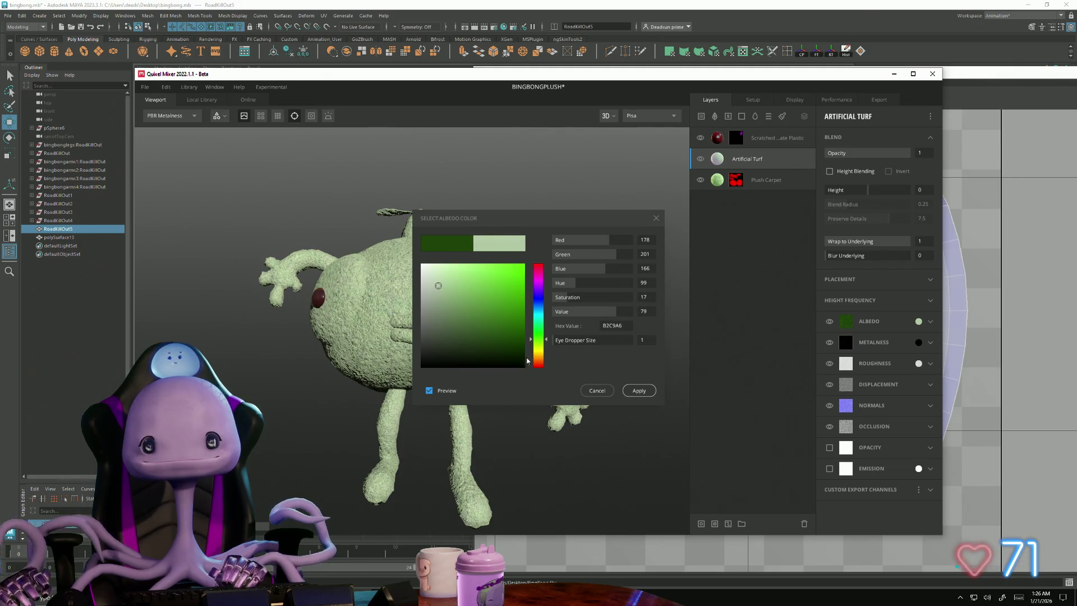
pyautogui.click(639, 390)
# - Lower the turf's Wrap to Underlying to 0.04 and duplicate the Artificial Turf layer
pyautogui.moveTo(891, 241); pyautogui.dragTo(834, 255)
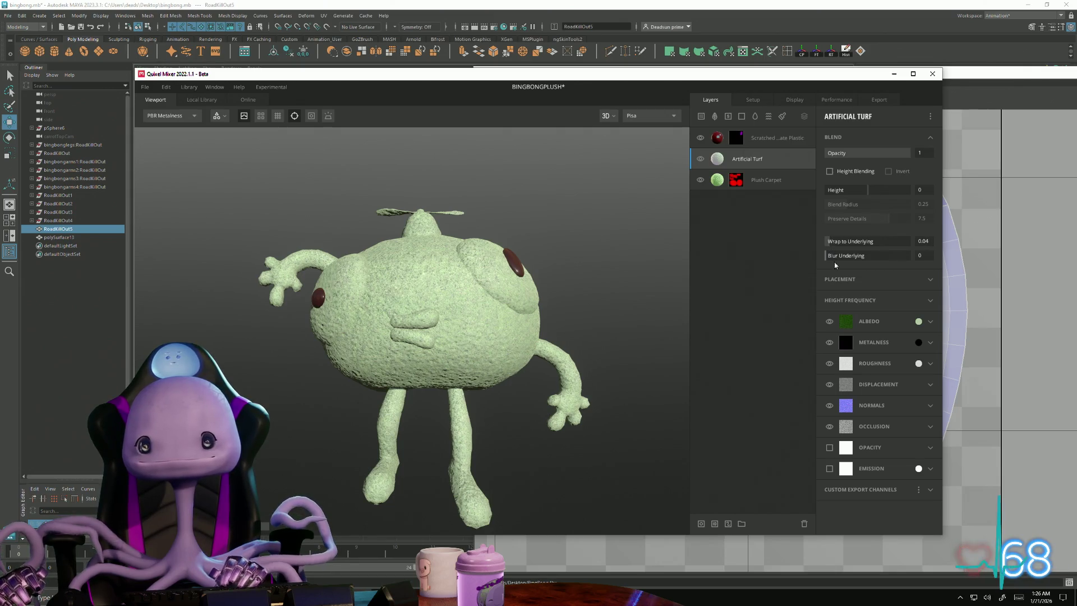
pyautogui.rightClick(766, 161)
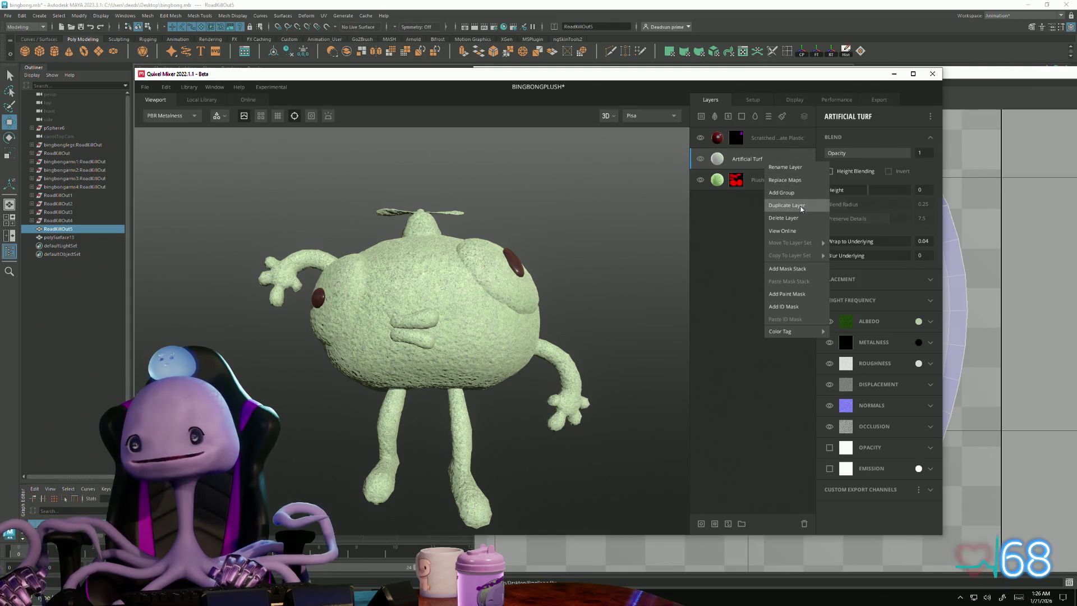
pyautogui.click(801, 205)
pyautogui.rightClick(769, 169)
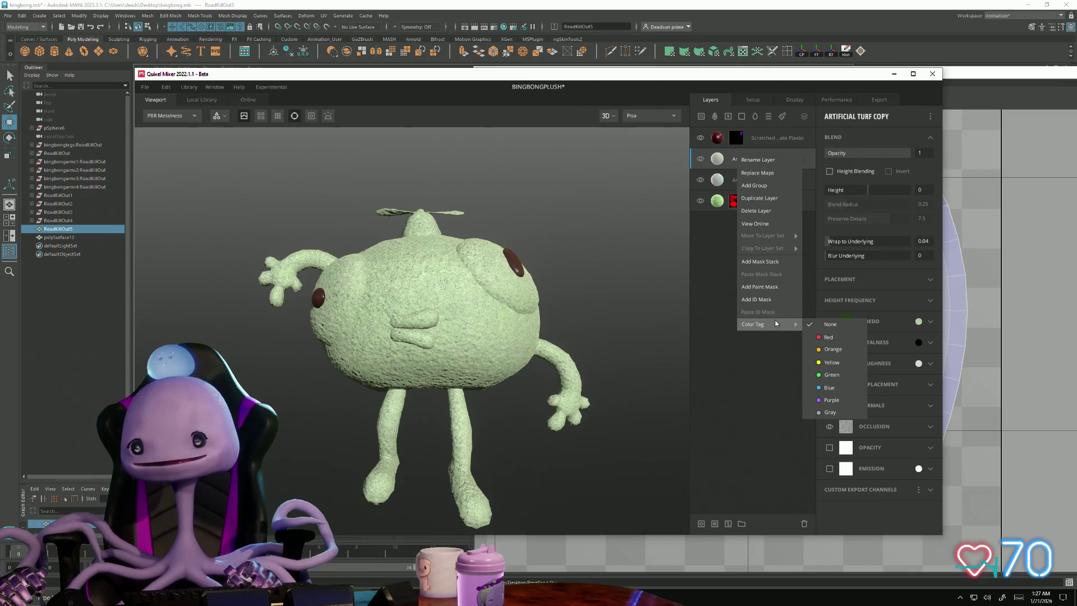
# - Add an ID mask to Artificial Turf Copy limited to the Bright Cyan ID
pyautogui.hotkey('alt', 'Tab')
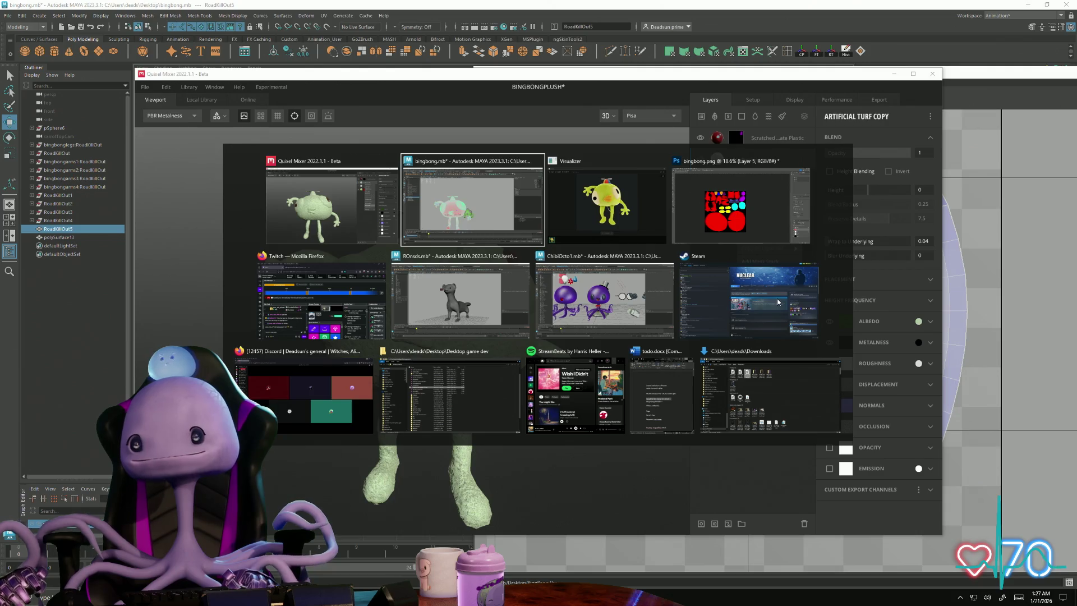
pyautogui.hotkey('alt', 'Tab')
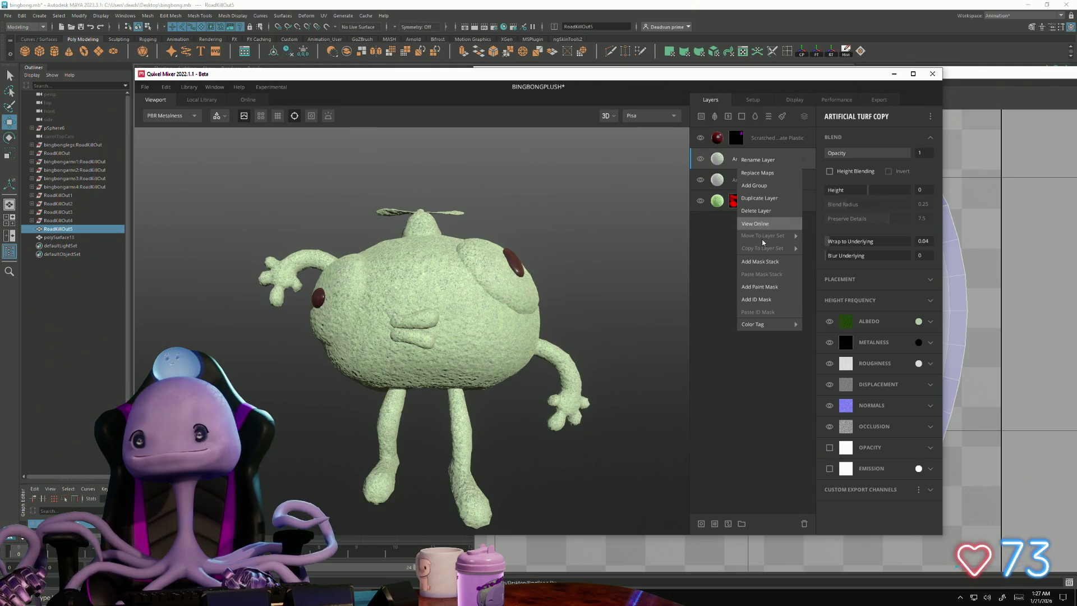
pyautogui.click(760, 297)
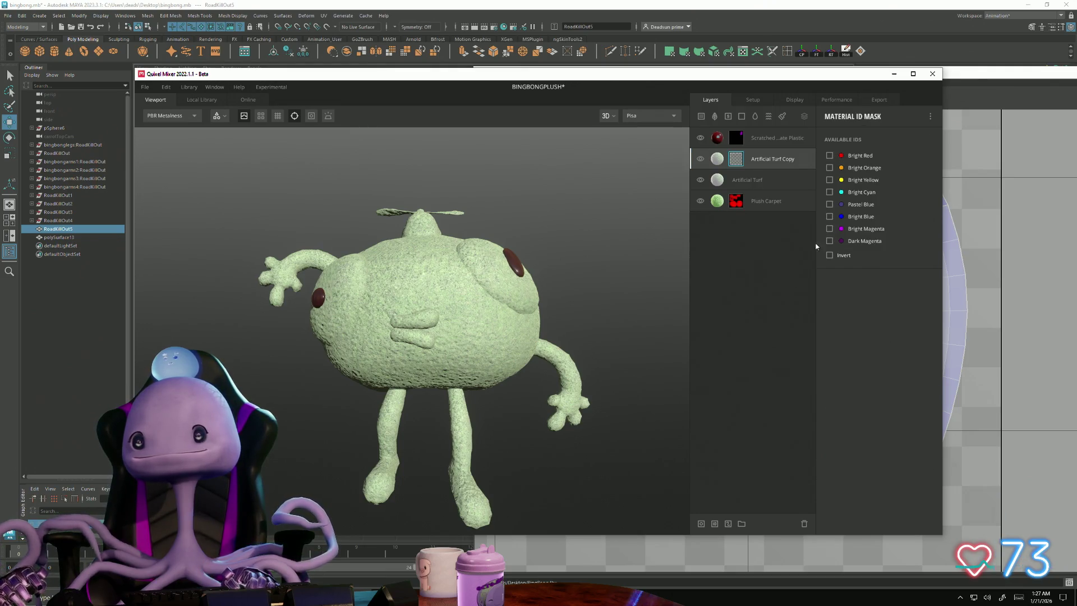
pyautogui.click(829, 192)
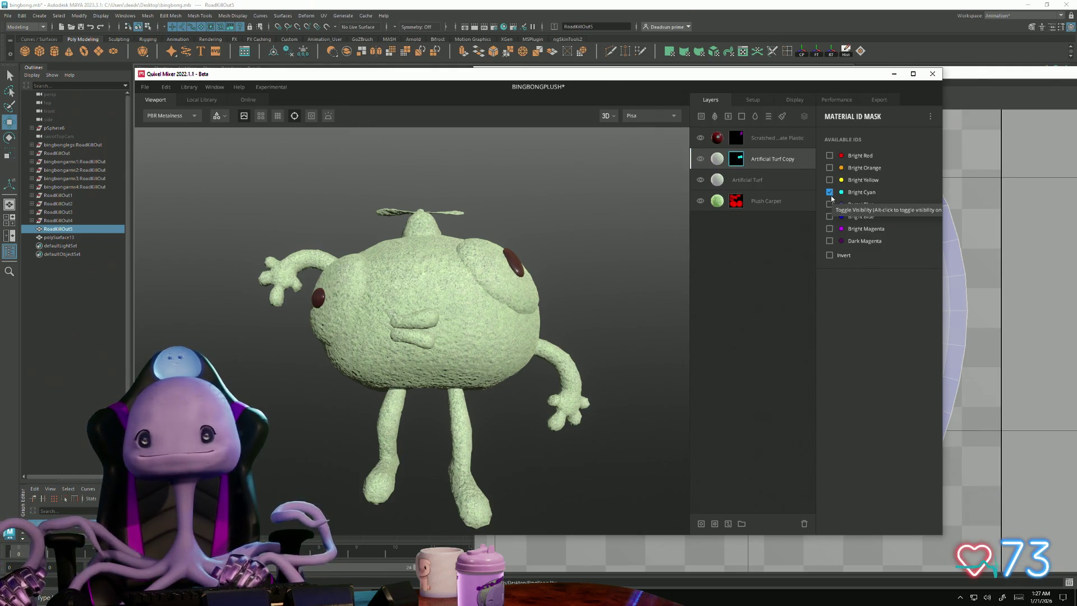
# - Hide the original Artificial Turf layer and orbit the plush to check the result
pyautogui.click(700, 179)
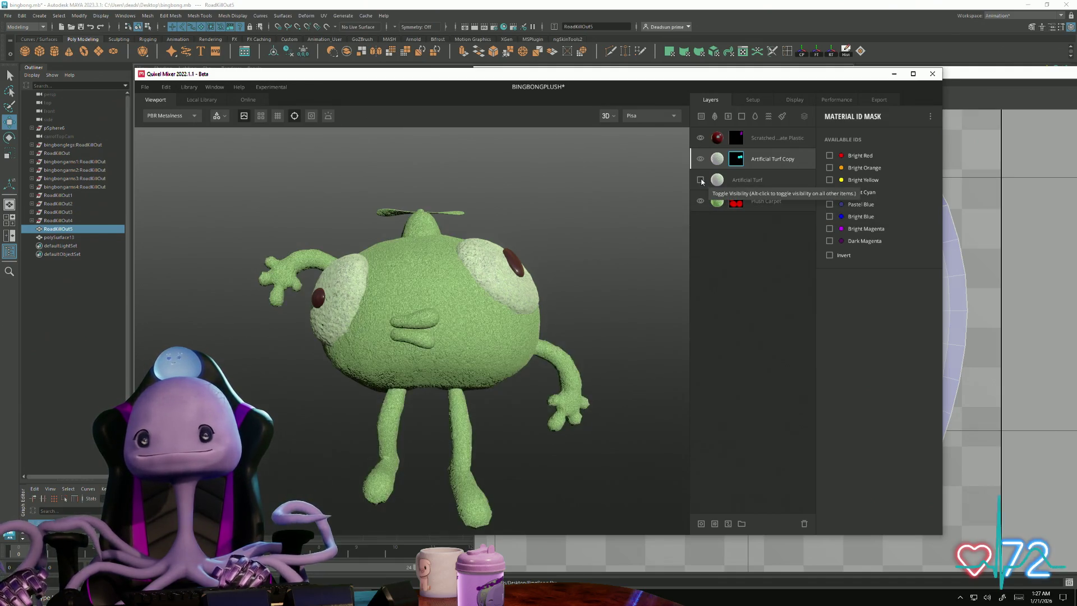
pyautogui.moveTo(415, 396)
pyautogui.mouseDown()
pyautogui.moveTo(488, 449)
pyautogui.moveTo(543, 459)
pyautogui.moveTo(493, 451)
pyautogui.moveTo(509, 497)
pyautogui.moveTo(558, 428)
pyautogui.moveTo(481, 440)
pyautogui.mouseUp()
pyautogui.scroll(5, 480, 439)
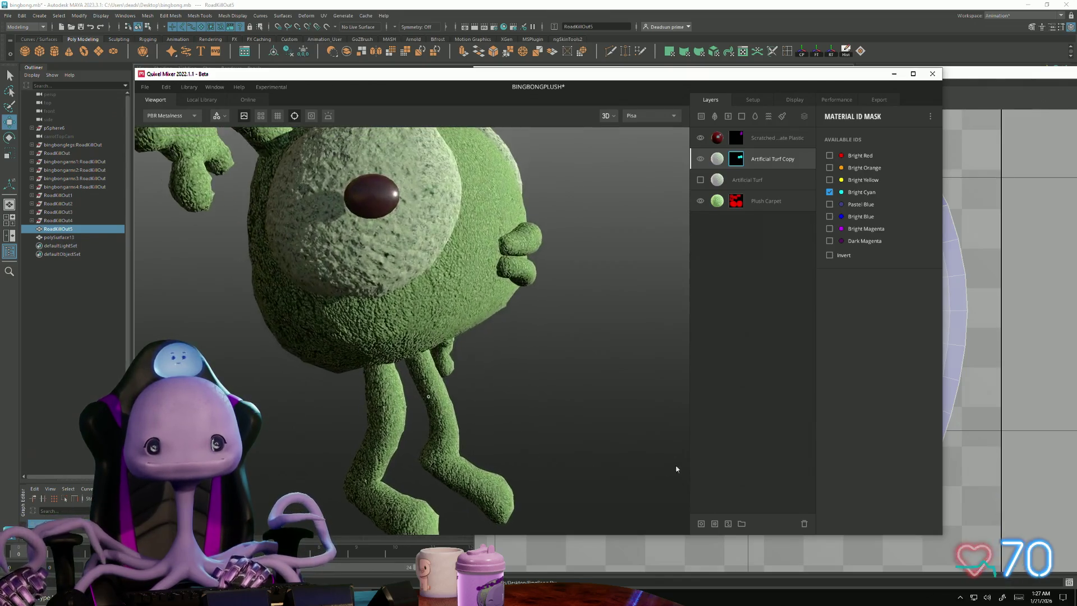
pyautogui.scroll(-5, 446, 402)
pyautogui.moveTo(446, 402)
pyautogui.mouseDown()
pyautogui.moveTo(407, 385)
pyautogui.moveTo(398, 502)
pyautogui.moveTo(570, 368)
pyautogui.moveTo(373, 353)
pyautogui.moveTo(417, 359)
pyautogui.mouseUp()
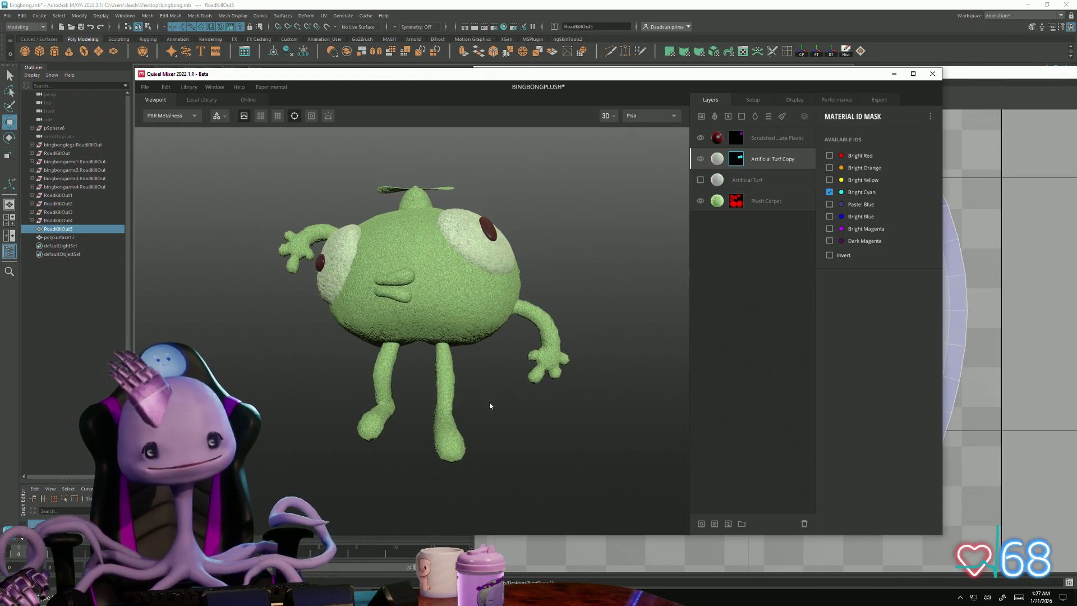
pyautogui.moveTo(505, 412)
pyautogui.mouseDown()
pyautogui.moveTo(604, 442)
pyautogui.moveTo(606, 464)
pyautogui.moveTo(719, 442)
pyautogui.moveTo(627, 453)
pyautogui.moveTo(471, 404)
pyautogui.moveTo(482, 314)
pyautogui.moveTo(514, 221)
pyautogui.moveTo(519, 330)
pyautogui.moveTo(666, 320)
pyautogui.mouseUp()
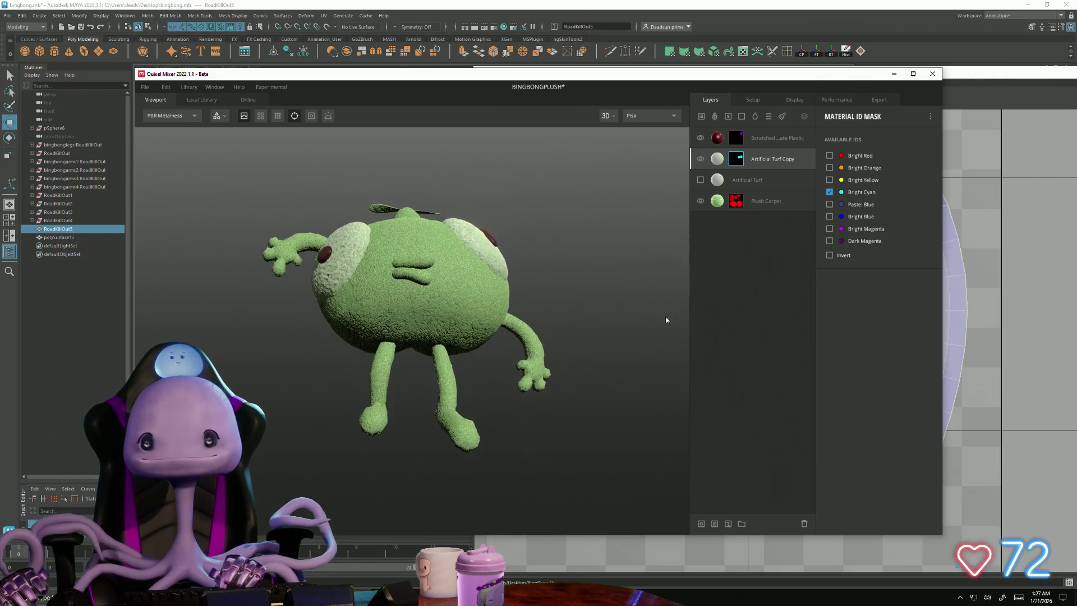
# - Orbit the plush to a close three-quarter view of its eye
pyautogui.rightClick(749, 179)
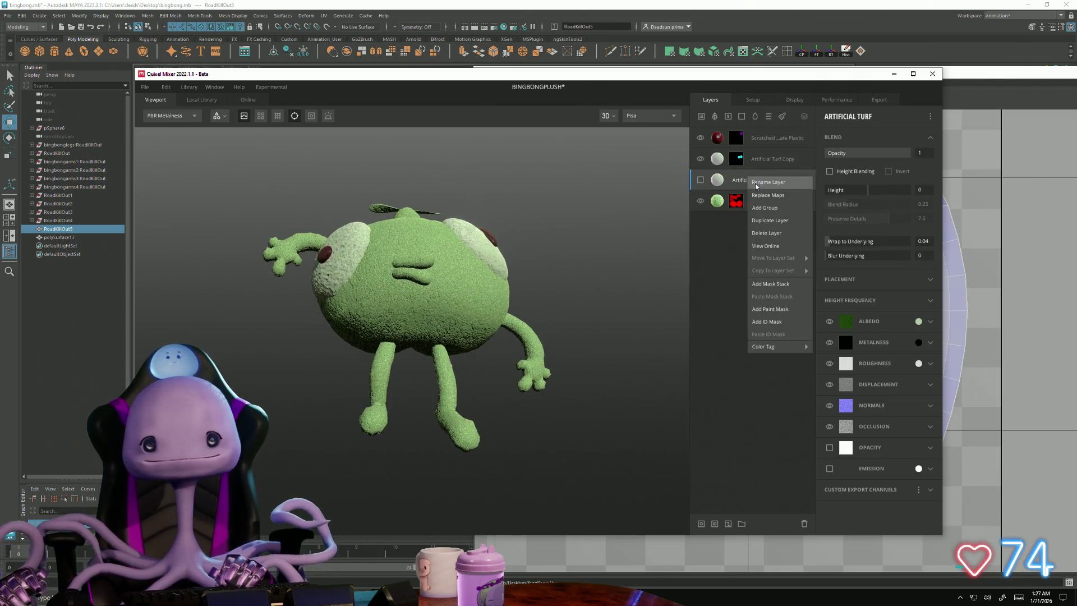
pyautogui.click(460, 435)
pyautogui.moveTo(460, 435); pyautogui.dragTo(441, 447)
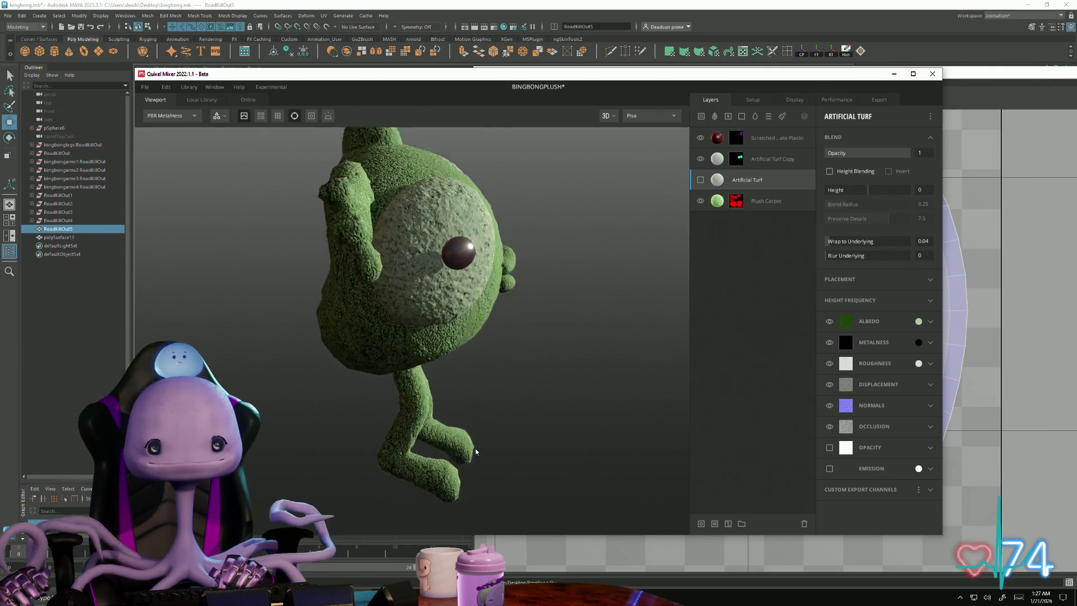
pyautogui.scroll(8, 452, 393)
pyautogui.moveTo(486, 415)
pyautogui.mouseDown()
pyautogui.moveTo(451, 430)
pyautogui.moveTo(589, 481)
pyautogui.moveTo(528, 429)
pyautogui.mouseUp()
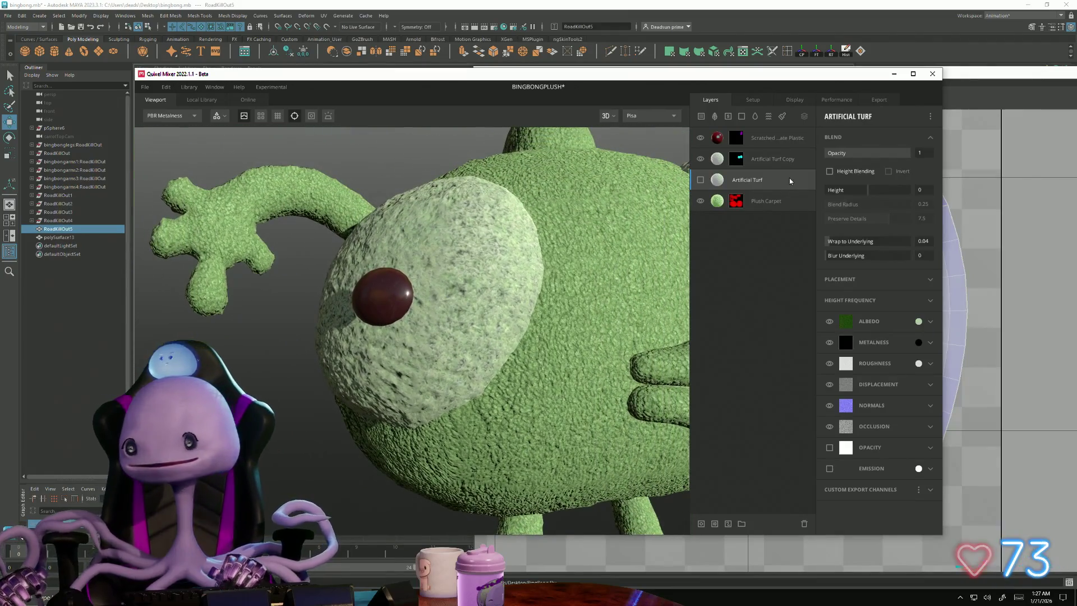
# - Set Artificial Turf Copy's displacement opacity to 0.423 and preview a light grey albedo (DBDBDB)
pyautogui.click(785, 159)
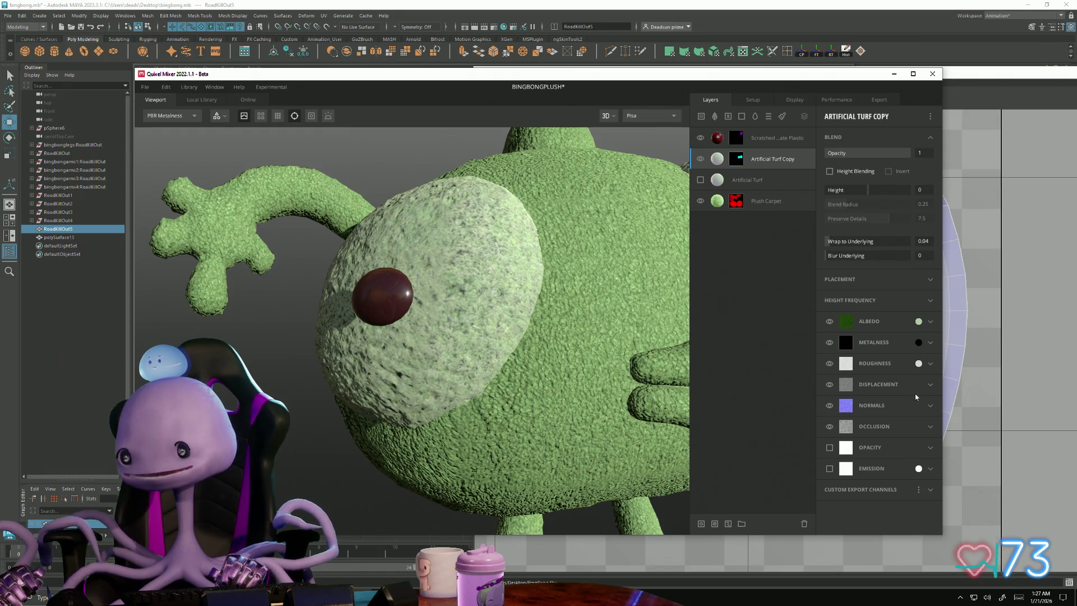
pyautogui.click(928, 387)
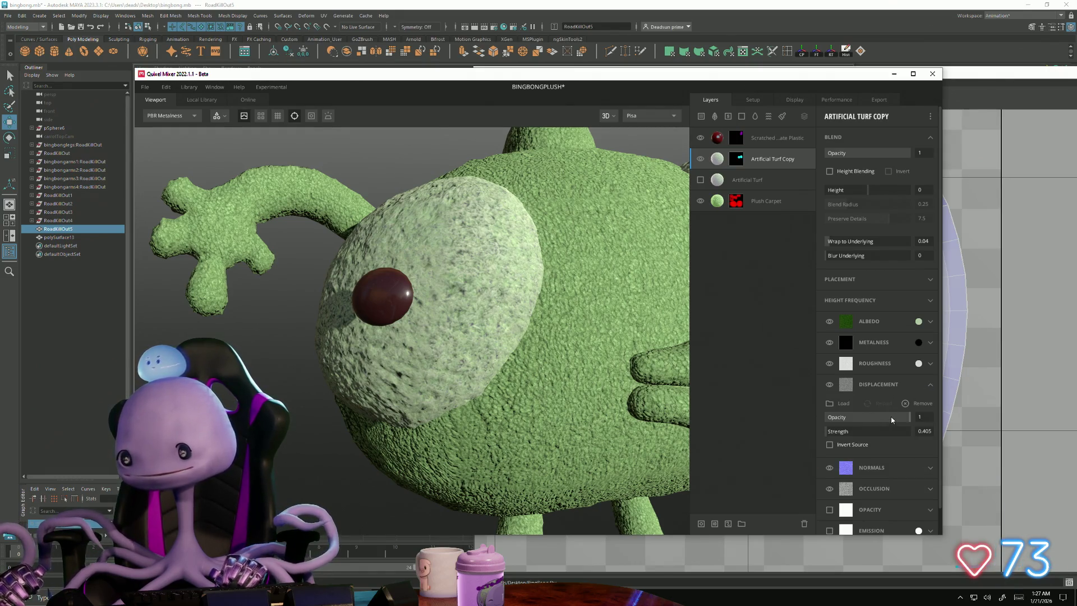
pyautogui.moveTo(890, 420); pyautogui.dragTo(862, 417)
pyautogui.moveTo(533, 393)
pyautogui.mouseDown()
pyautogui.moveTo(691, 397)
pyautogui.moveTo(702, 409)
pyautogui.moveTo(548, 433)
pyautogui.mouseUp()
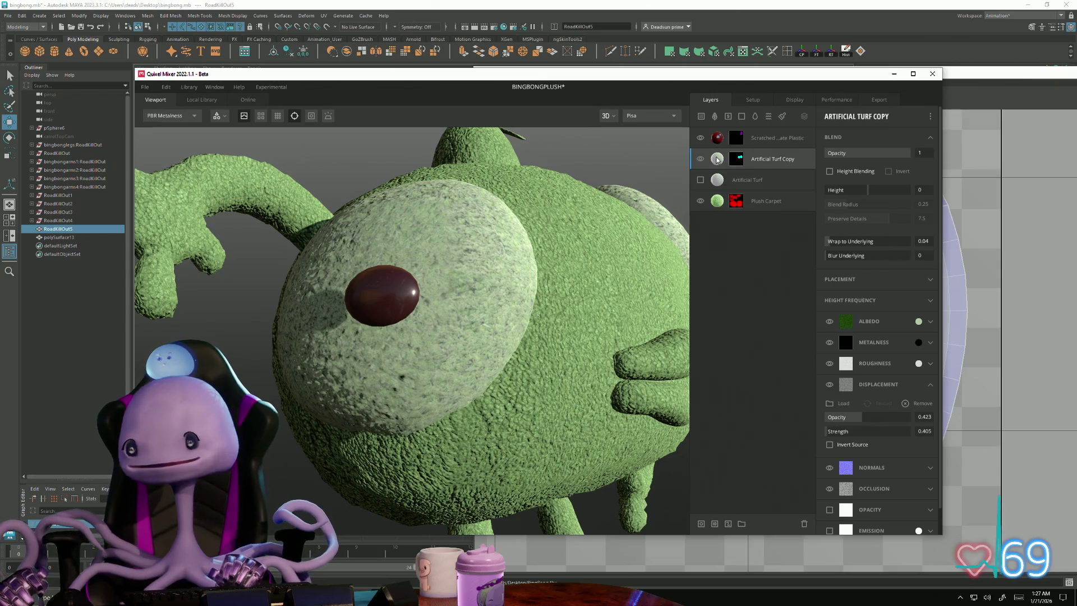
pyautogui.click(919, 321)
pyautogui.moveTo(437, 286)
pyautogui.mouseDown()
pyautogui.moveTo(423, 267)
pyautogui.moveTo(422, 280)
pyautogui.mouseUp()
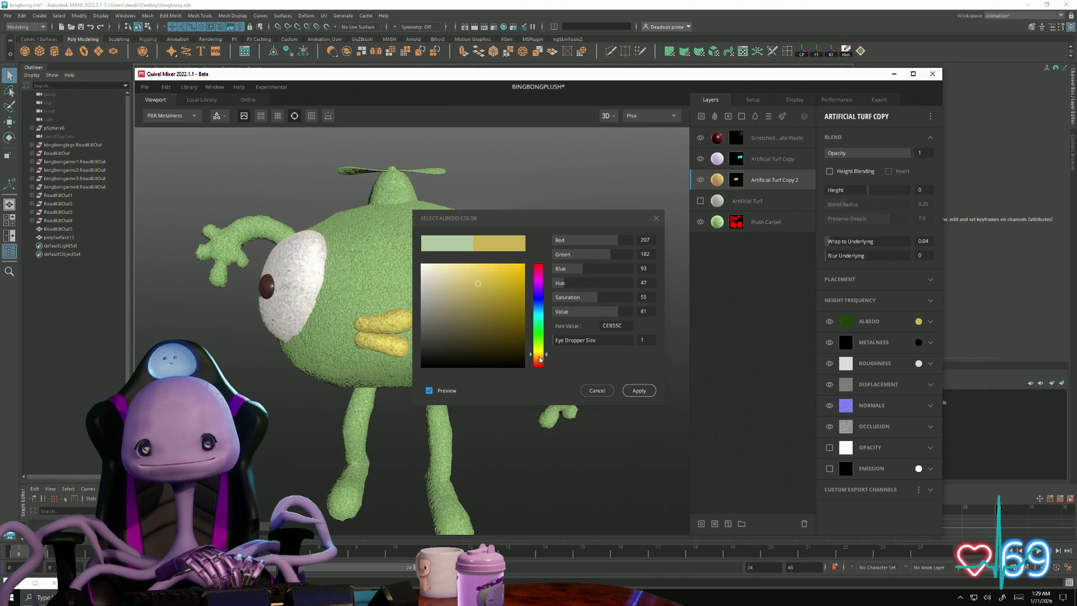
# - Give the Artificial Turf Copy 2 layer a yellow albedo (CEB431) to colour the beak
pyautogui.moveTo(538, 352); pyautogui.dragTo(539, 359)
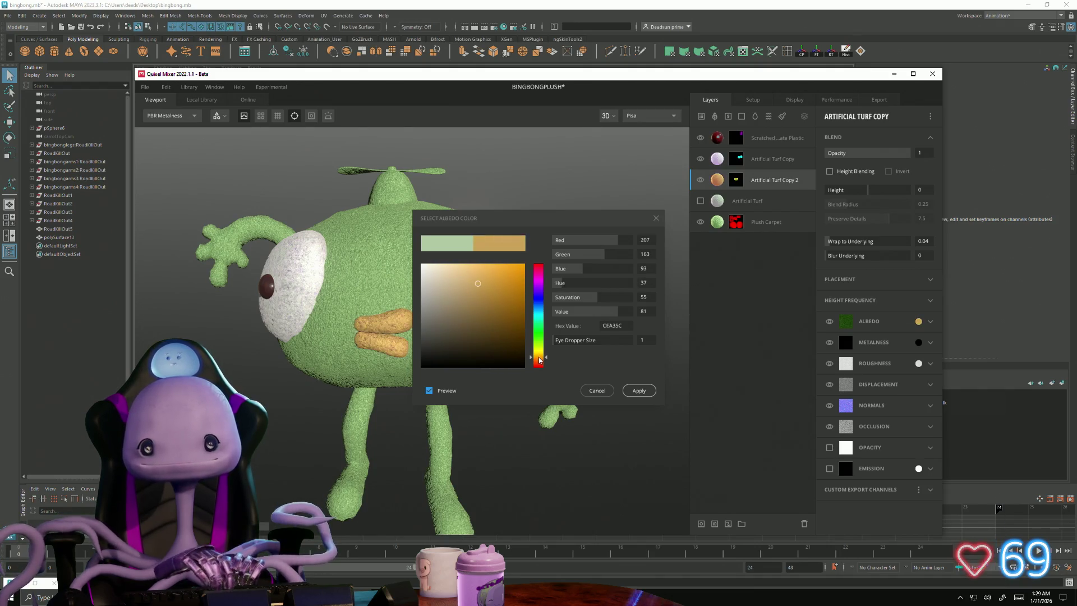
pyautogui.hotkey('alt', 'Tab')
pyautogui.hotkey('alt', 'Tab')
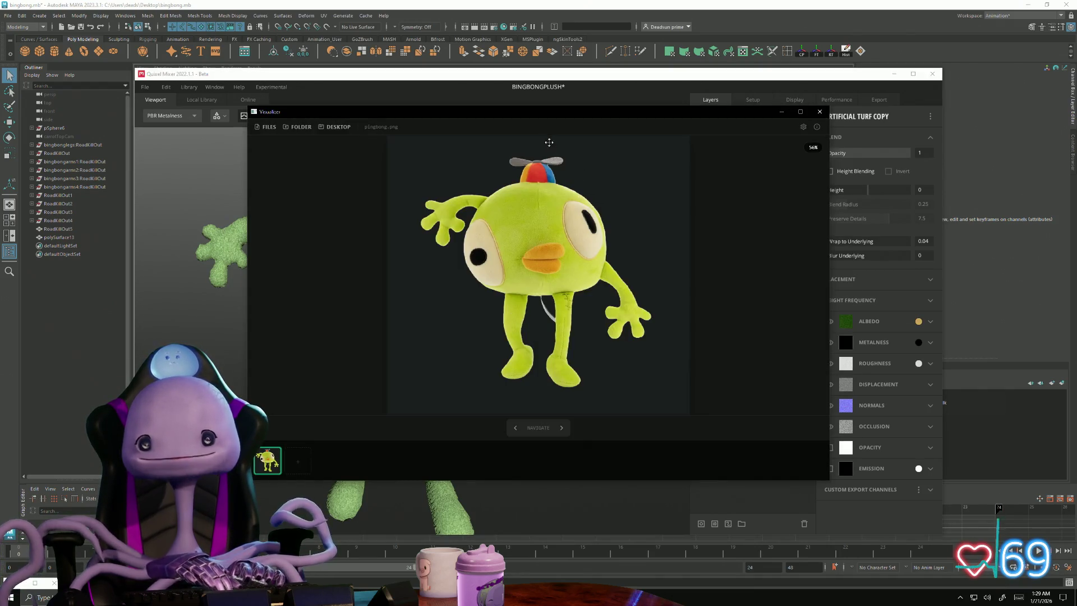
pyautogui.moveTo(538, 119)
pyautogui.mouseDown()
pyautogui.moveTo(1023, 328)
pyautogui.moveTo(1074, 295)
pyautogui.mouseUp()
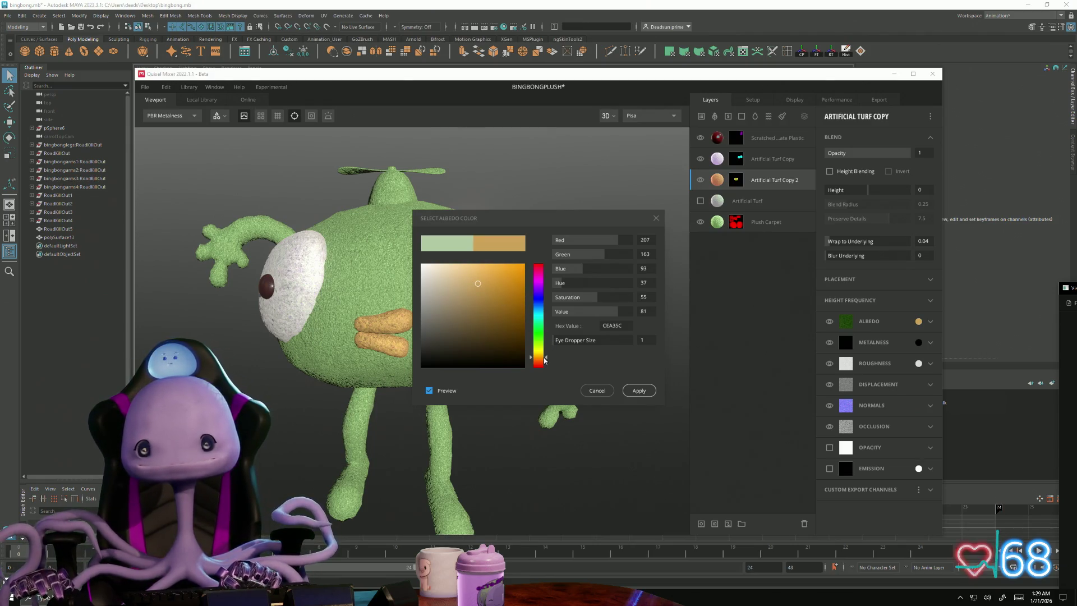
pyautogui.moveTo(545, 360); pyautogui.dragTo(544, 358)
pyautogui.moveTo(492, 285); pyautogui.dragTo(501, 283)
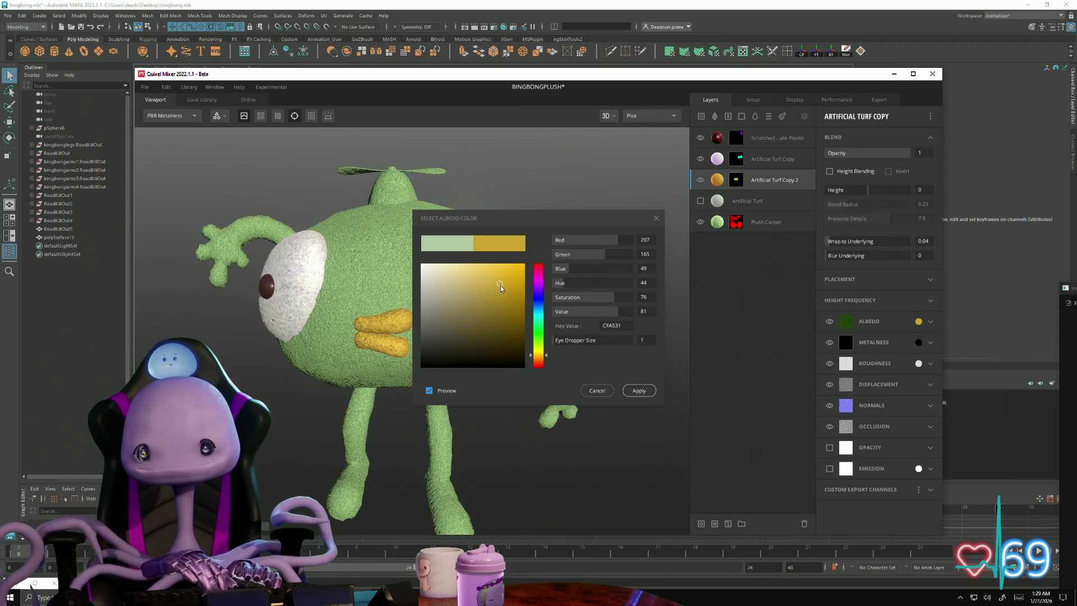
pyautogui.moveTo(545, 360); pyautogui.dragTo(542, 355)
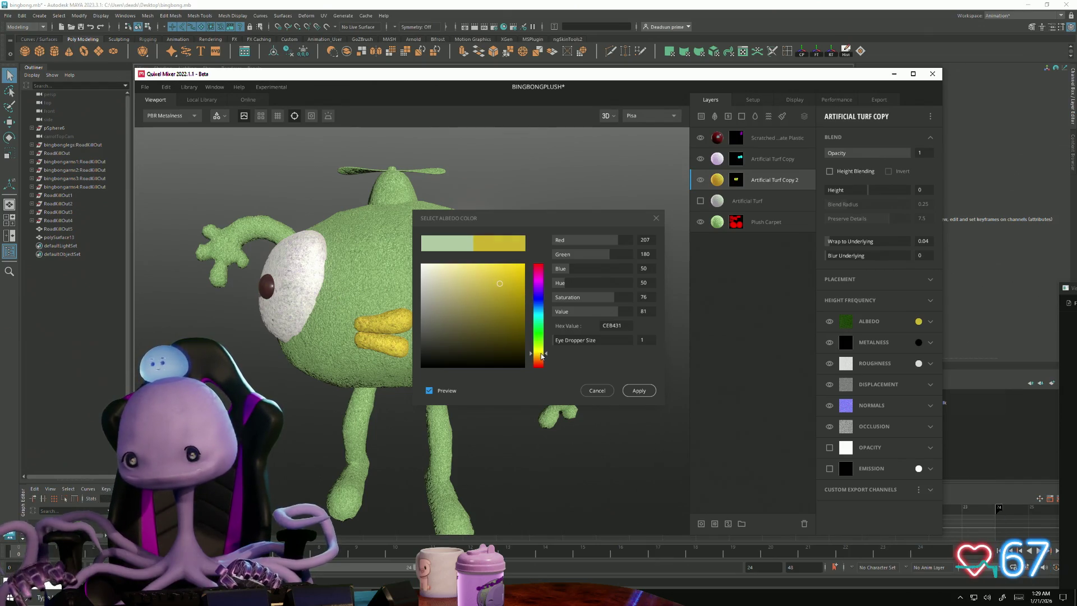
pyautogui.click(639, 390)
pyautogui.moveTo(639, 384)
pyautogui.mouseDown()
pyautogui.moveTo(620, 420)
pyautogui.moveTo(735, 409)
pyautogui.moveTo(533, 423)
pyautogui.moveTo(515, 266)
pyautogui.moveTo(527, 317)
pyautogui.moveTo(520, 400)
pyautogui.moveTo(472, 307)
pyautogui.mouseUp()
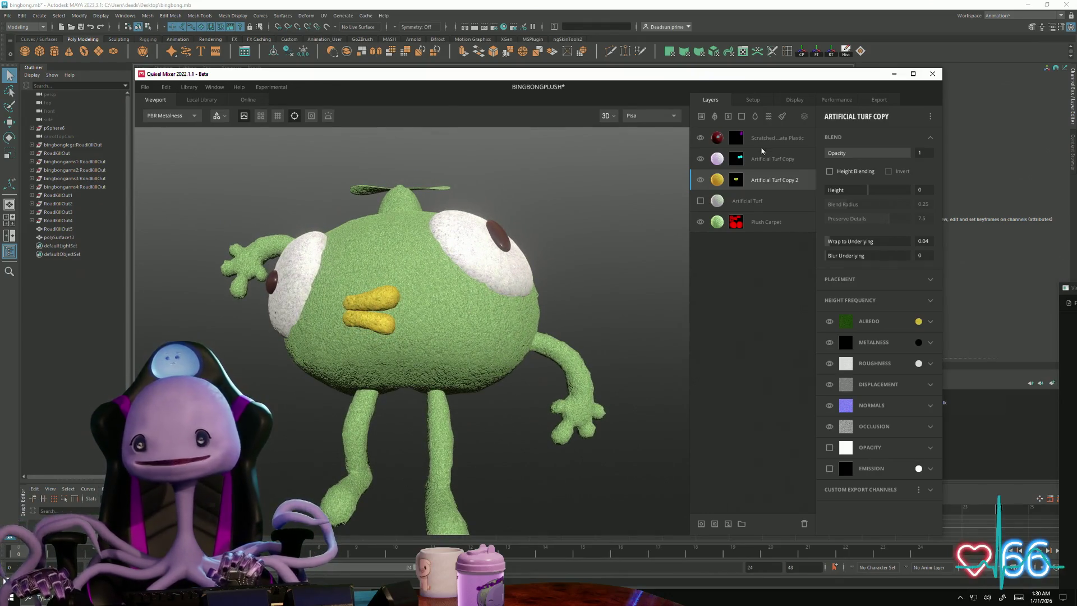
# - Swap the scene model to BingBongHD.fbx and inspect its sides and propeller
pyautogui.click(754, 100)
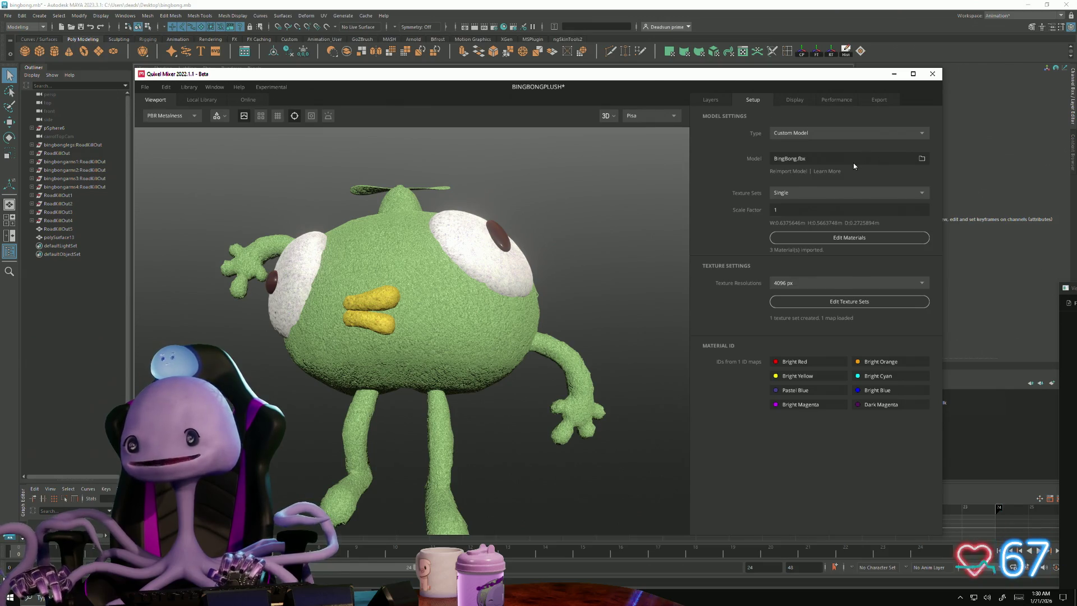
pyautogui.click(853, 163)
pyautogui.scroll(-1, 505, 312)
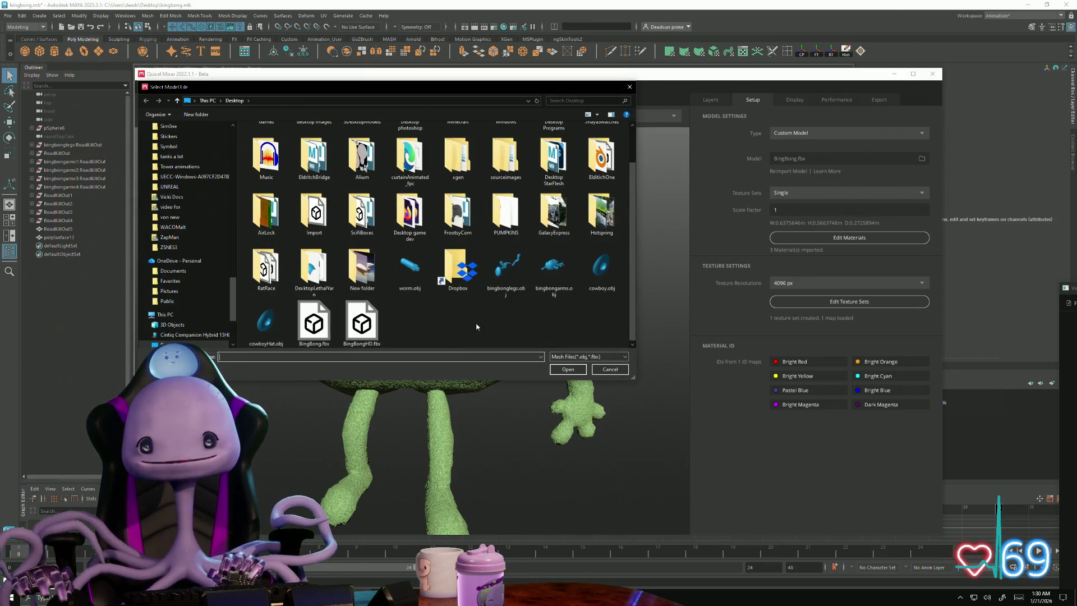
pyautogui.click(362, 322)
pyautogui.click(568, 369)
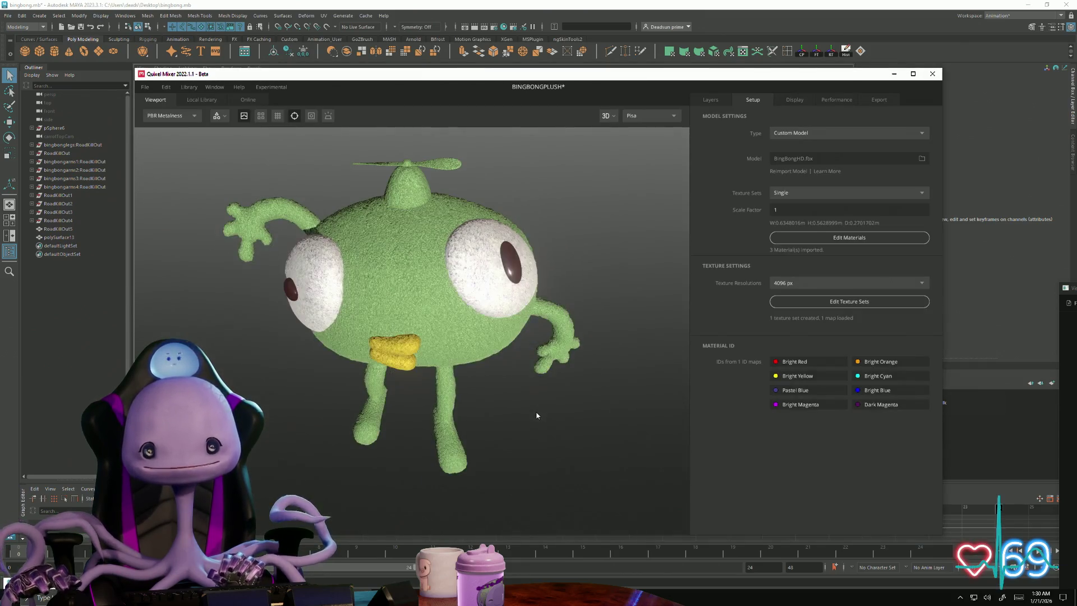
pyautogui.moveTo(533, 416)
pyautogui.mouseDown()
pyautogui.moveTo(519, 378)
pyautogui.moveTo(446, 341)
pyautogui.moveTo(402, 335)
pyautogui.moveTo(701, 359)
pyautogui.moveTo(774, 336)
pyautogui.moveTo(800, 270)
pyautogui.moveTo(999, 379)
pyautogui.moveTo(579, 266)
pyautogui.moveTo(534, 329)
pyautogui.moveTo(547, 342)
pyautogui.mouseUp()
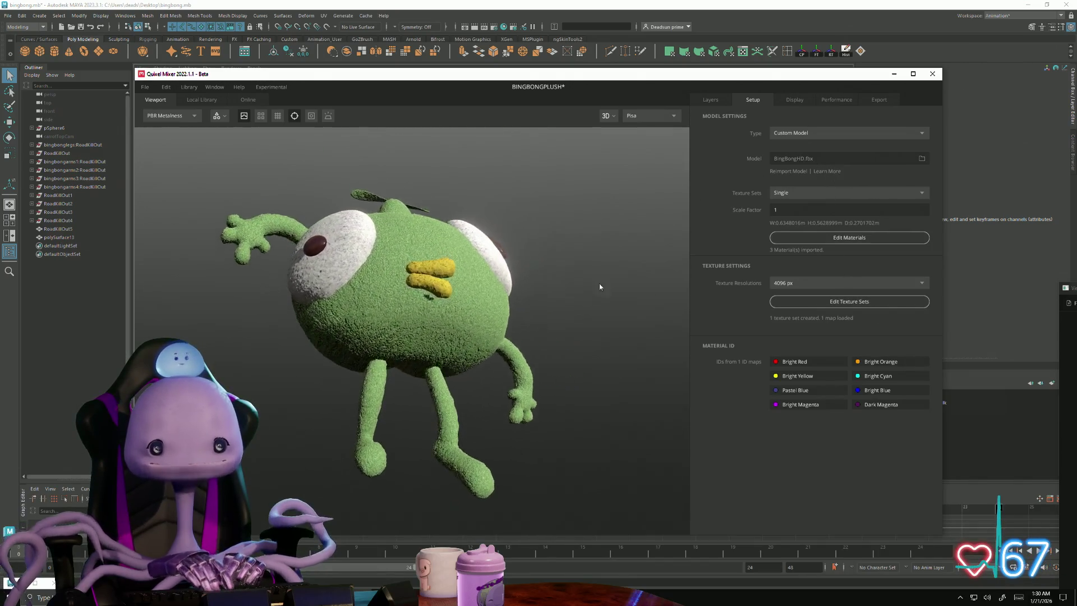
pyautogui.scroll(5, 617, 471)
pyautogui.scroll(8, 617, 471)
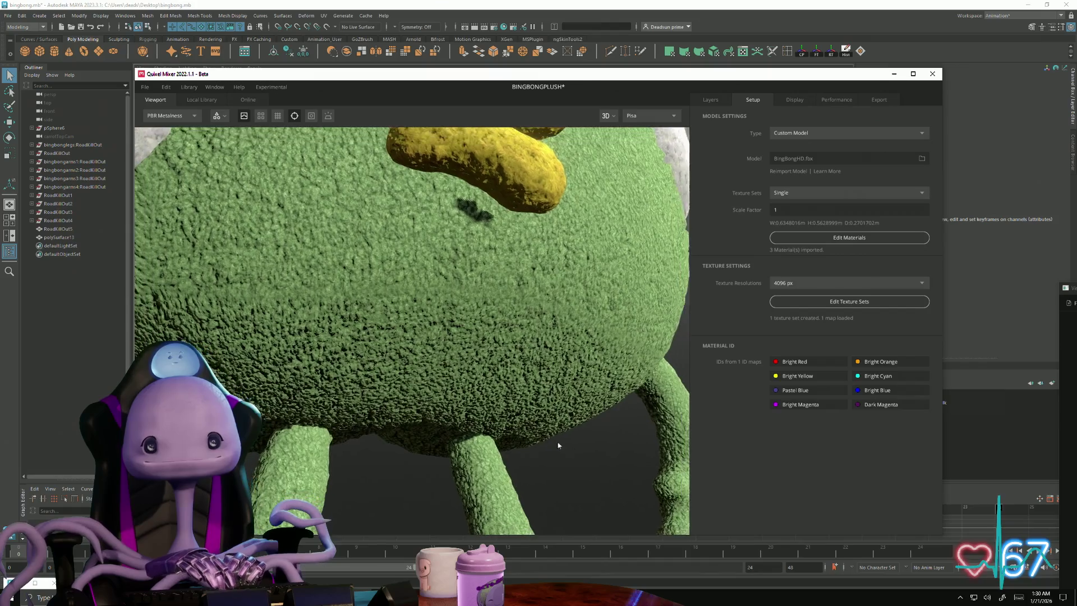
pyautogui.scroll(-10, 629, 422)
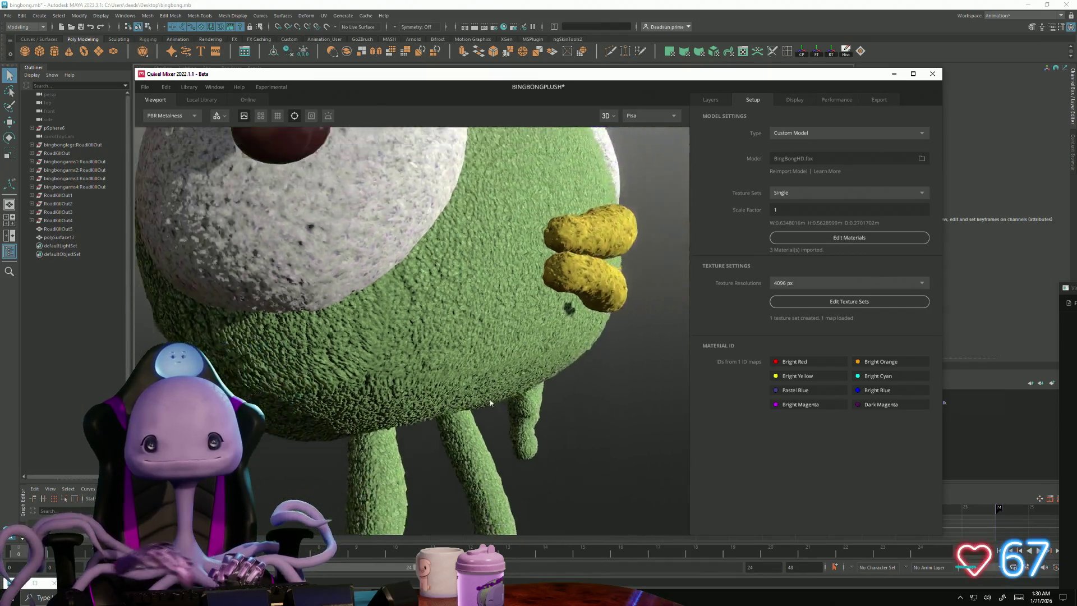
pyautogui.scroll(-5, 383, 395)
pyautogui.moveTo(327, 303)
pyautogui.mouseDown()
pyautogui.moveTo(392, 330)
pyautogui.moveTo(384, 316)
pyautogui.mouseUp()
pyautogui.click(710, 99)
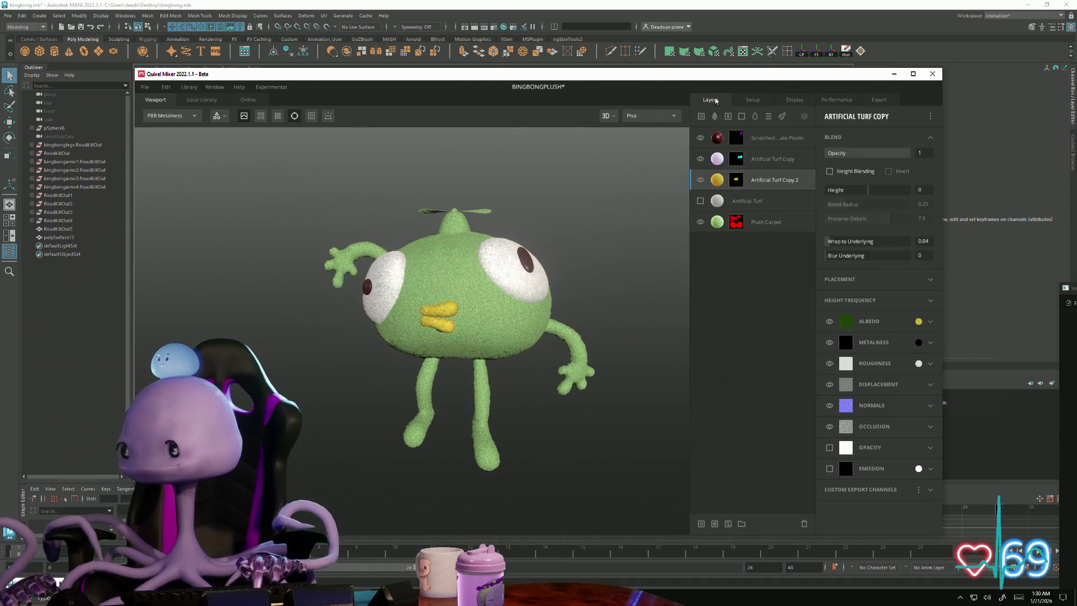
# - Duplicate the hidden Artificial Turf layer, creating Artificial Turf Copy 3
pyautogui.click(700, 200)
pyautogui.rightClick(740, 202)
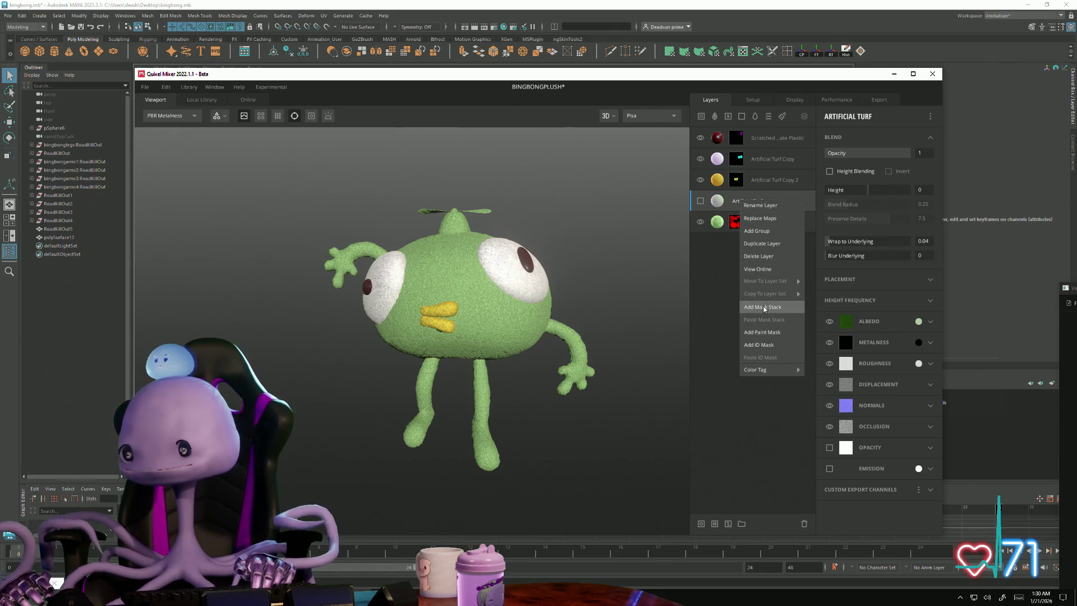
pyautogui.click(777, 244)
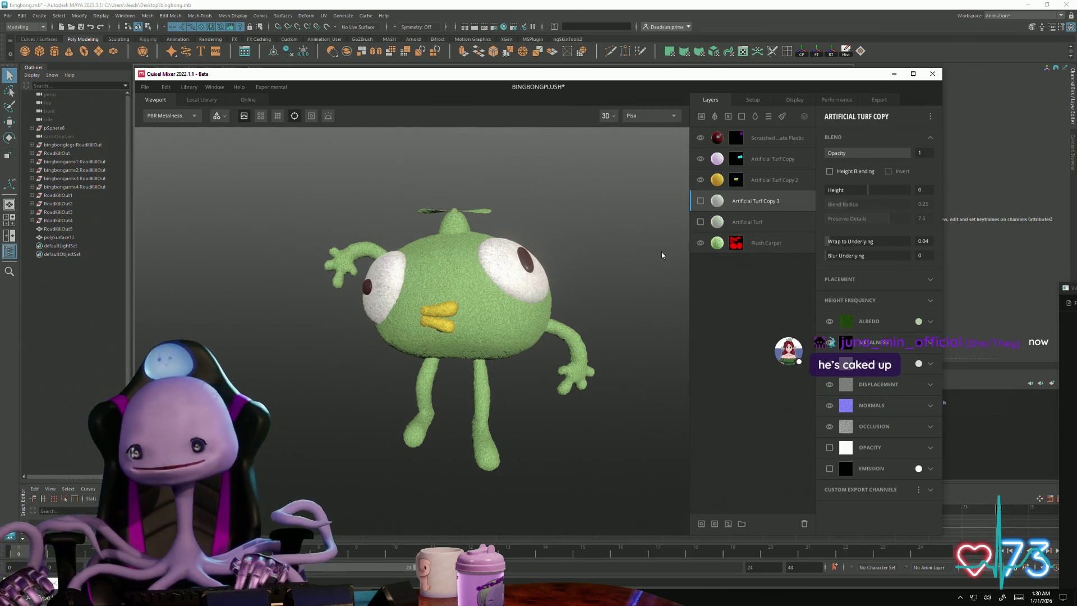
pyautogui.hotkey('alt', 'Tab')
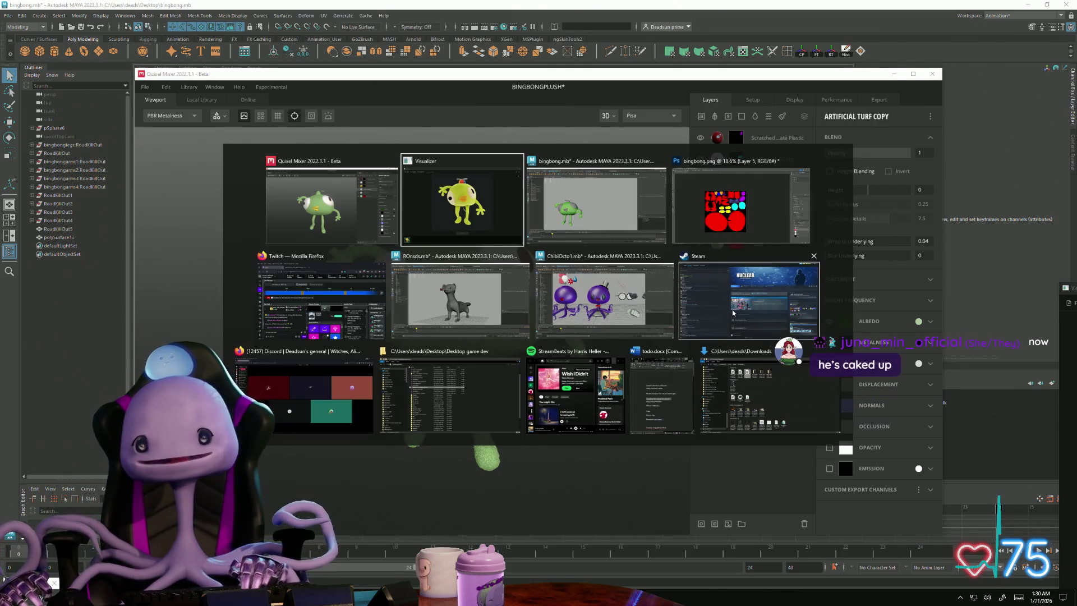
# - Restore the Photoshop UV ID map window to a smaller size, move it bottom-right, and return to Mixer
pyautogui.click(757, 228)
pyautogui.hotkey('alt', 'Tab')
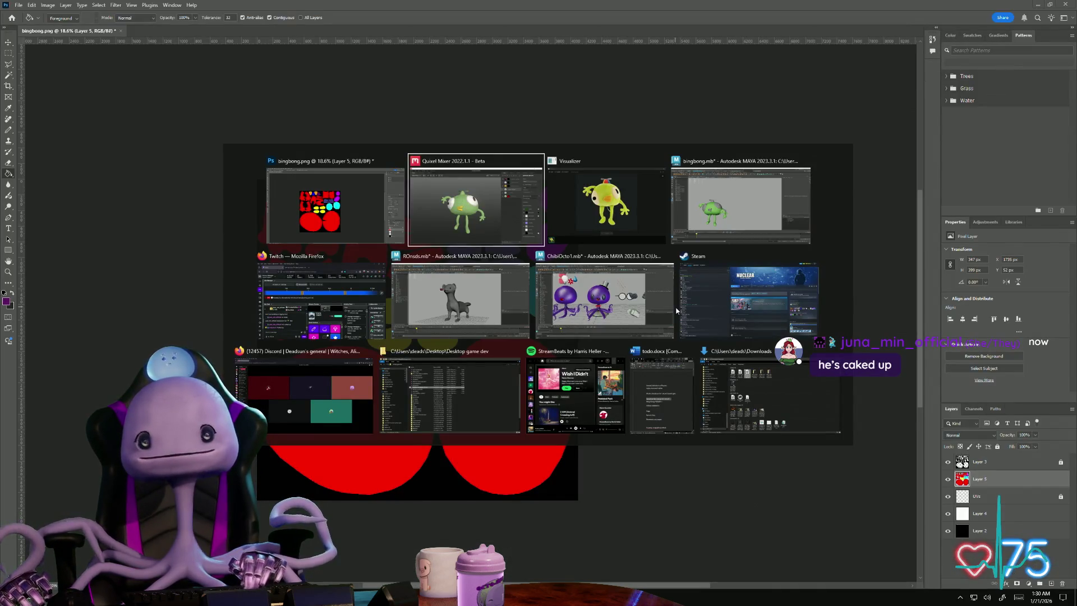
pyautogui.click(336, 205)
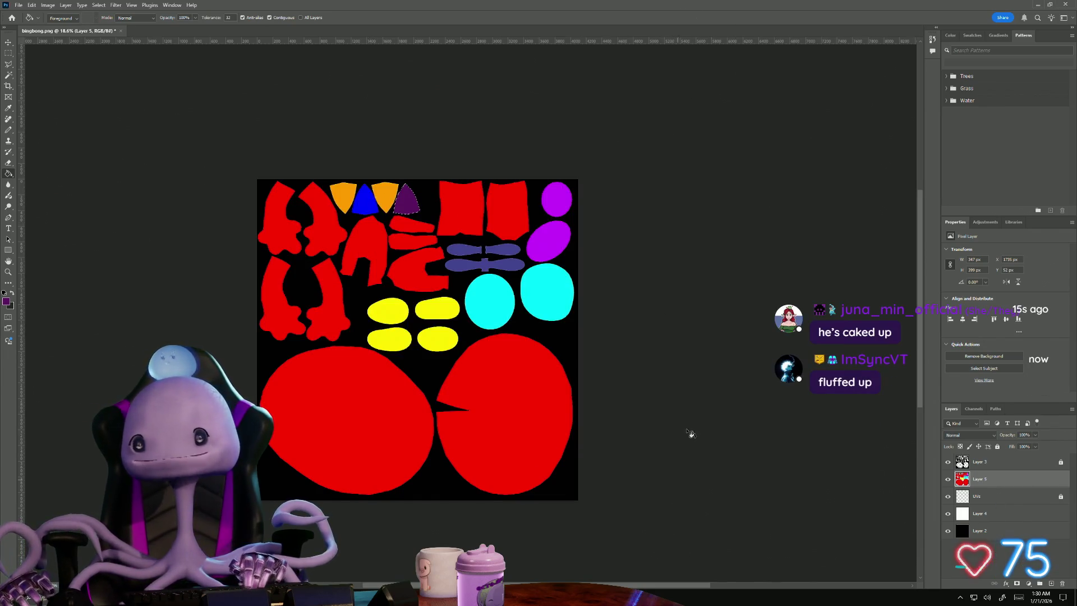
pyautogui.moveTo(986, 8)
pyautogui.mouseDown()
pyautogui.moveTo(505, 62)
pyautogui.moveTo(505, 376)
pyautogui.mouseUp()
pyautogui.moveTo(227, 381)
pyautogui.mouseDown()
pyautogui.moveTo(736, 511)
pyautogui.moveTo(760, 503)
pyautogui.moveTo(758, 485)
pyautogui.mouseUp()
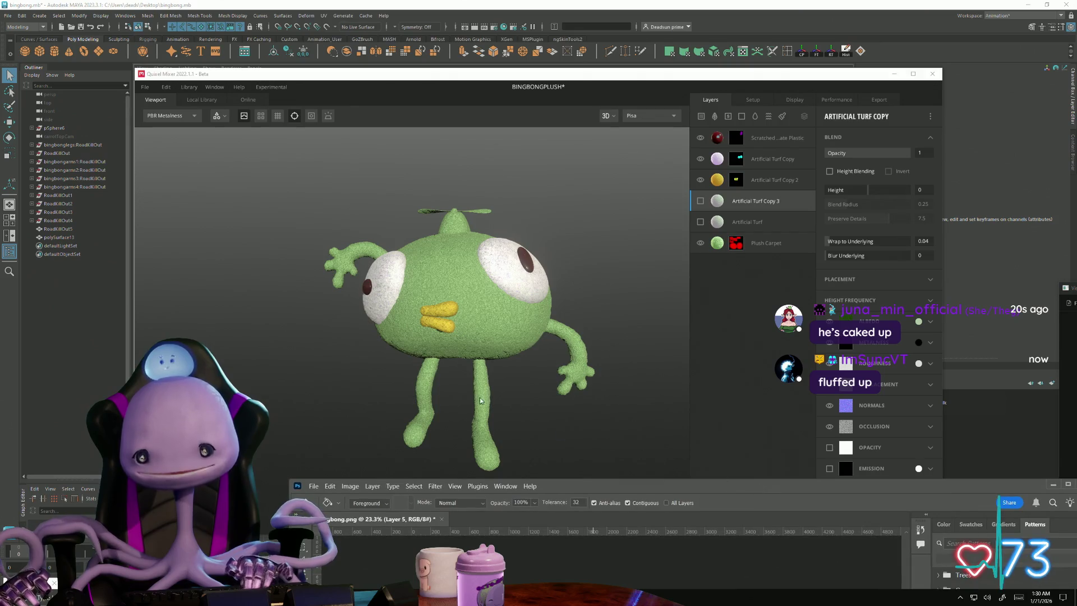
pyautogui.click(448, 387)
pyautogui.moveTo(447, 387)
pyautogui.mouseDown()
pyautogui.moveTo(467, 423)
pyautogui.moveTo(510, 428)
pyautogui.moveTo(500, 429)
pyautogui.mouseUp()
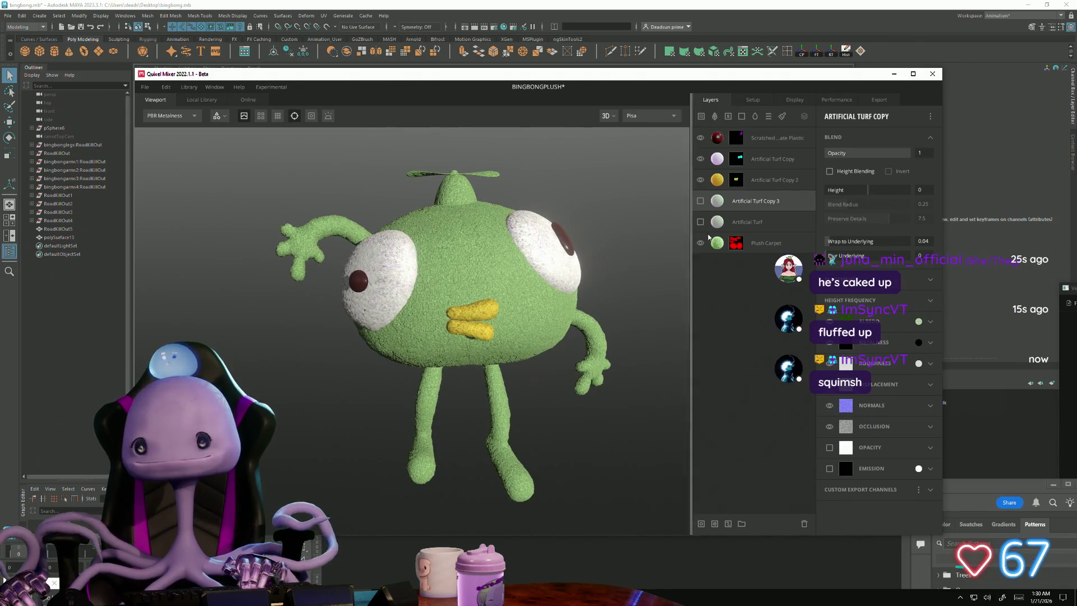
# - Add a mask to the Artificial Turf Copy 3 layer from its layer options
pyautogui.rightClick(766, 202)
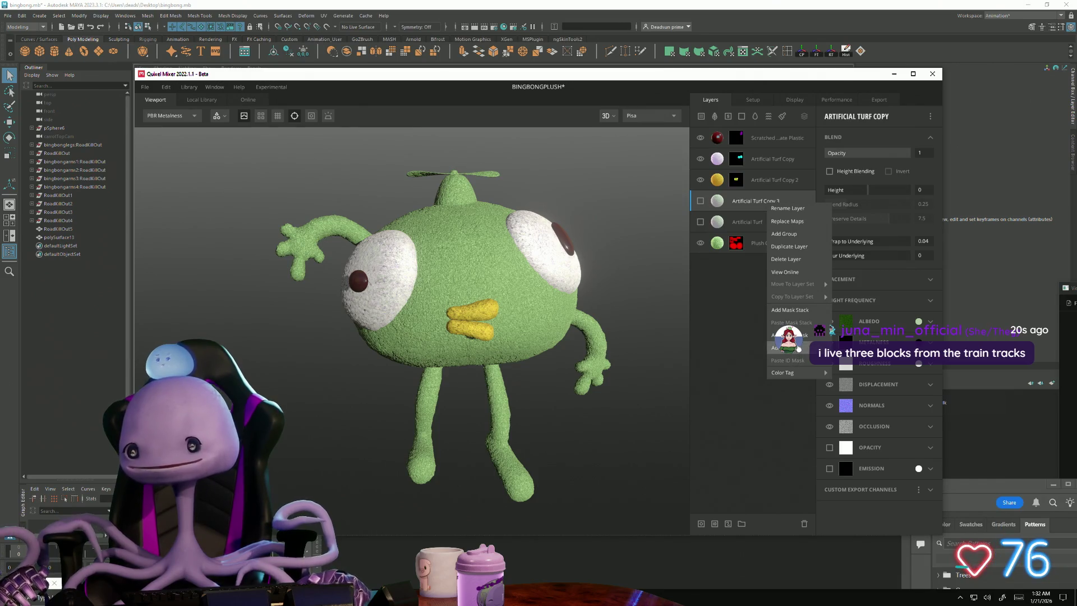
pyautogui.click(806, 348)
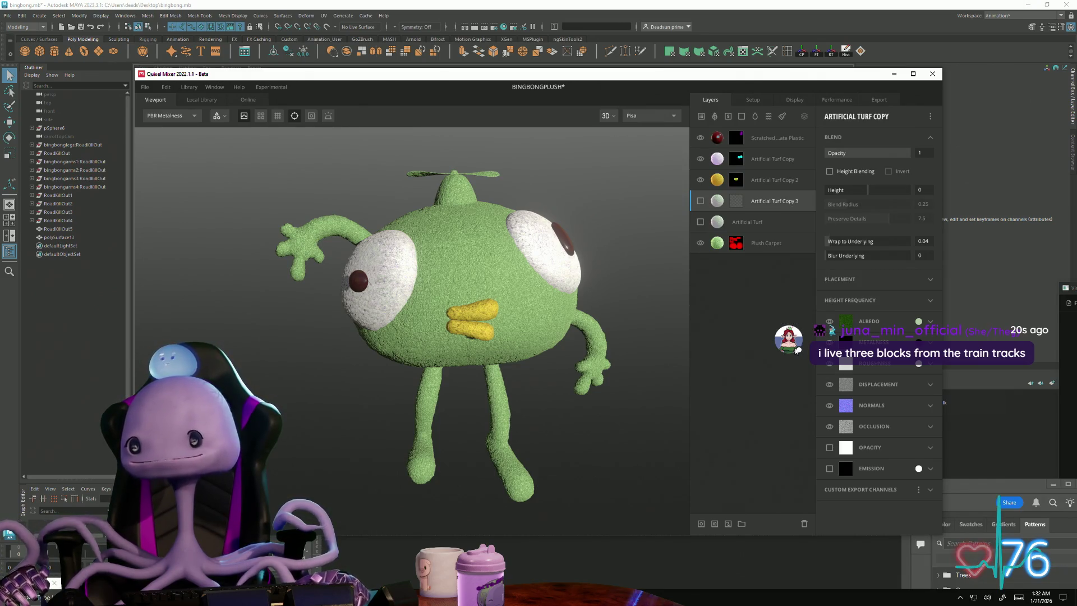
# - Duplicate Artificial Turf, try ID and paint masks on Copy 3, then delete that copy
pyautogui.rightClick(722, 205)
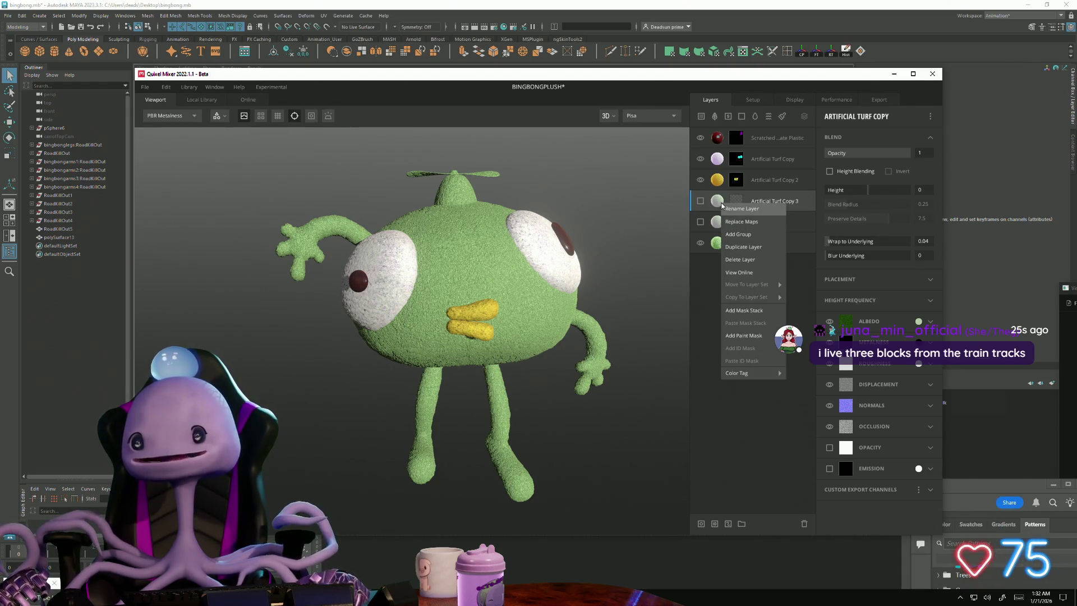
pyautogui.click(745, 425)
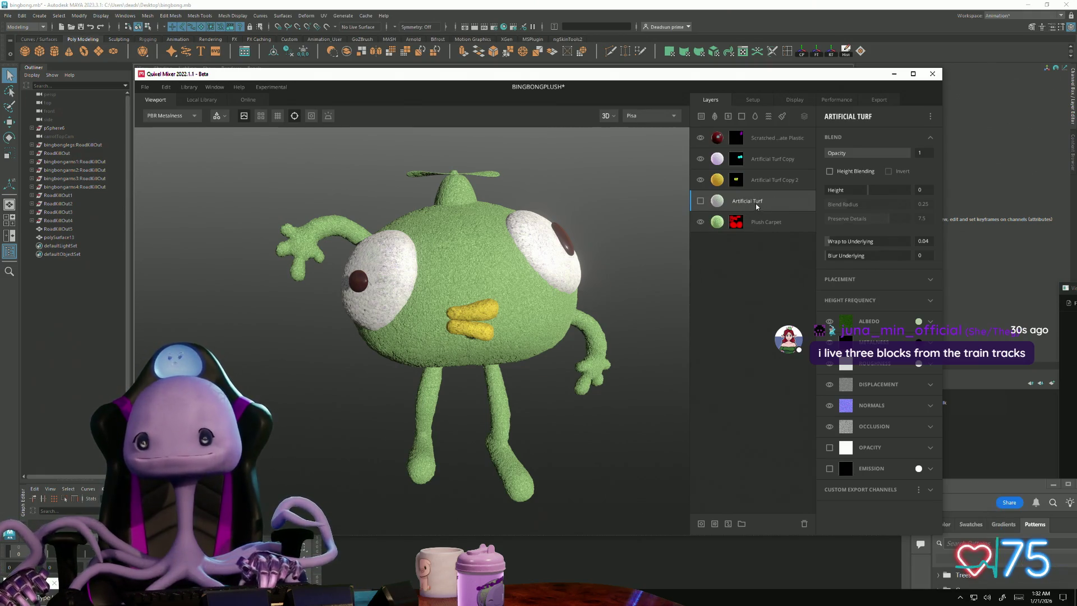
pyautogui.rightClick(756, 207)
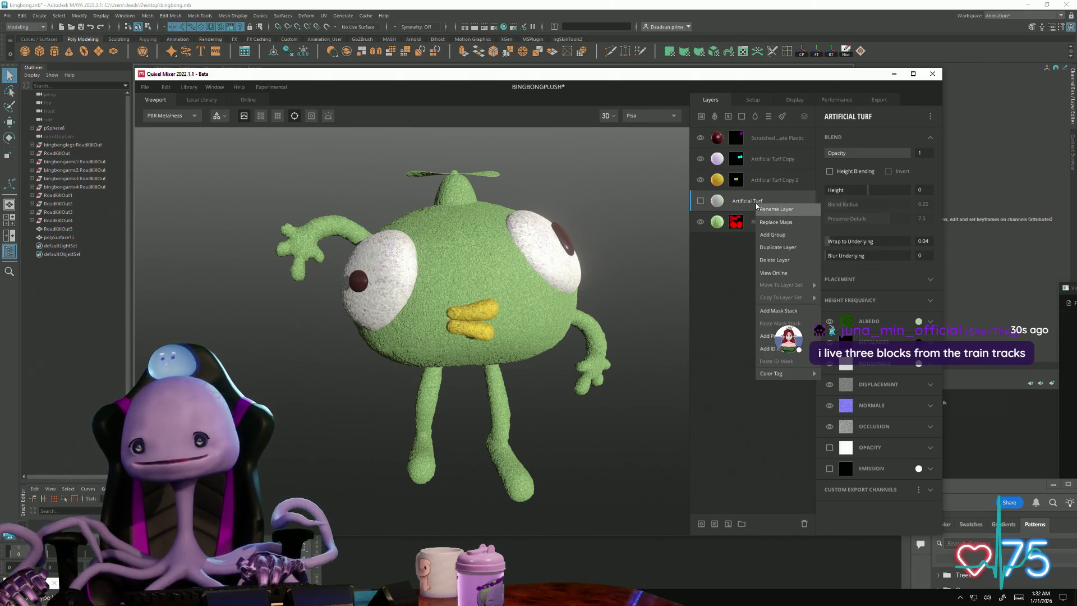
pyautogui.click(778, 248)
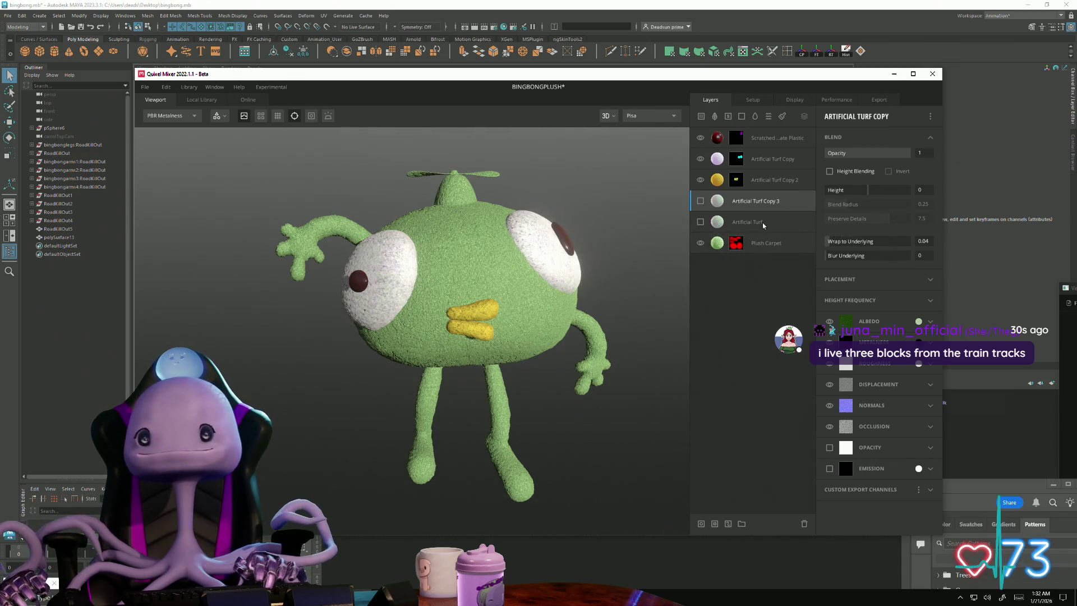
pyautogui.rightClick(756, 202)
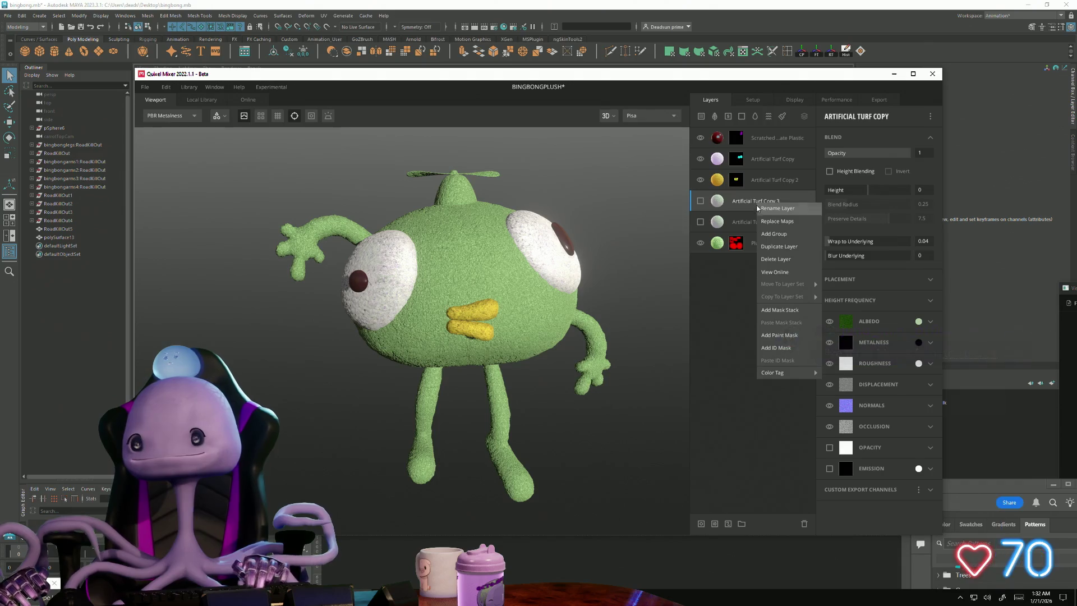
pyautogui.click(779, 349)
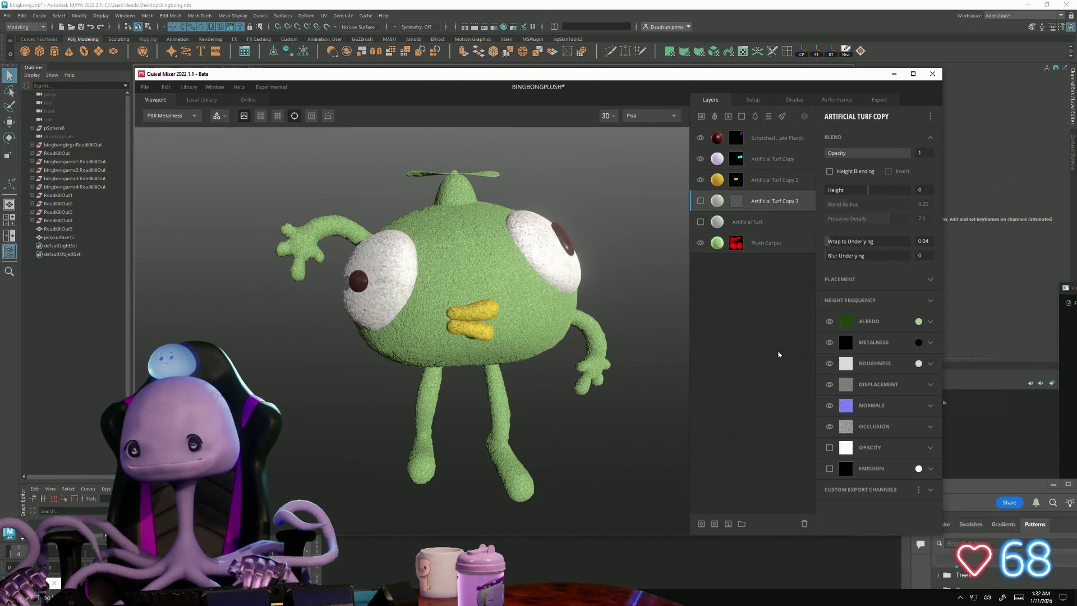
pyautogui.rightClick(720, 202)
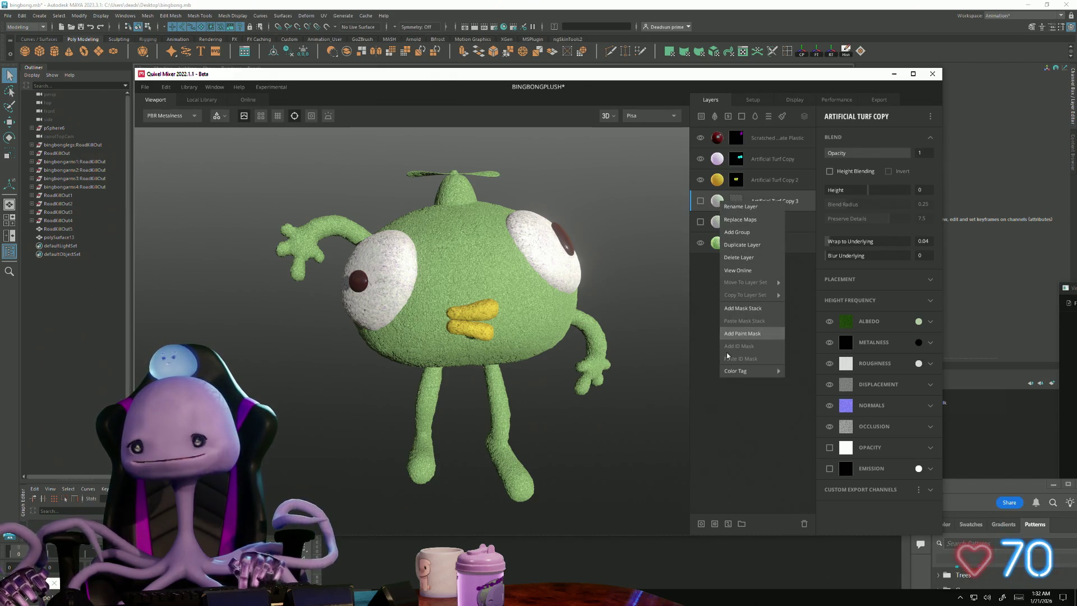
pyautogui.click(747, 336)
pyautogui.press('Delete')
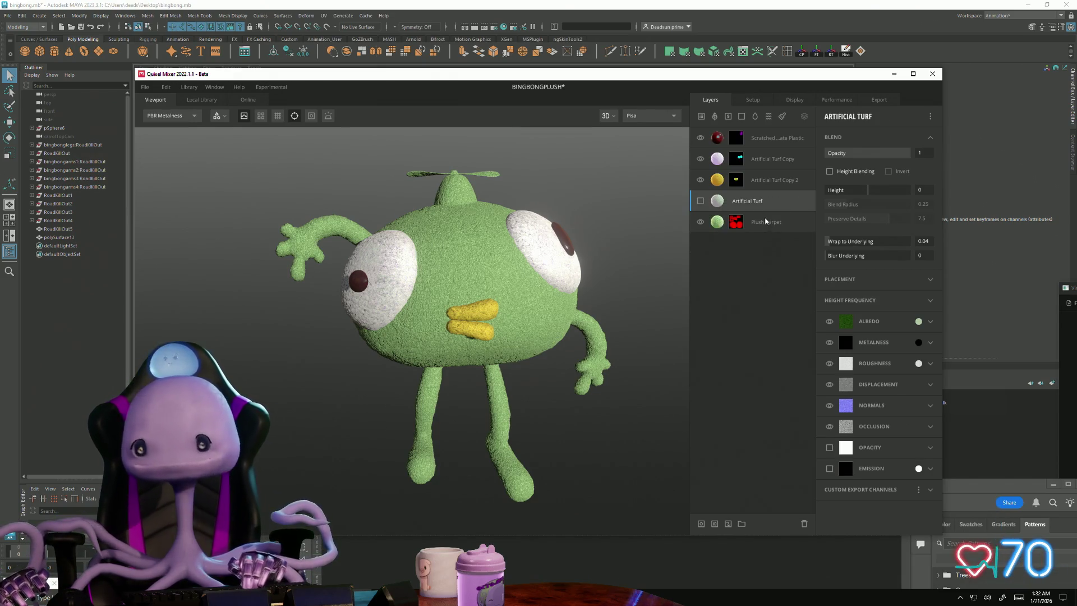
# - Make another turf copy with an ID mask, then delete Copy 3 and the original Artificial Turf
pyautogui.rightClick(752, 203)
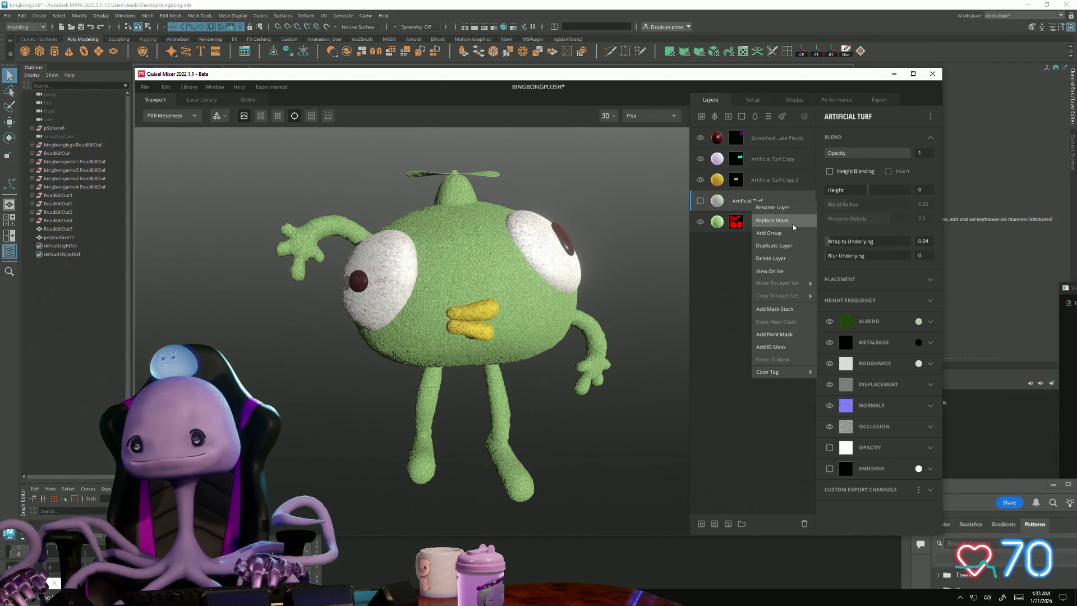
pyautogui.click(779, 248)
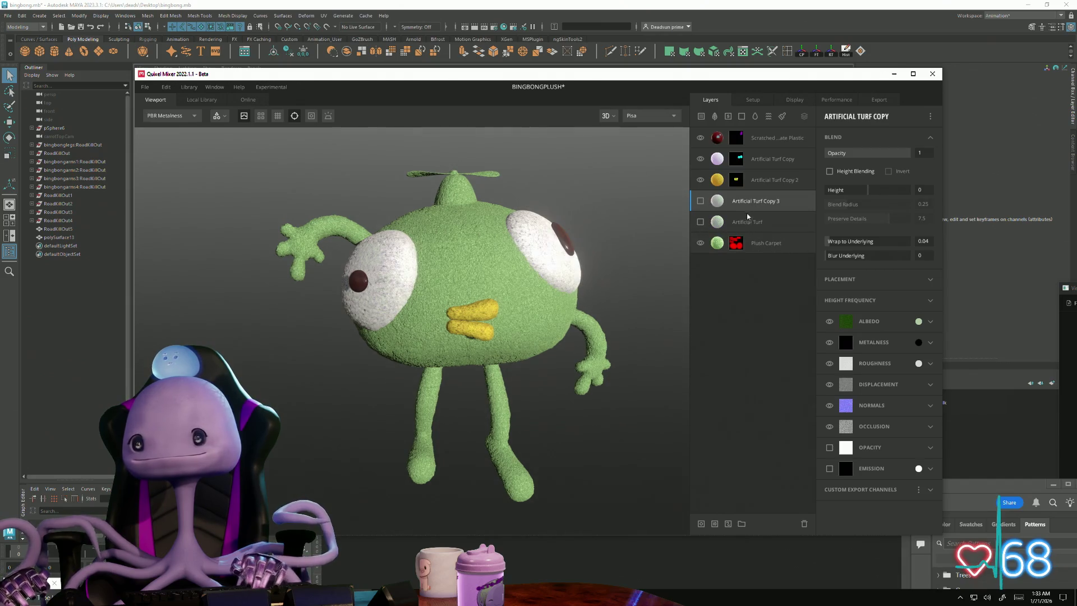
pyautogui.rightClick(756, 207)
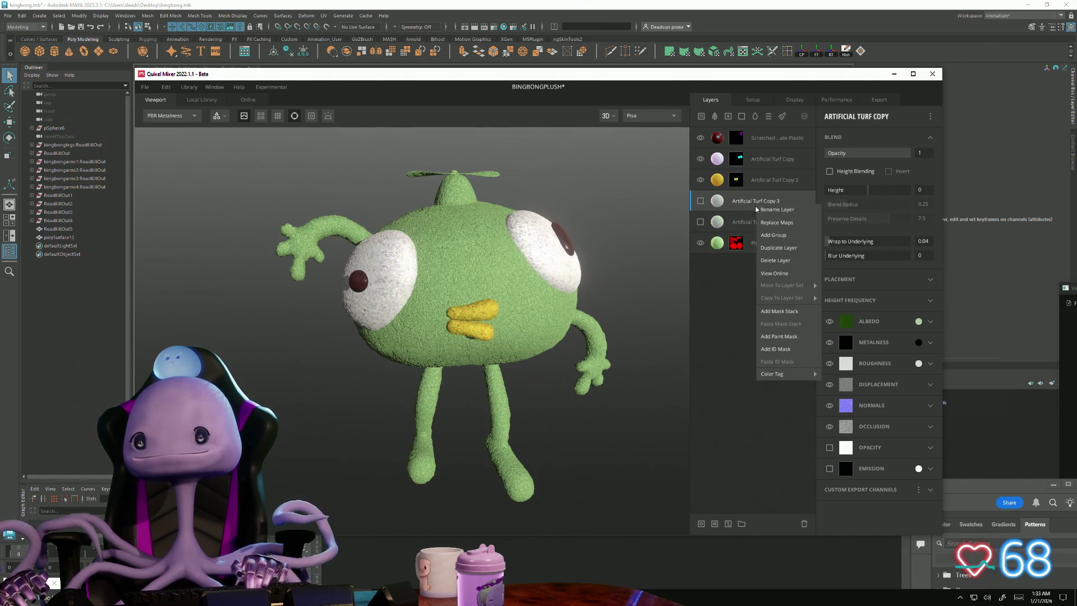
pyautogui.click(780, 348)
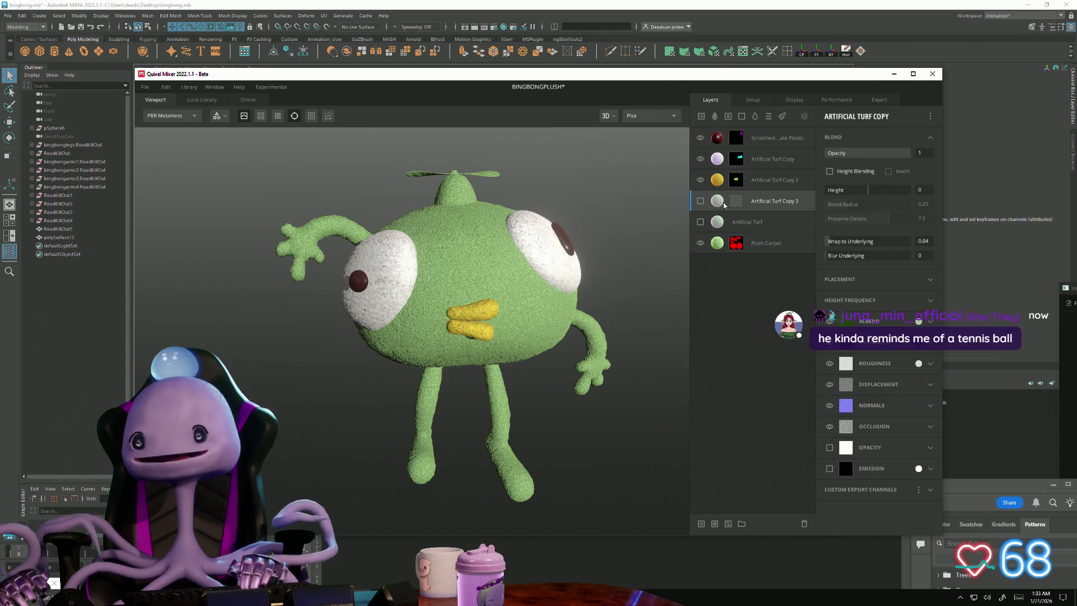
pyautogui.press('Delete')
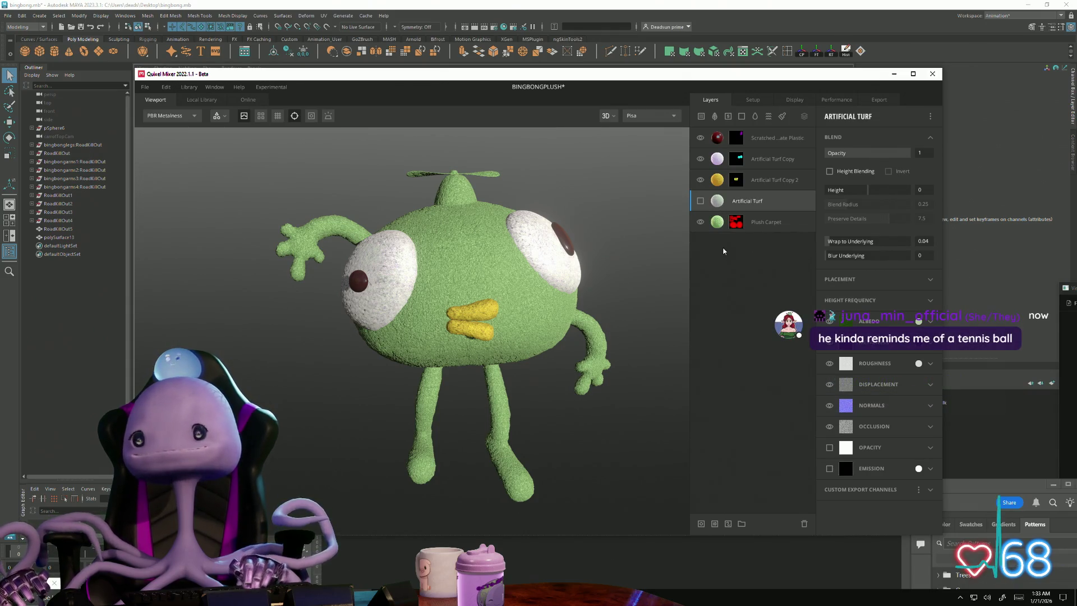
pyautogui.press('Delete')
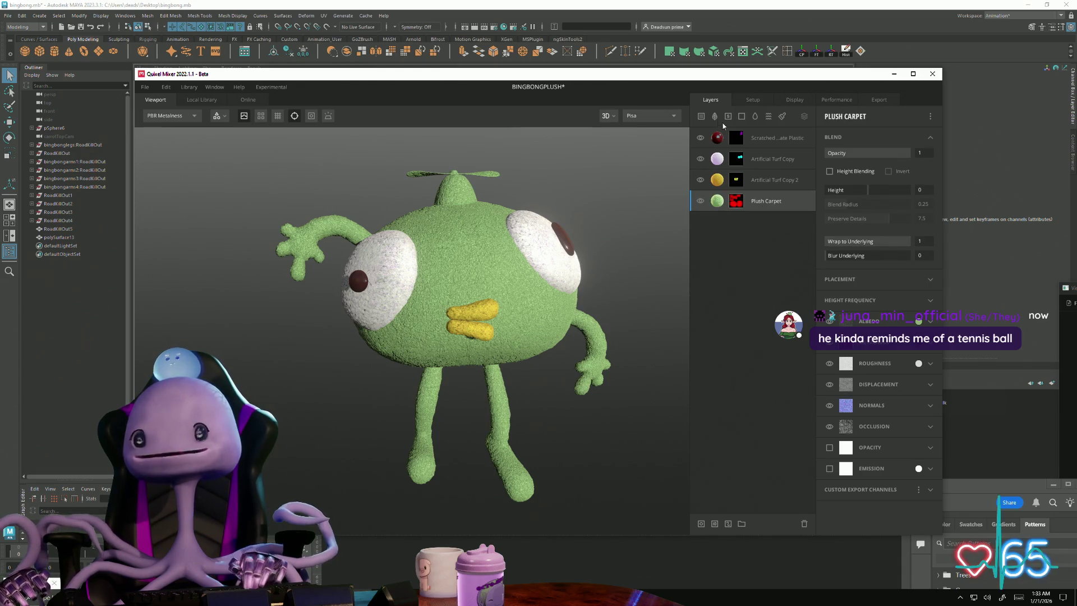
# - Add an Artificial Turf layer from the library and tint its albedo light green
pyautogui.click(701, 116)
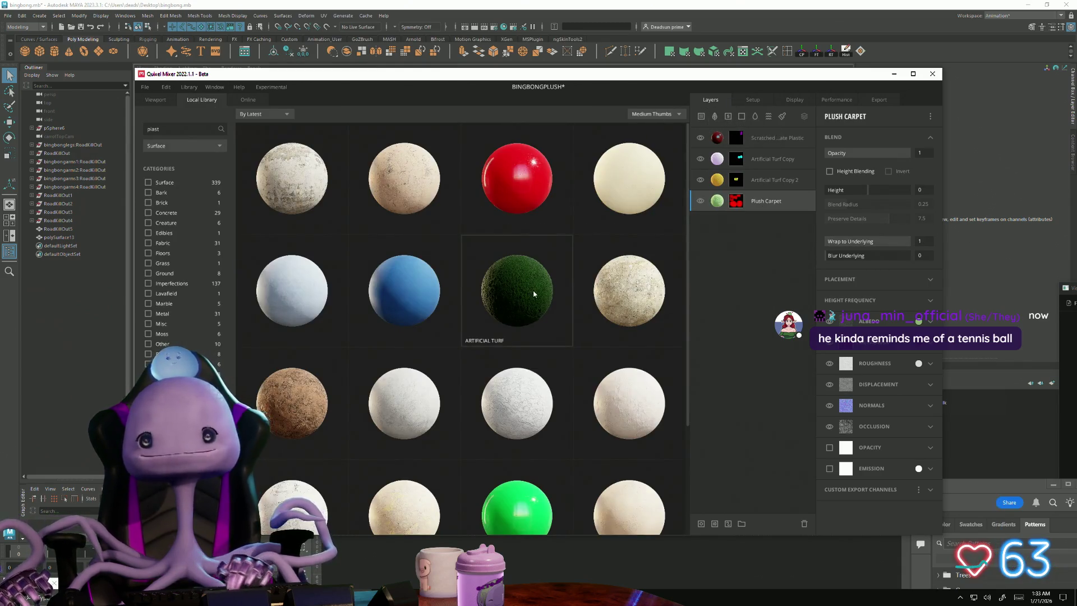
pyautogui.click(522, 303)
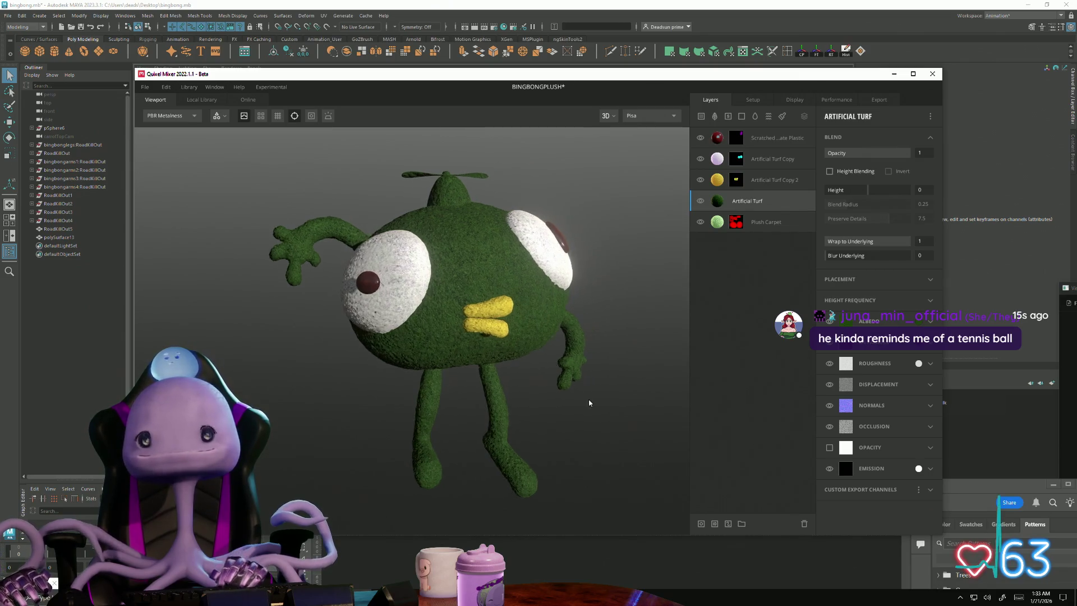
pyautogui.click(918, 320)
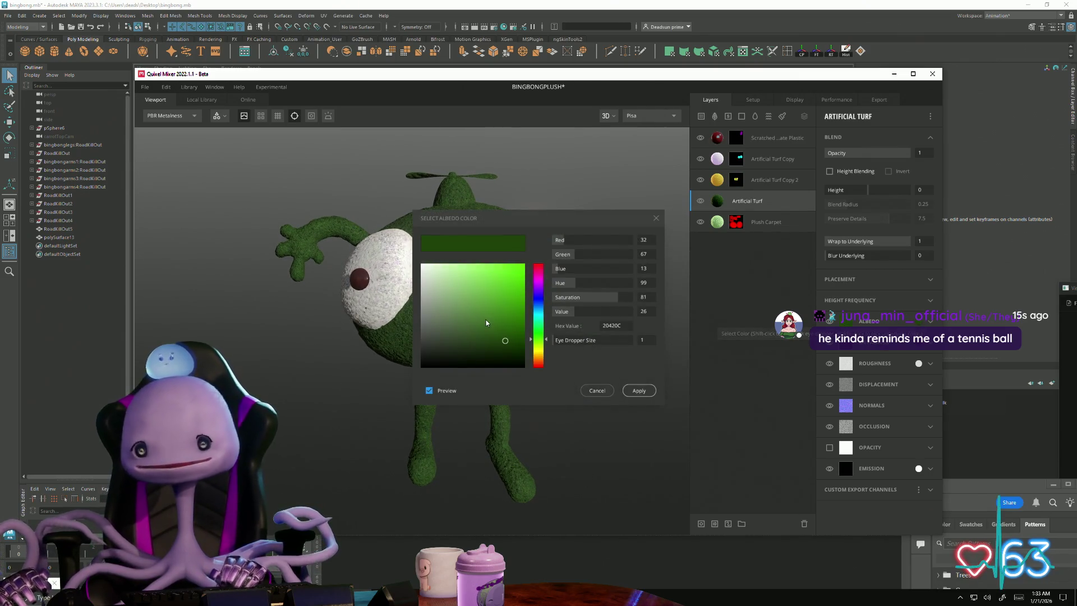
pyautogui.click(459, 293)
pyautogui.moveTo(462, 298); pyautogui.dragTo(466, 290)
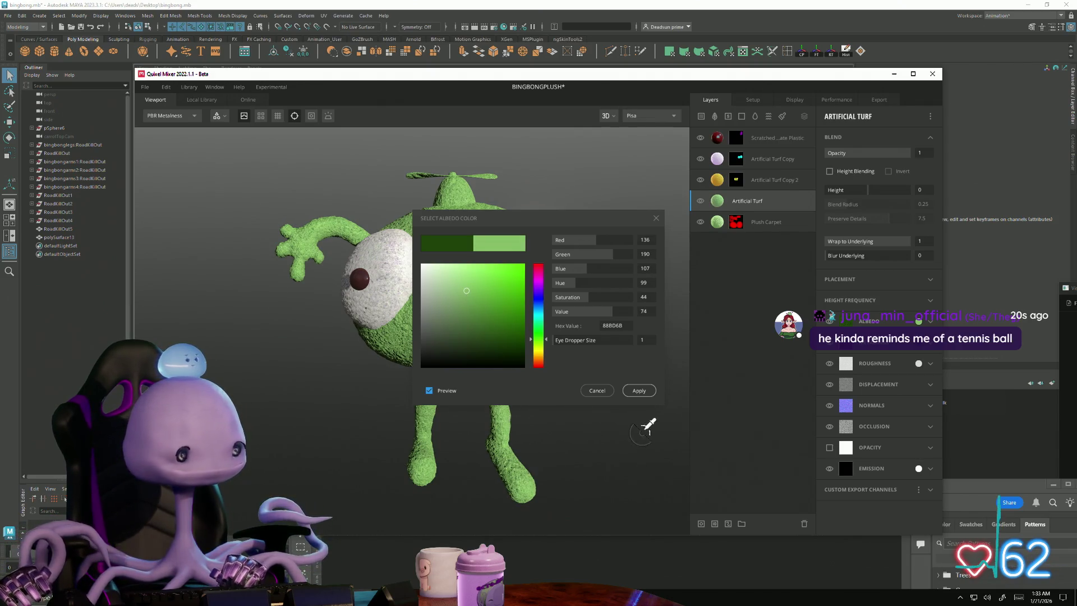
pyautogui.click(636, 391)
pyautogui.moveTo(644, 422)
pyautogui.mouseDown()
pyautogui.moveTo(605, 399)
pyautogui.moveTo(601, 452)
pyautogui.moveTo(606, 421)
pyautogui.moveTo(595, 439)
pyautogui.mouseUp()
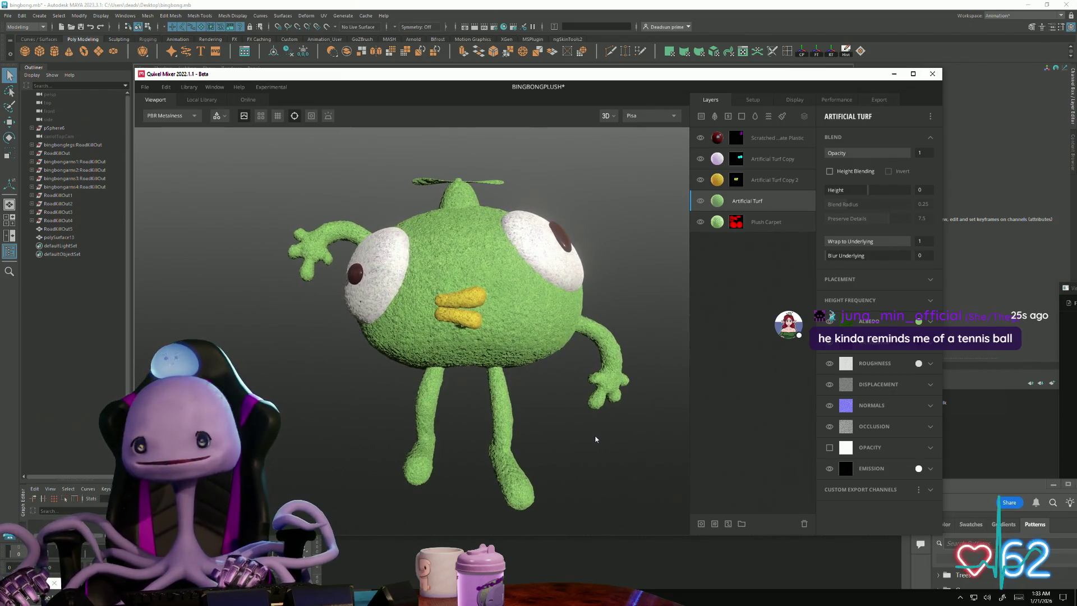
pyautogui.click(720, 225)
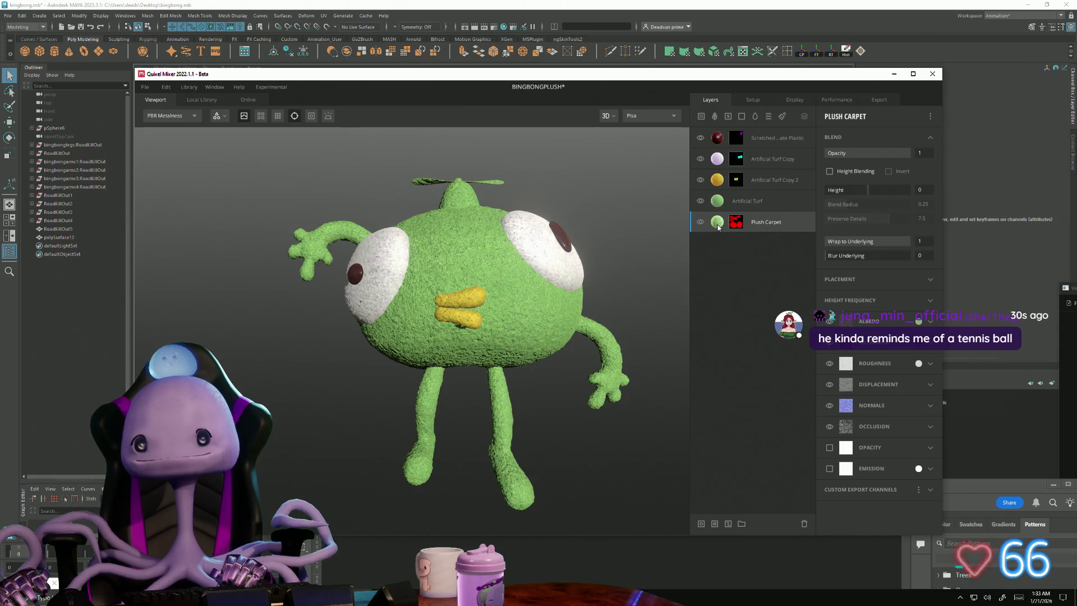
# - Give Plush Carpet a more saturated green albedo and hide the Artificial Turf layer
pyautogui.click(918, 321)
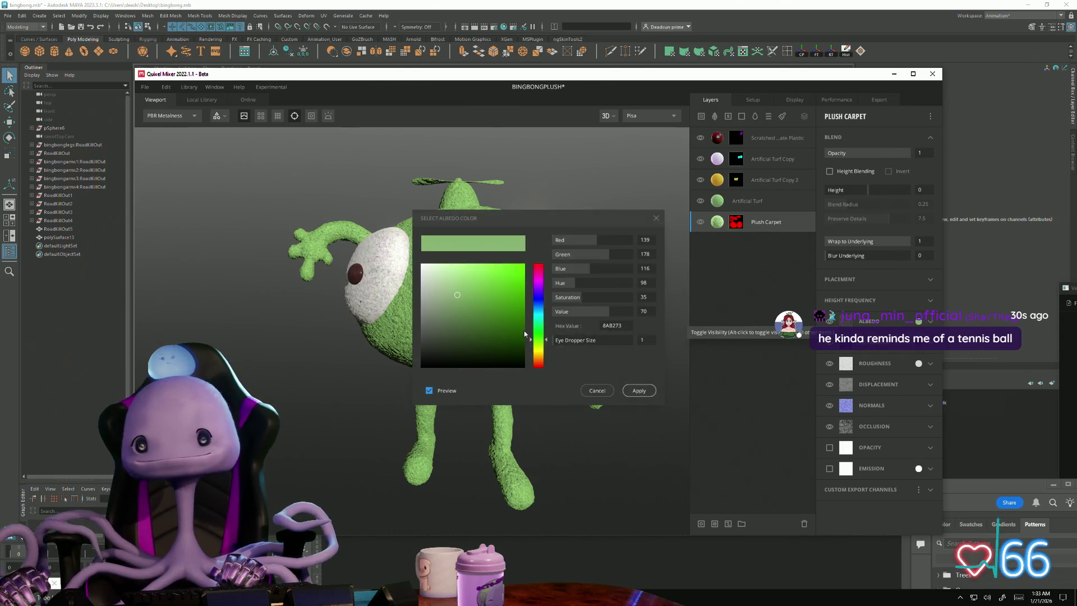
pyautogui.click(483, 287)
pyautogui.click(487, 288)
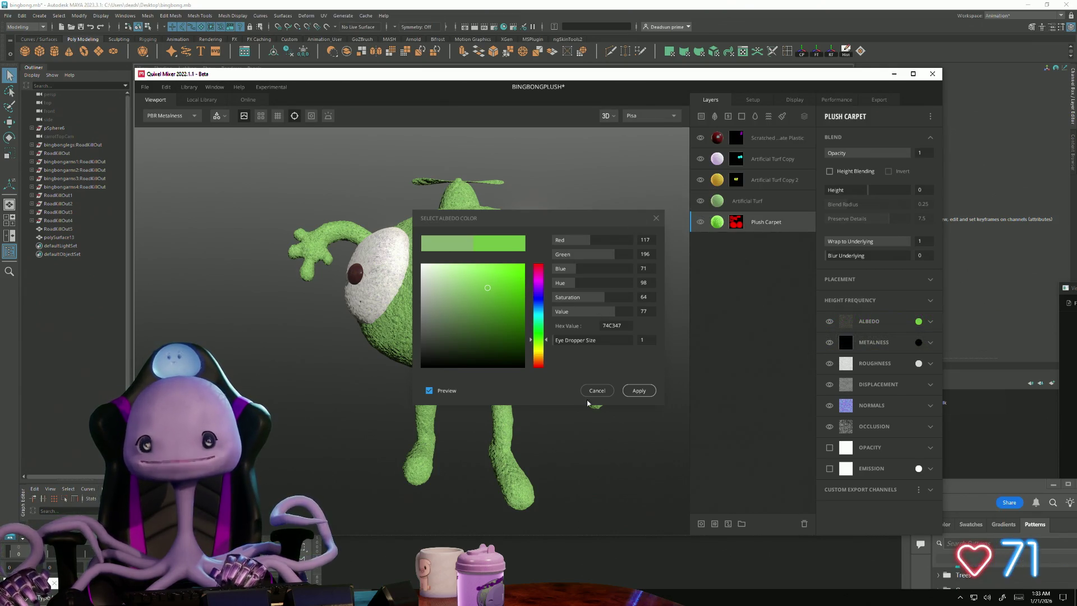
pyautogui.click(638, 391)
pyautogui.moveTo(645, 364)
pyautogui.mouseDown()
pyautogui.moveTo(611, 427)
pyautogui.moveTo(579, 445)
pyautogui.moveTo(456, 422)
pyautogui.mouseUp()
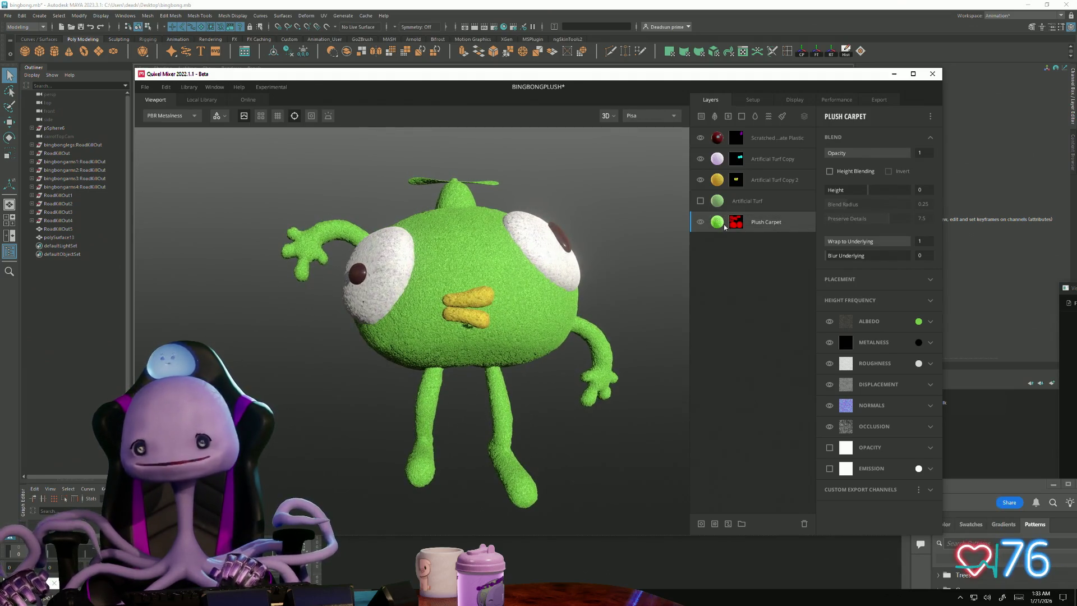
# - Refine the Plush Carpet albedo to a bright yellow-green lime (80DD32) and apply it
pyautogui.click(918, 321)
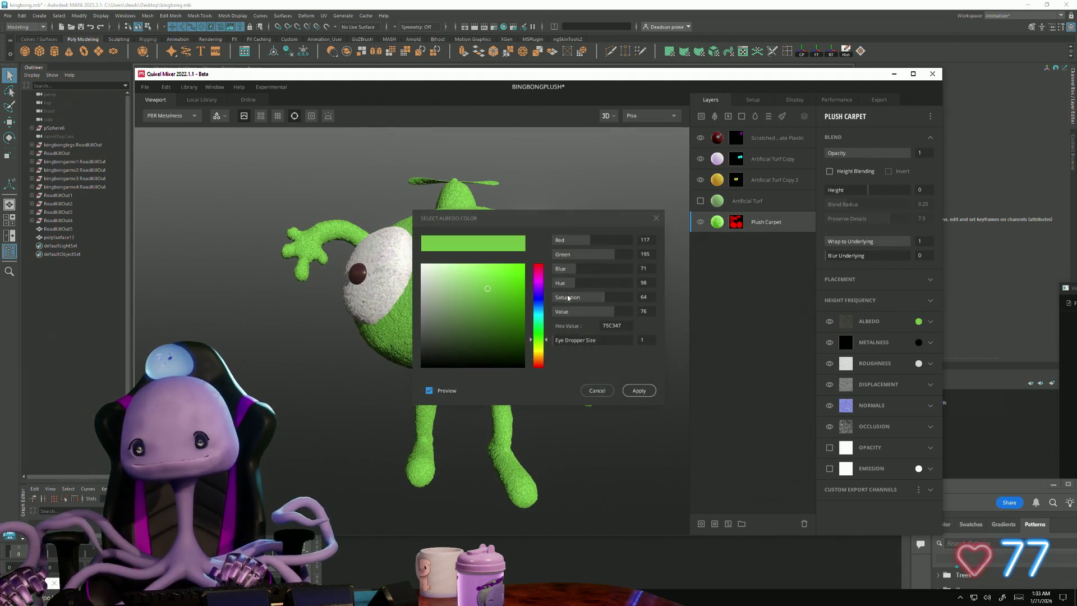
pyautogui.click(544, 346)
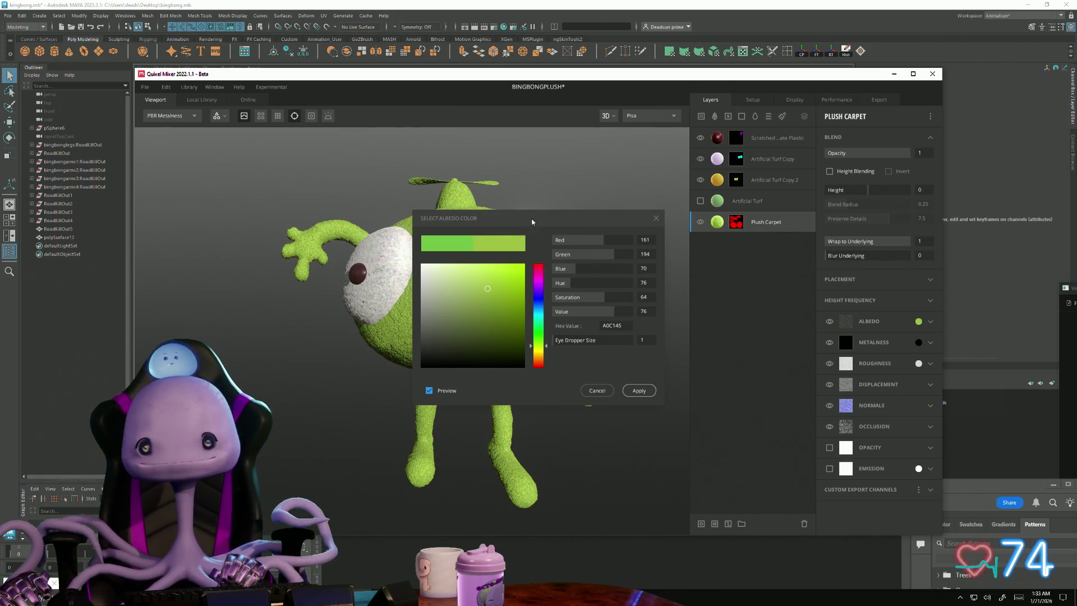
pyautogui.moveTo(543, 250); pyautogui.dragTo(725, 279)
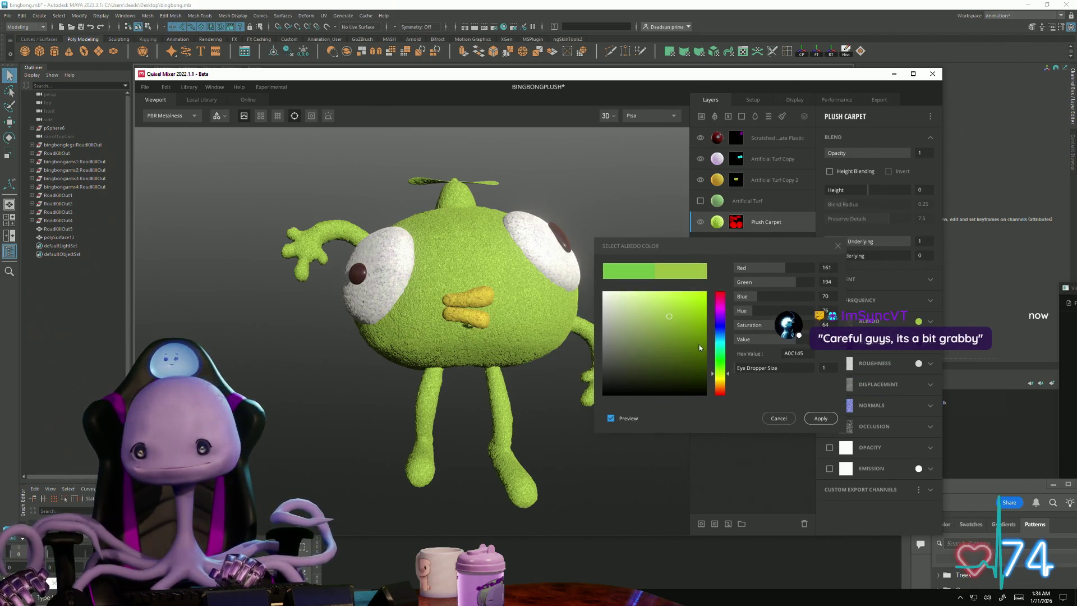
pyautogui.moveTo(677, 320); pyautogui.dragTo(682, 305)
pyautogui.moveTo(493, 437)
pyautogui.mouseDown()
pyautogui.moveTo(649, 481)
pyautogui.moveTo(781, 475)
pyautogui.moveTo(355, 428)
pyautogui.mouseUp()
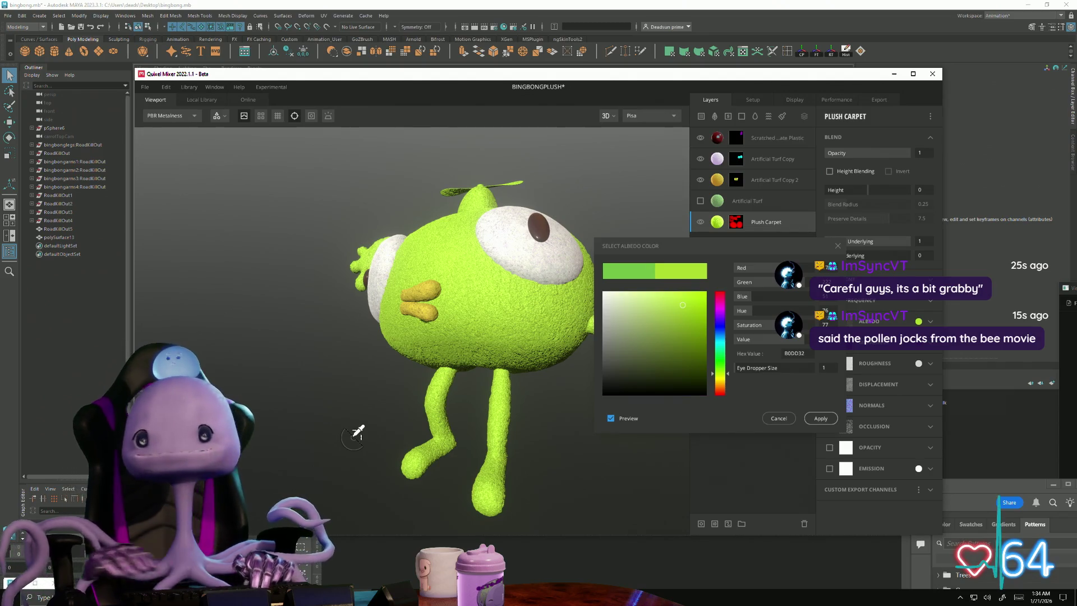
pyautogui.moveTo(380, 384)
pyautogui.mouseDown()
pyautogui.moveTo(423, 193)
pyautogui.moveTo(460, 253)
pyautogui.moveTo(521, 428)
pyautogui.moveTo(439, 372)
pyautogui.moveTo(404, 392)
pyautogui.moveTo(511, 455)
pyautogui.moveTo(649, 502)
pyautogui.moveTo(685, 497)
pyautogui.moveTo(606, 459)
pyautogui.moveTo(277, 456)
pyautogui.moveTo(302, 455)
pyautogui.mouseUp()
pyautogui.click(820, 418)
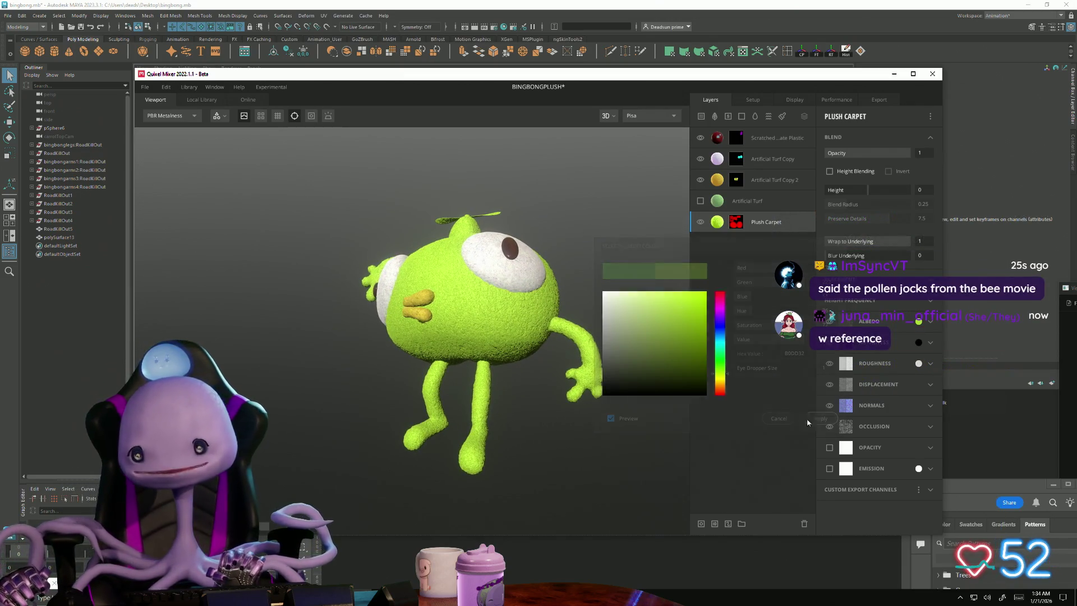
pyautogui.click(749, 201)
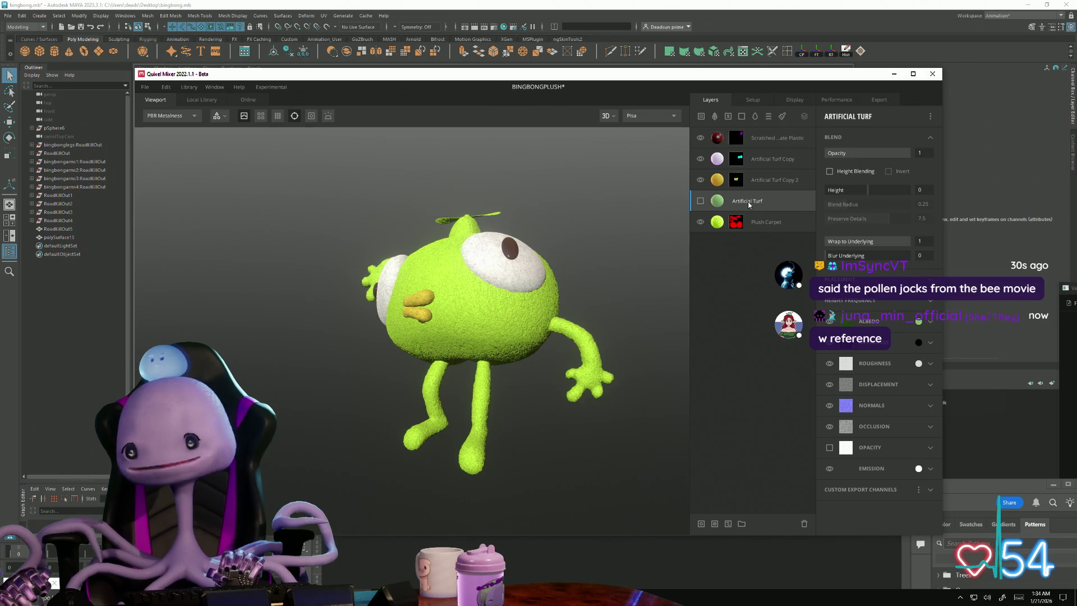
# - Duplicate Artificial Turf, try a mask on the copy, and toggle its visibility
pyautogui.rightClick(748, 203)
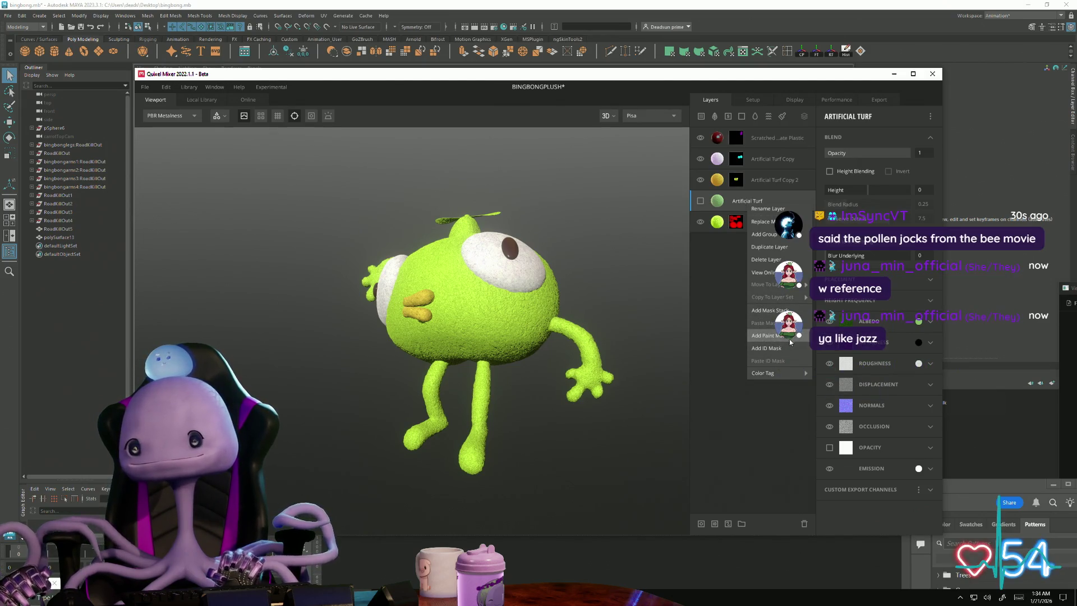
pyautogui.click(776, 251)
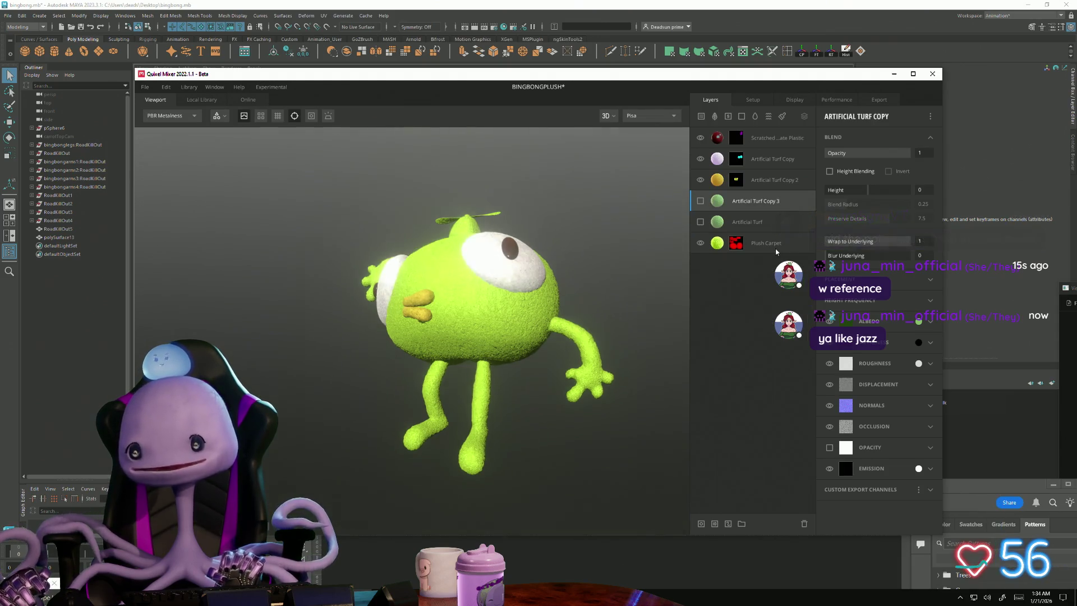
pyautogui.rightClick(720, 205)
pyautogui.click(740, 334)
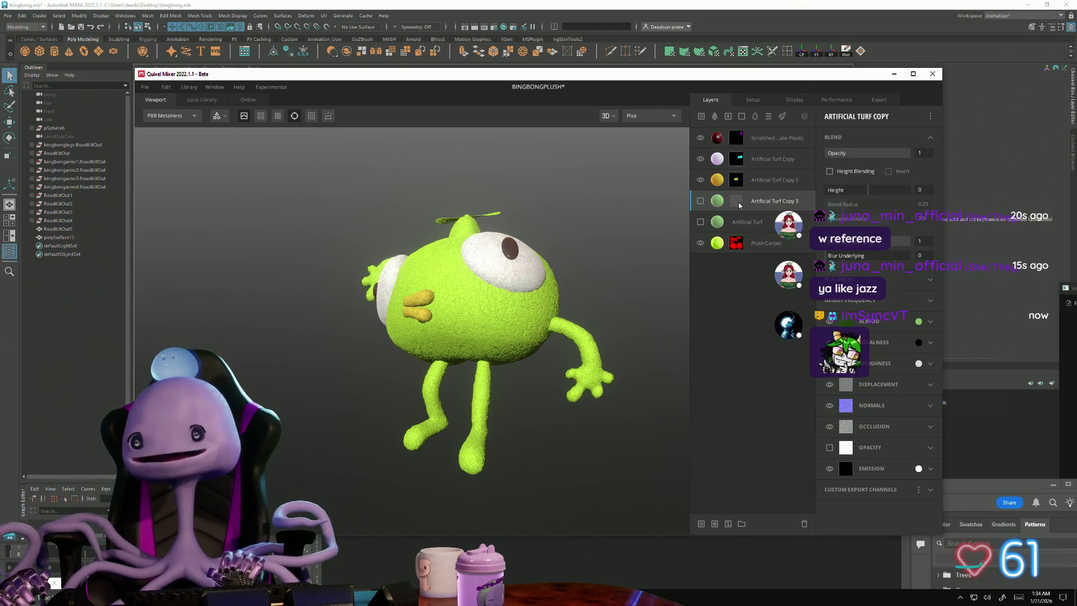
pyautogui.click(700, 202)
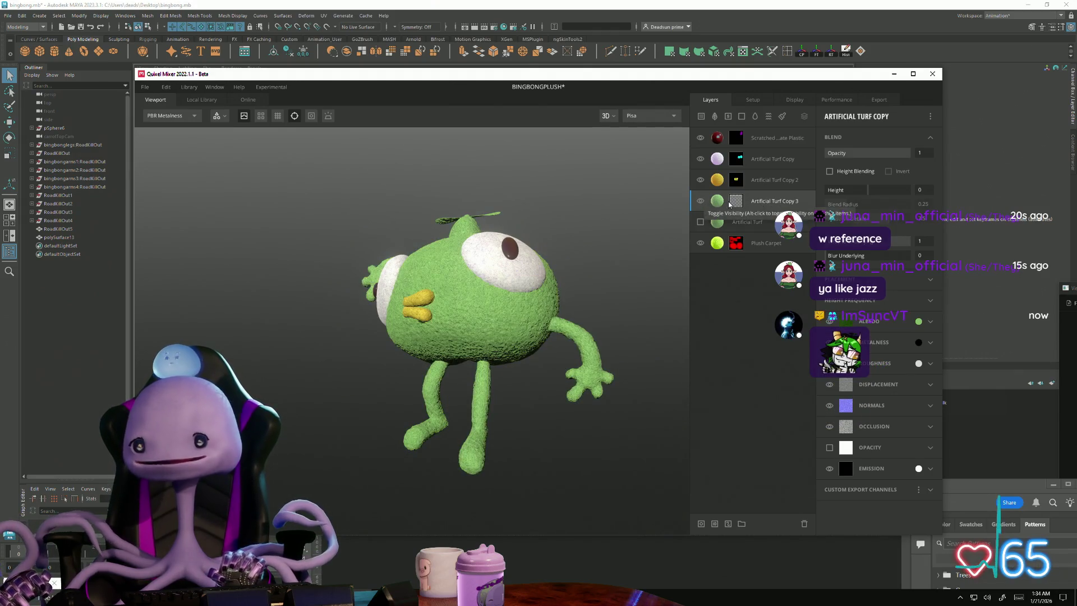
pyautogui.rightClick(728, 203)
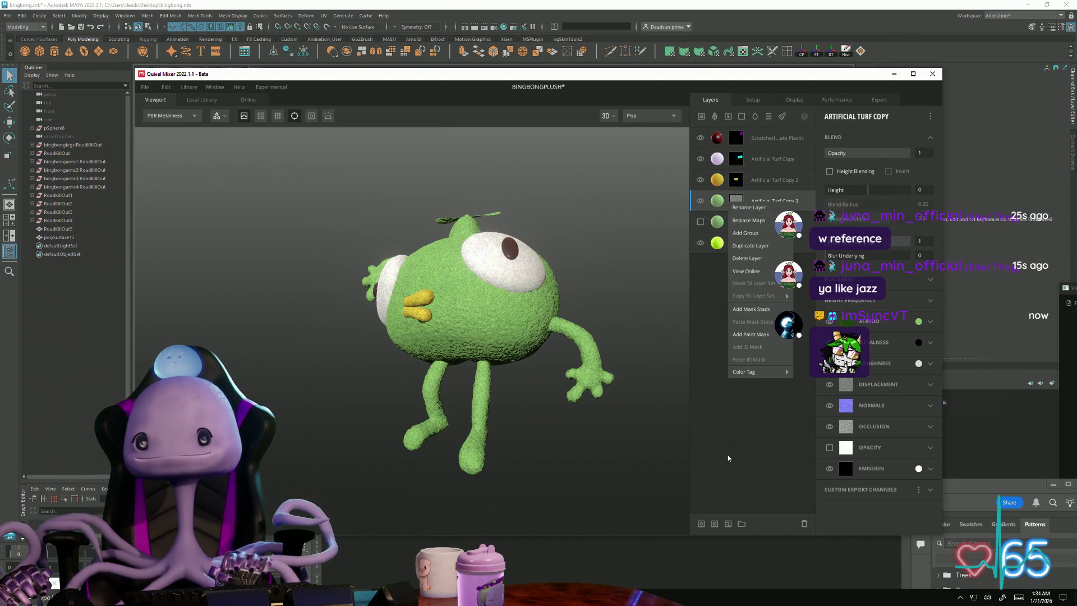
pyautogui.click(728, 459)
pyautogui.click(700, 200)
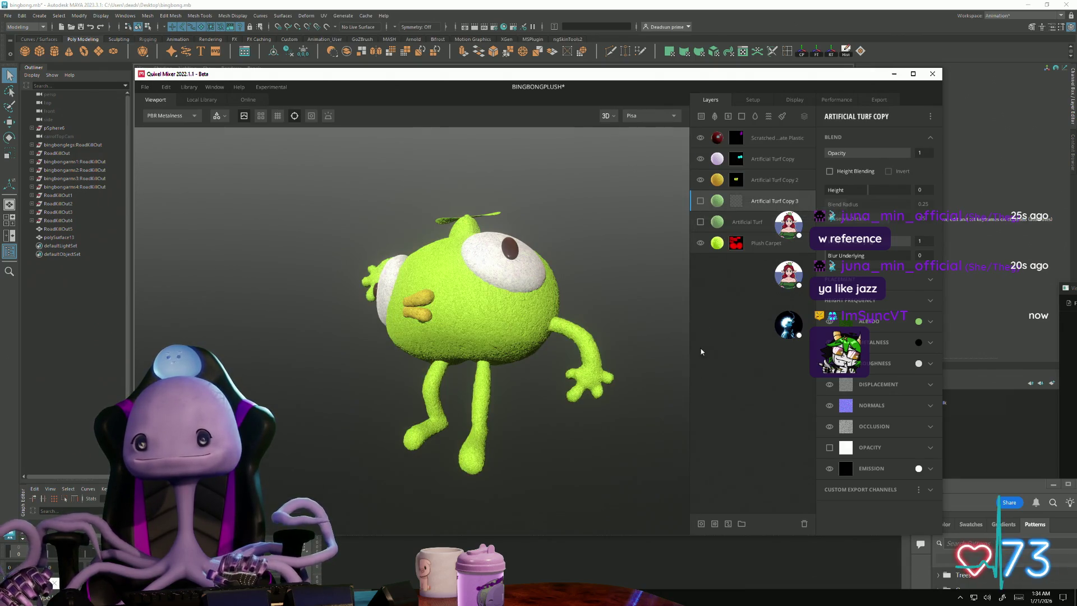
pyautogui.click(701, 202)
# - Delete the test copy, duplicate Artificial Turf again, and make the new Copy 3 visible
pyautogui.rightClick(721, 205)
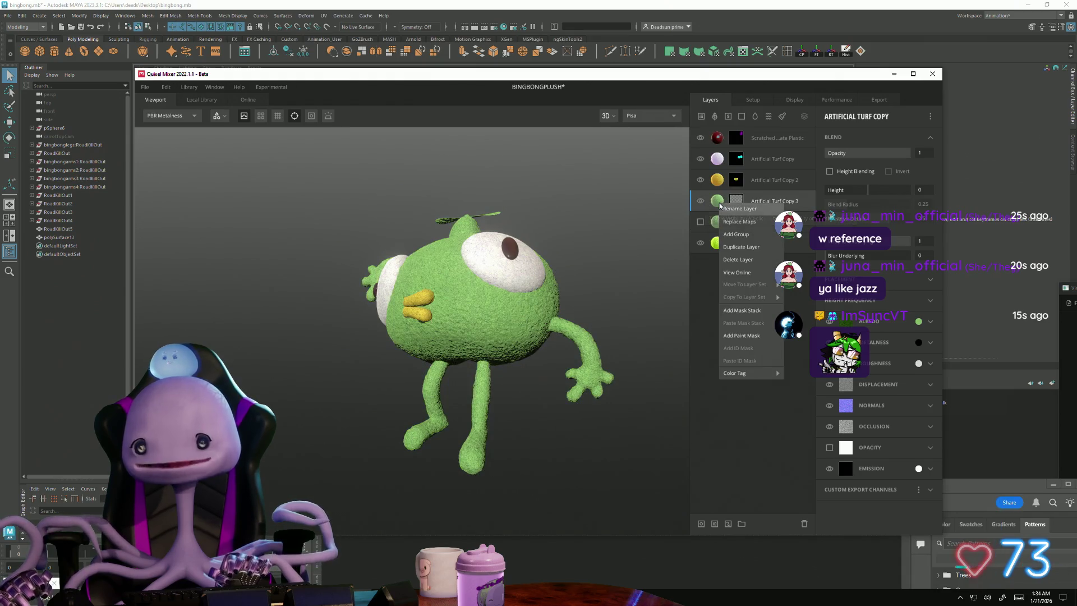
pyautogui.click(712, 285)
pyautogui.rightClick(749, 201)
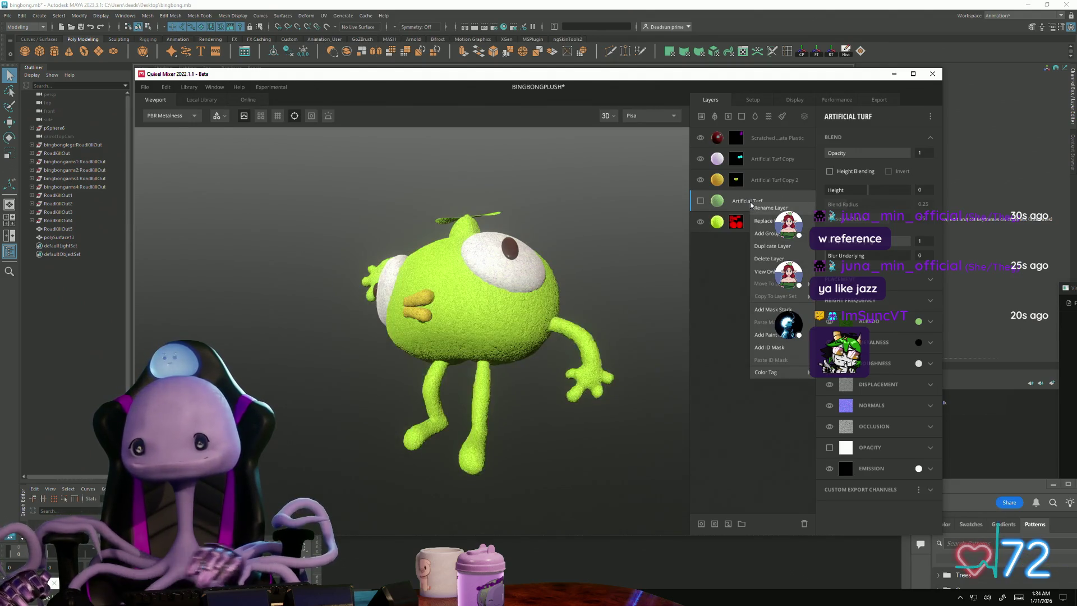
pyautogui.click(778, 250)
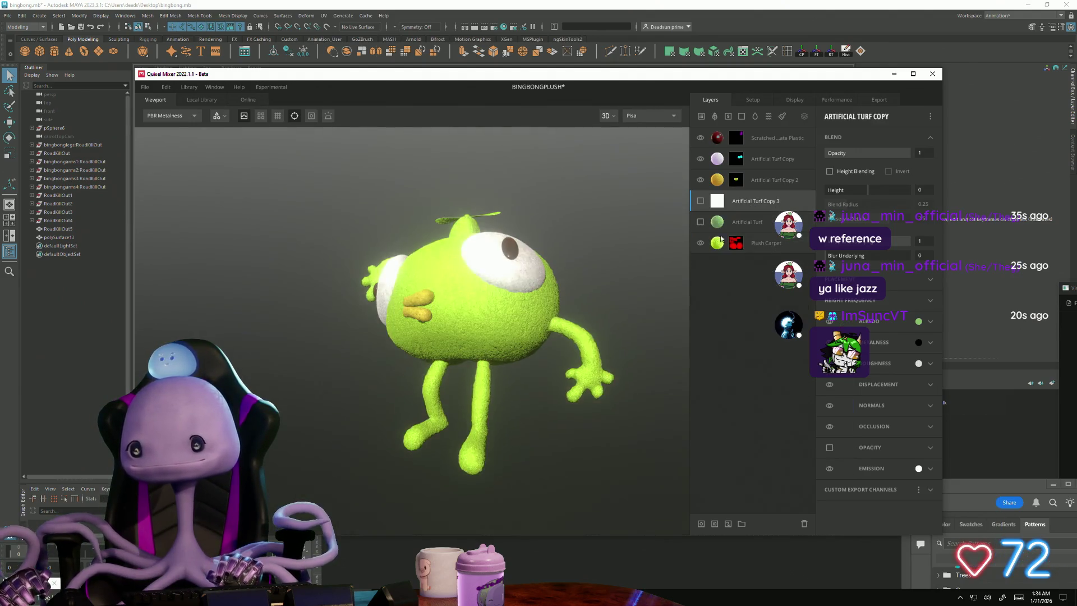
pyautogui.click(700, 200)
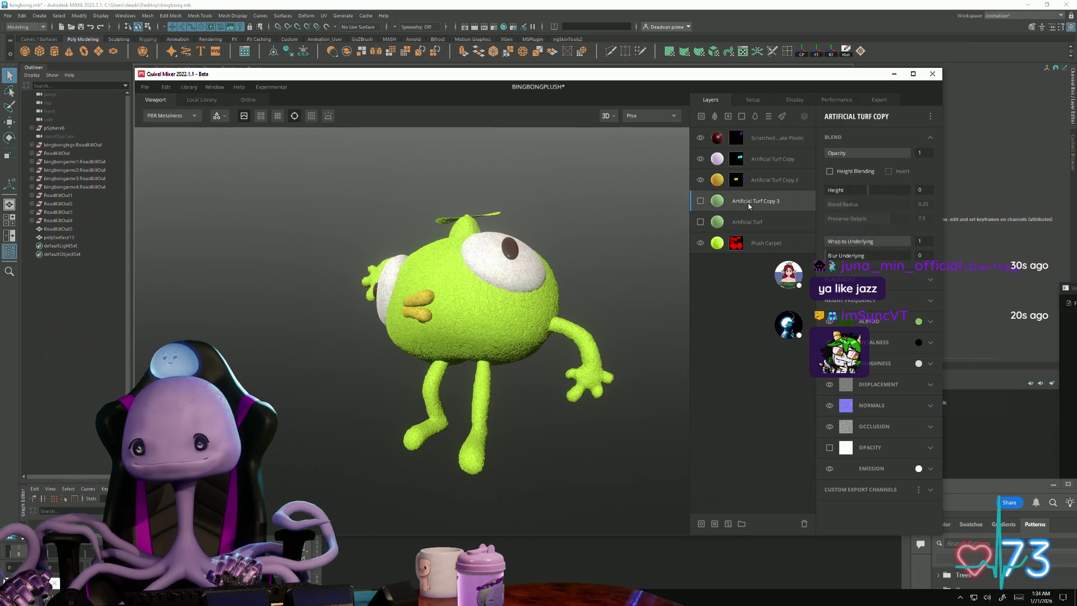
pyautogui.rightClick(749, 206)
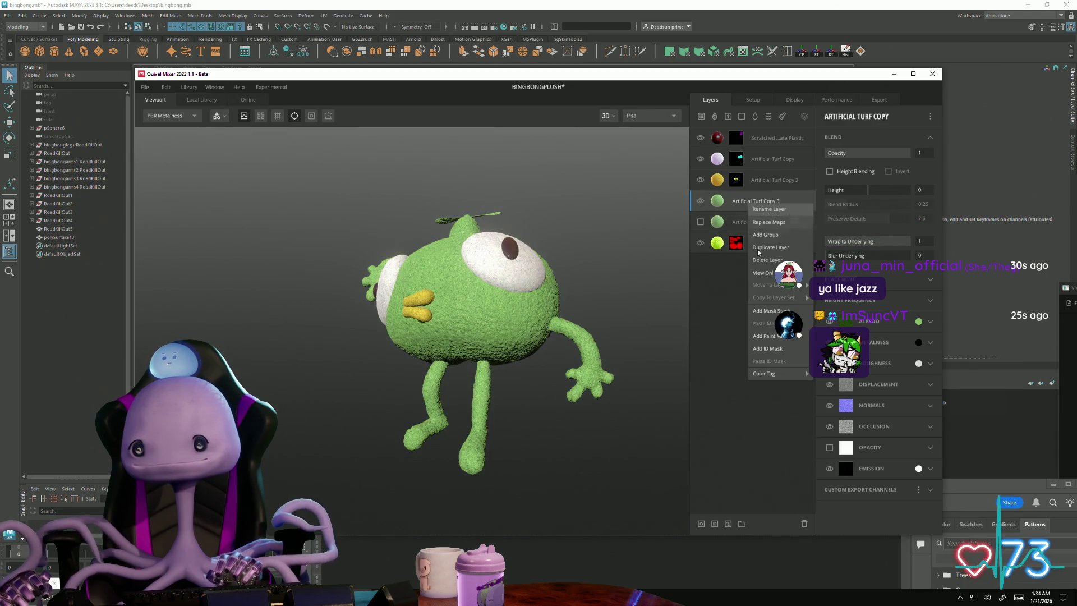
# - Add a material ID mask to Artificial Turf Copy 3 and check the masked area
pyautogui.click(776, 349)
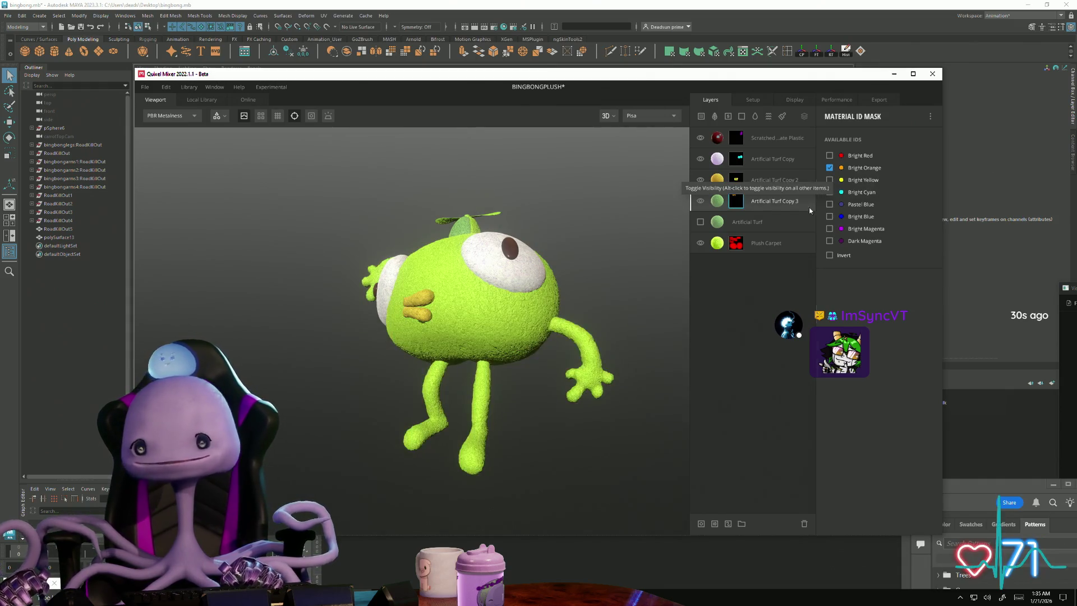
pyautogui.moveTo(396, 392)
pyautogui.mouseDown()
pyautogui.moveTo(544, 455)
pyautogui.moveTo(733, 460)
pyautogui.moveTo(676, 435)
pyautogui.moveTo(425, 419)
pyautogui.moveTo(459, 407)
pyautogui.mouseUp()
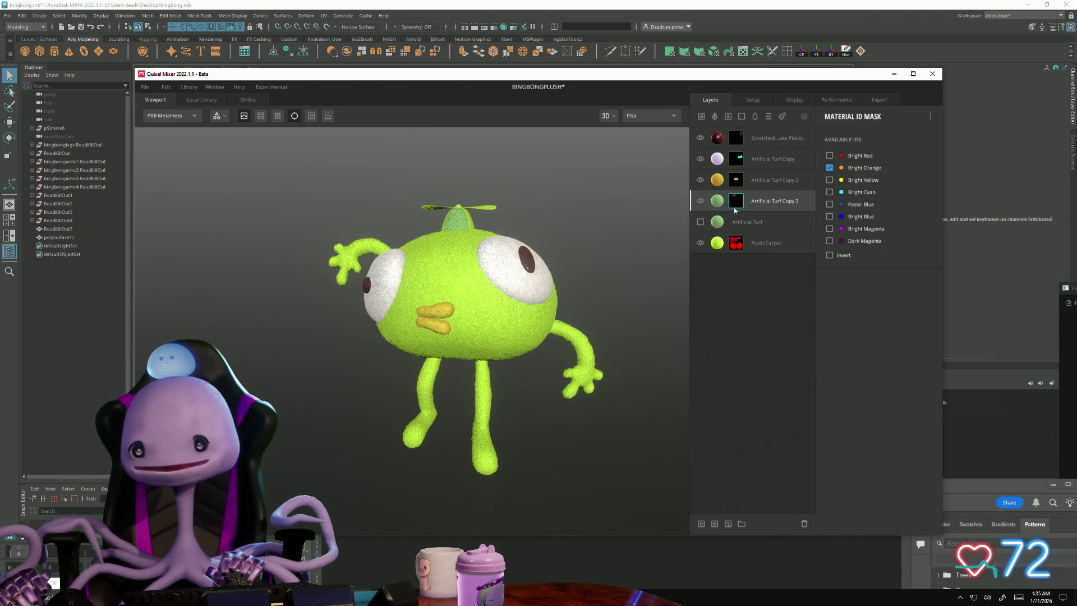
pyautogui.click(758, 206)
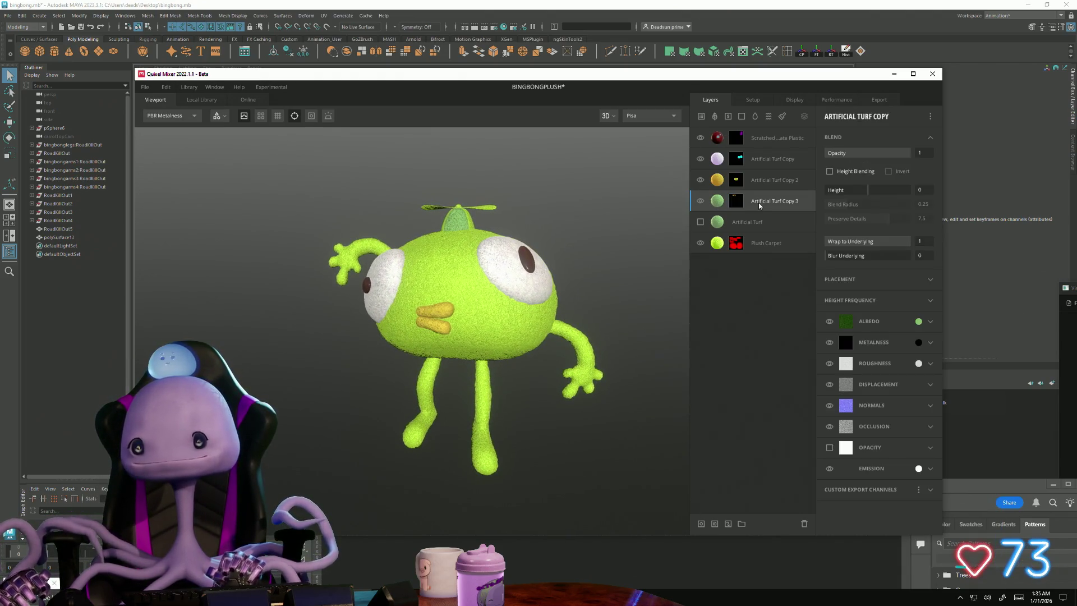
# - Set Copy 3's albedo to a deep red (EA2828) and apply it to the propeller panel
pyautogui.click(918, 321)
pyautogui.moveTo(721, 379); pyautogui.dragTo(726, 397)
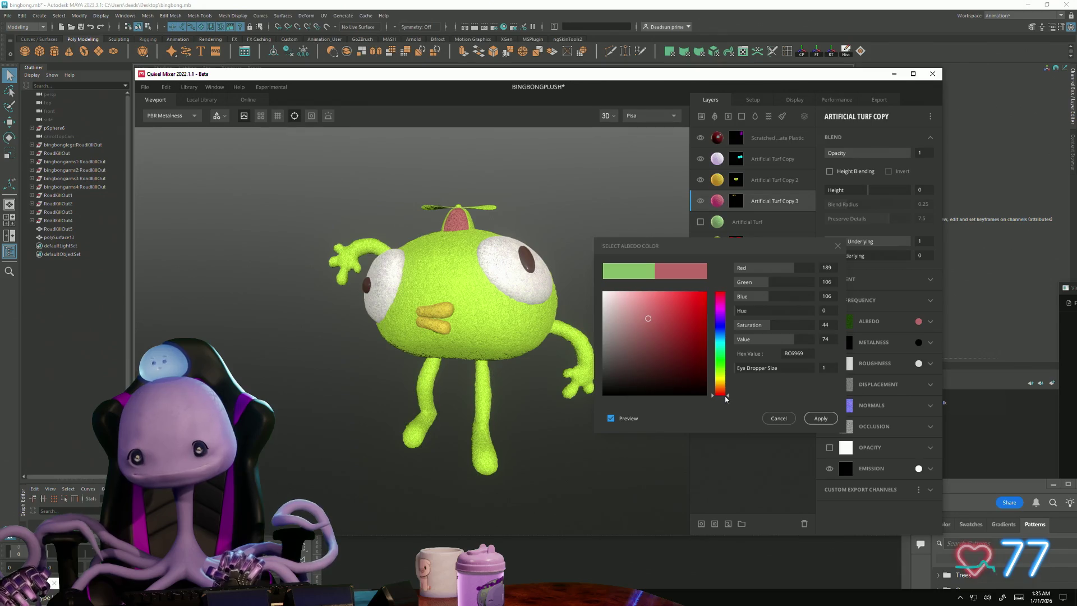
pyautogui.moveTo(671, 337)
pyautogui.mouseDown()
pyautogui.moveTo(664, 320)
pyautogui.moveTo(688, 310)
pyautogui.moveTo(687, 326)
pyautogui.mouseUp()
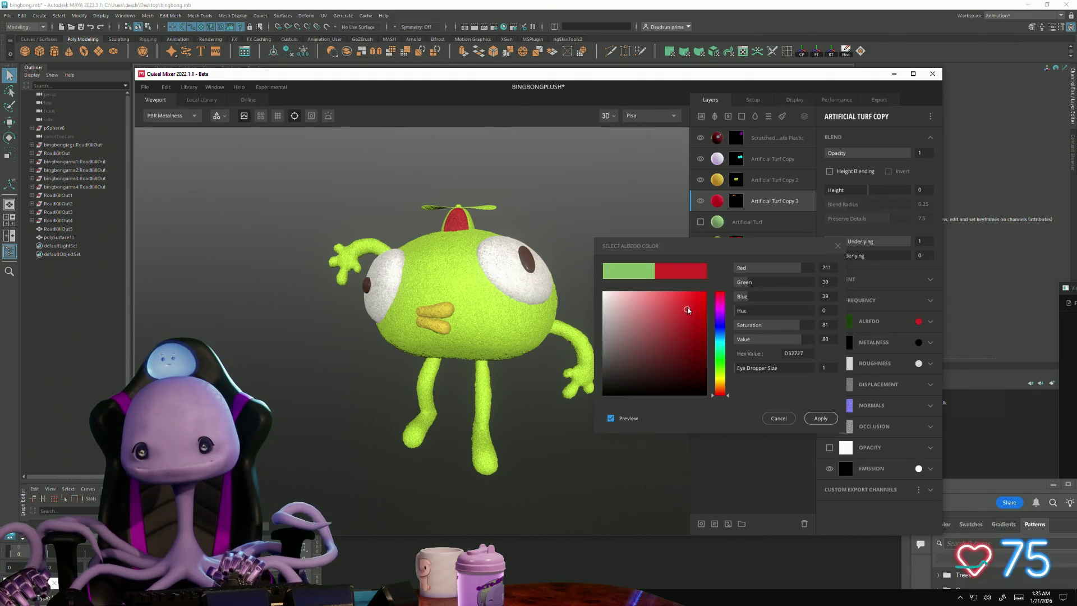
pyautogui.moveTo(331, 407)
pyautogui.mouseDown()
pyautogui.moveTo(606, 449)
pyautogui.moveTo(305, 377)
pyautogui.moveTo(402, 433)
pyautogui.mouseUp()
pyautogui.scroll(5, 647, 514)
pyautogui.moveTo(616, 516); pyautogui.dragTo(513, 494)
pyautogui.scroll(3, 528, 536)
pyautogui.moveTo(528, 536)
pyautogui.mouseDown()
pyautogui.moveTo(572, 524)
pyautogui.moveTo(299, 497)
pyautogui.moveTo(542, 462)
pyautogui.mouseUp()
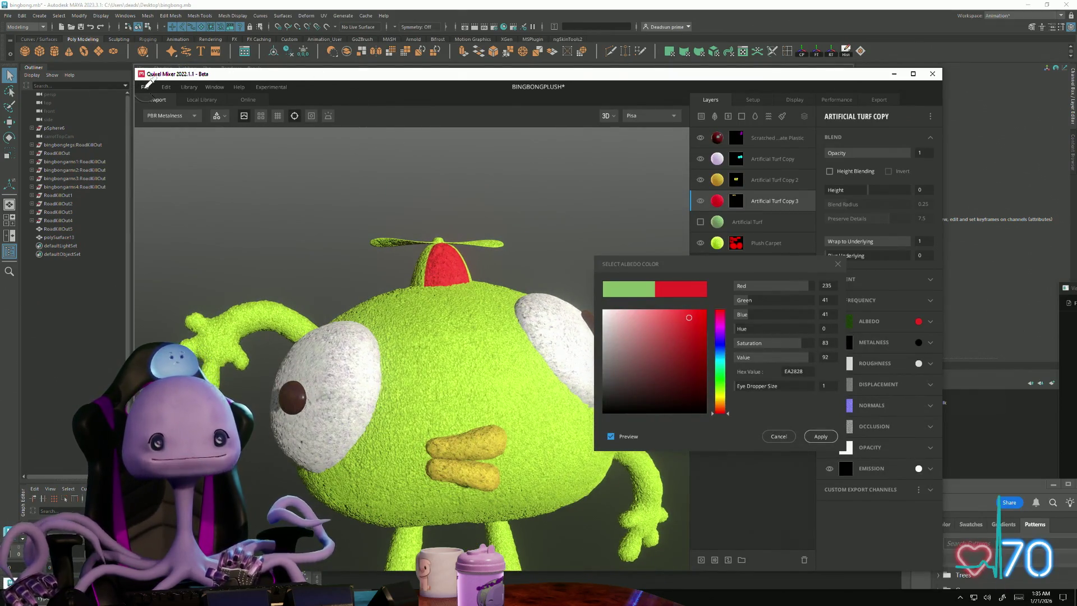
pyautogui.click(822, 437)
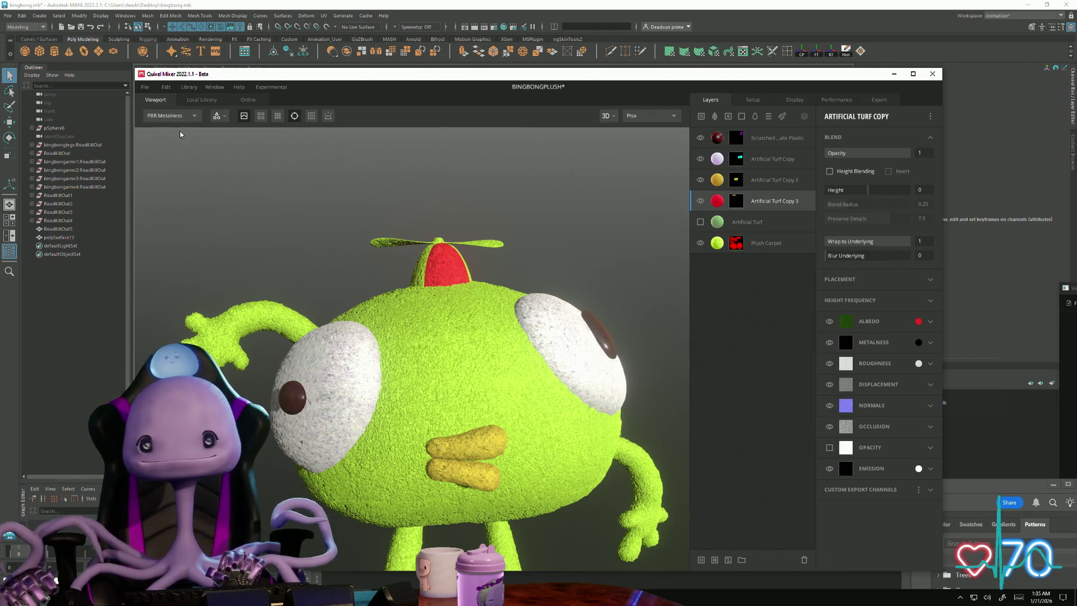
# - Save the mix under the name BINGBONGPLUSH
pyautogui.click(144, 87)
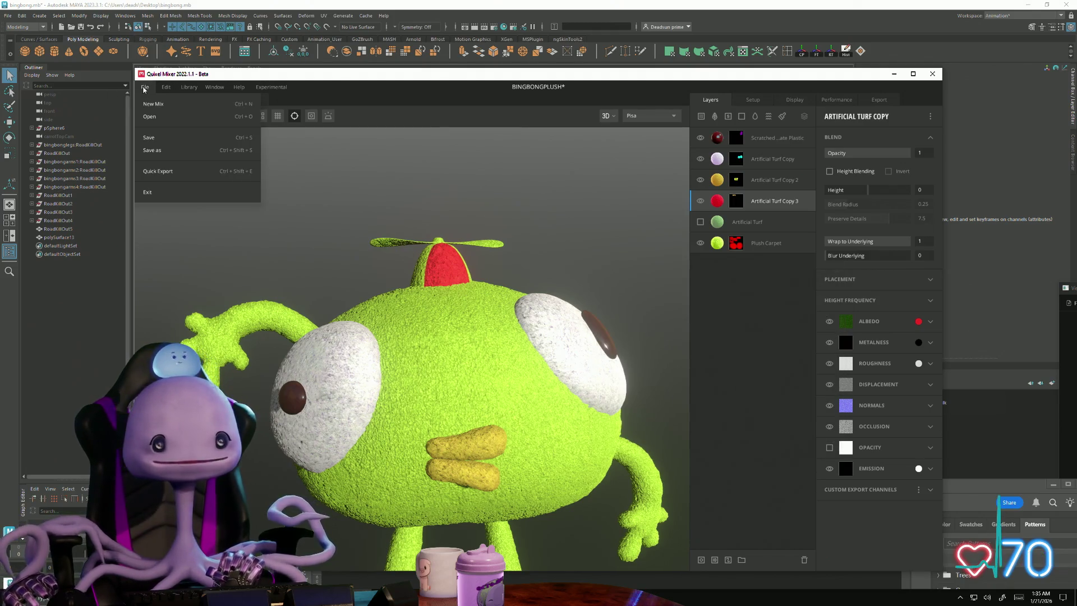
pyautogui.click(164, 139)
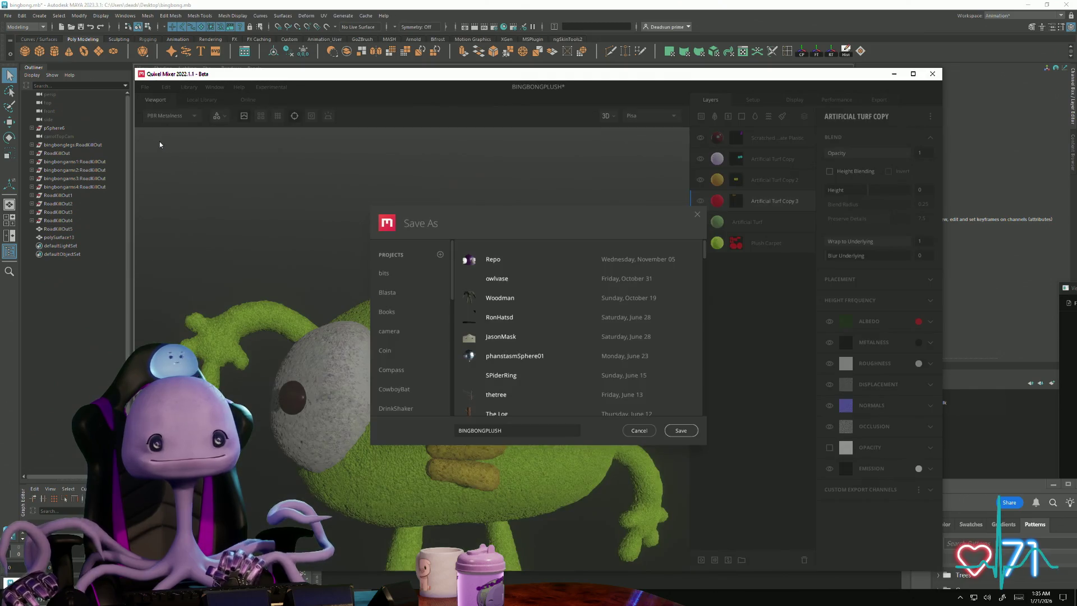
pyautogui.click(686, 434)
pyautogui.moveTo(657, 400)
pyautogui.mouseDown()
pyautogui.moveTo(321, 368)
pyautogui.moveTo(477, 387)
pyautogui.moveTo(606, 454)
pyautogui.moveTo(489, 402)
pyautogui.mouseUp()
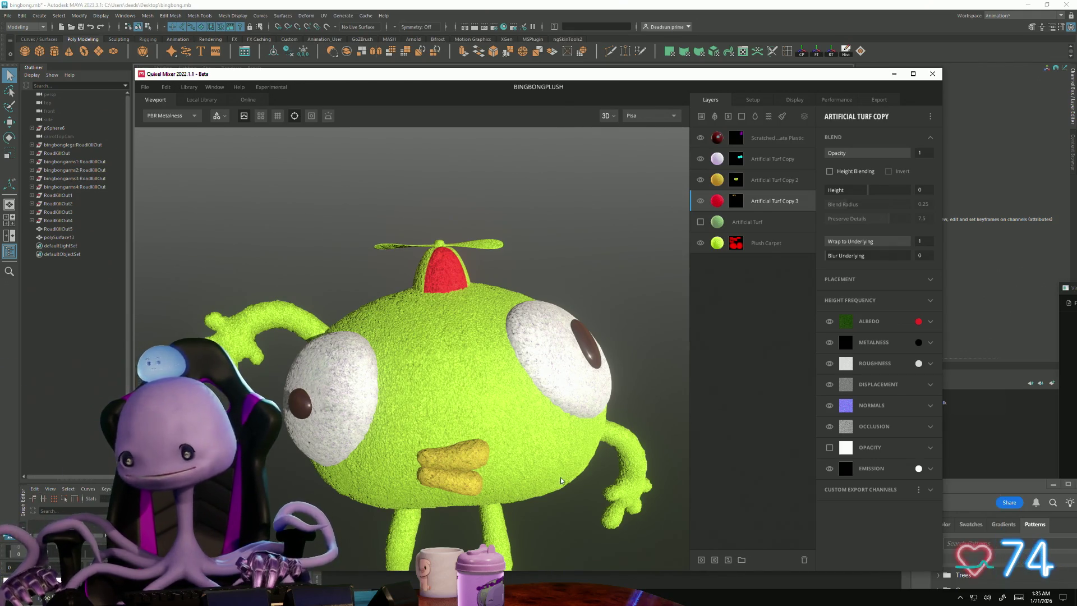
pyautogui.scroll(-3, 560, 478)
pyautogui.moveTo(560, 478)
pyautogui.mouseDown()
pyautogui.moveTo(613, 428)
pyautogui.moveTo(666, 426)
pyautogui.moveTo(422, 444)
pyautogui.moveTo(800, 408)
pyautogui.moveTo(875, 381)
pyautogui.mouseUp()
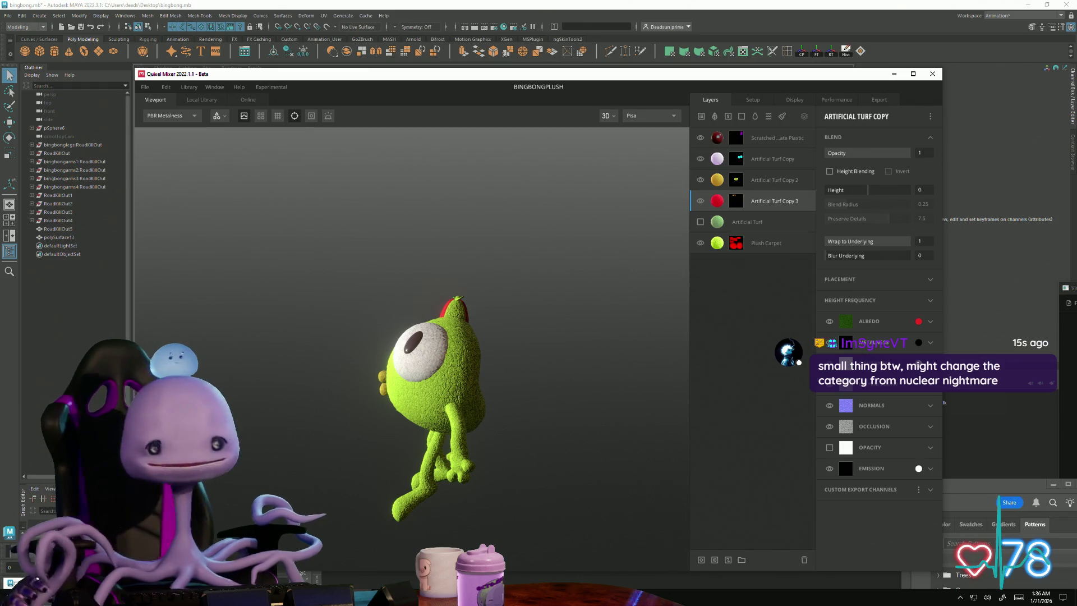
pyautogui.moveTo(254, 405); pyautogui.dragTo(480, 433)
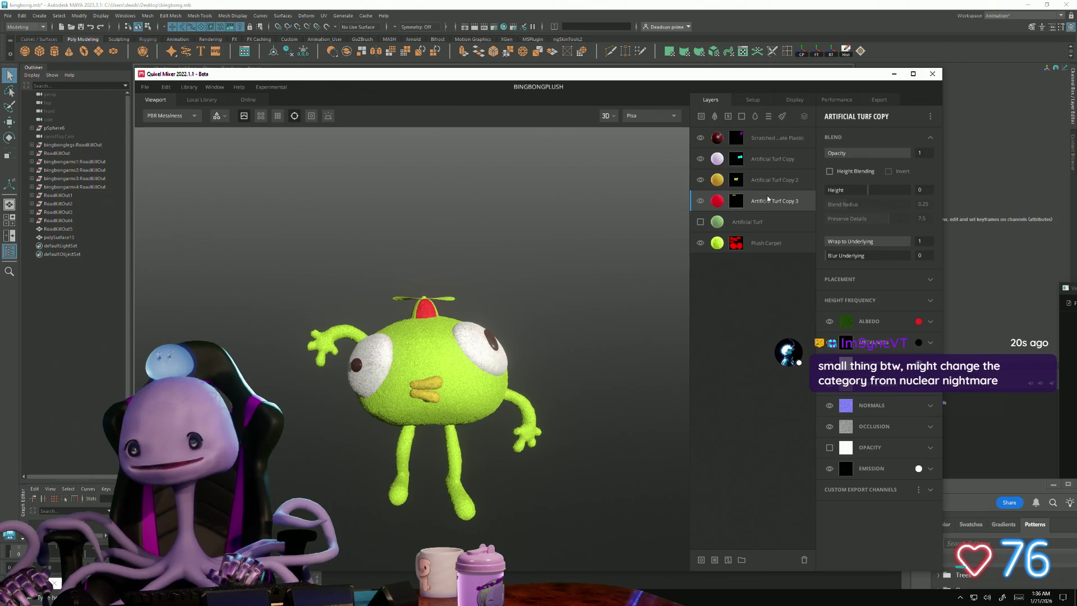
# - Duplicate Artificial Turf into a visible Copy 4 masked to the Bright Blue ID
pyautogui.rightClick(738, 226)
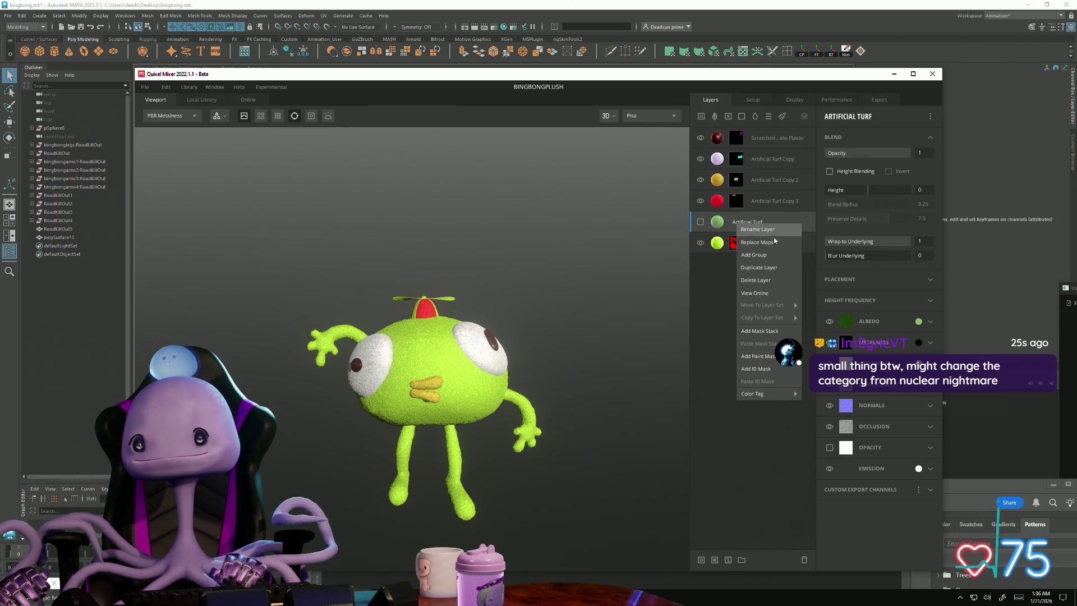
pyautogui.click(777, 269)
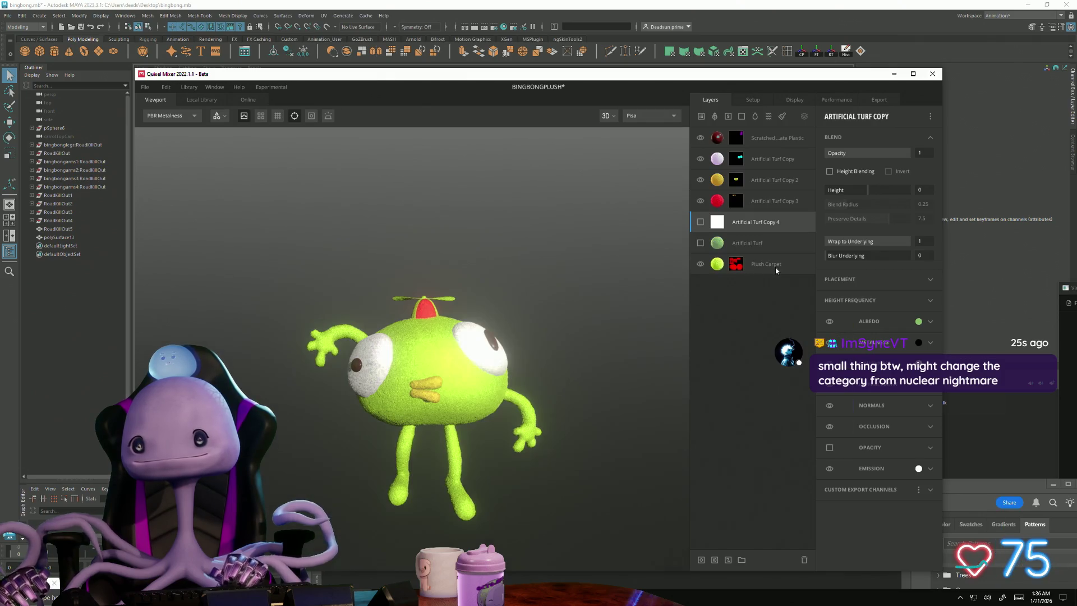
pyautogui.click(700, 222)
pyautogui.rightClick(733, 224)
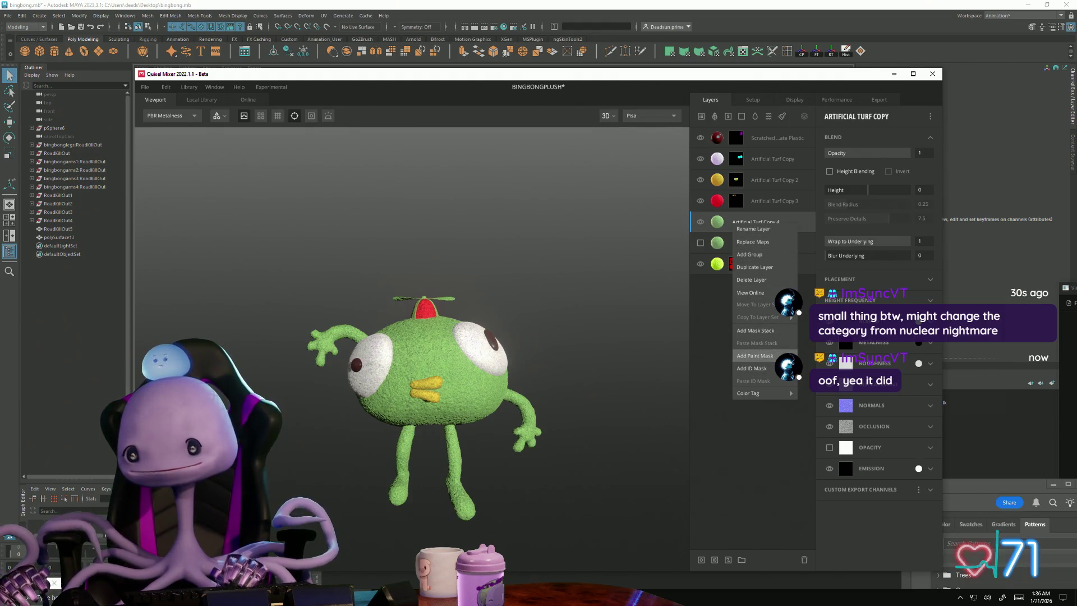
pyautogui.click(773, 369)
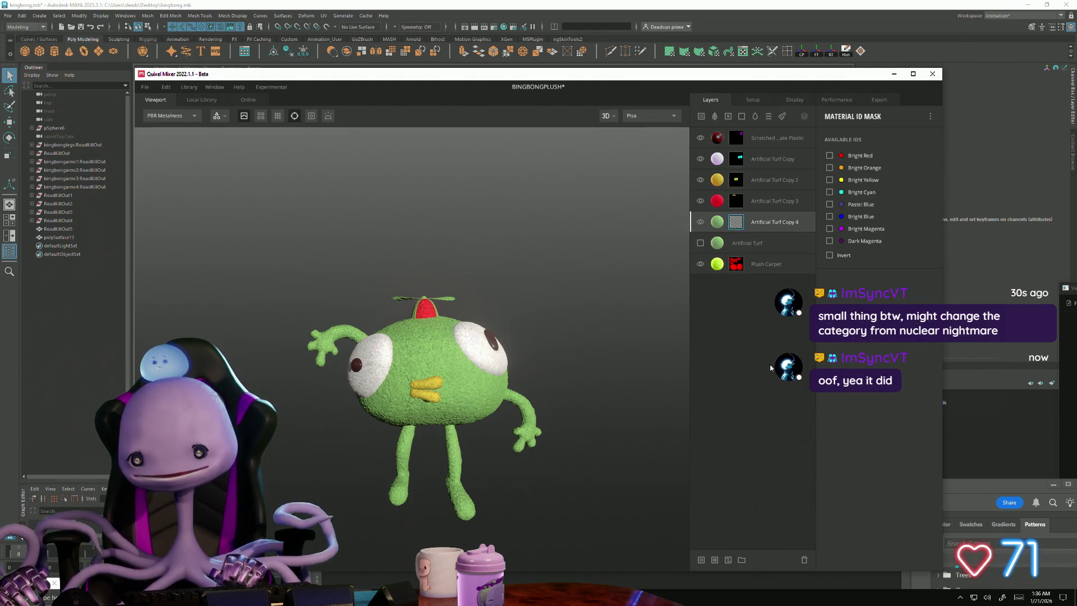
pyautogui.click(830, 216)
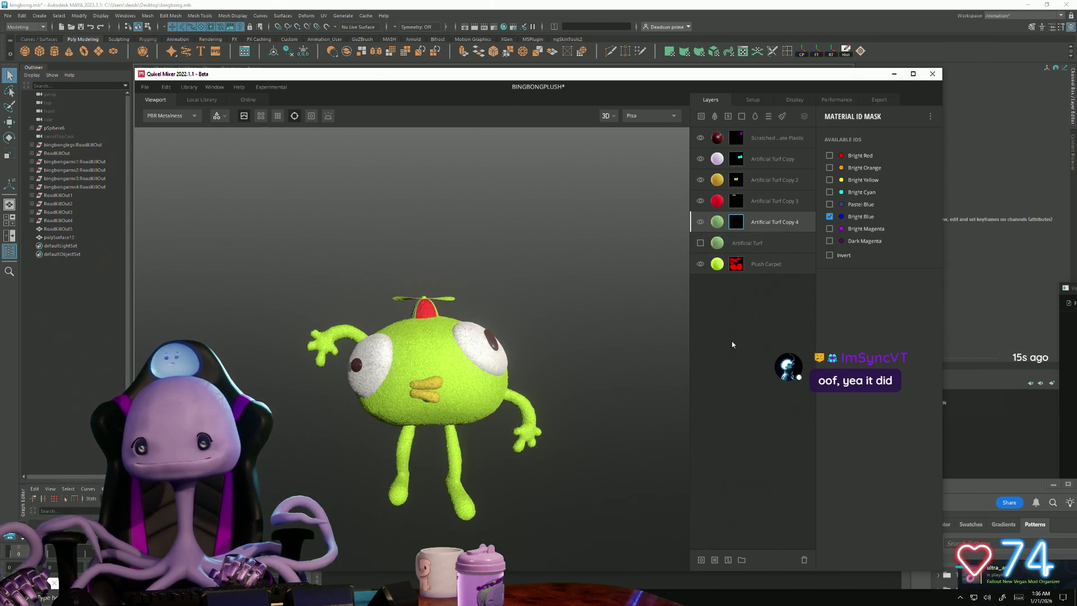
pyautogui.click(716, 230)
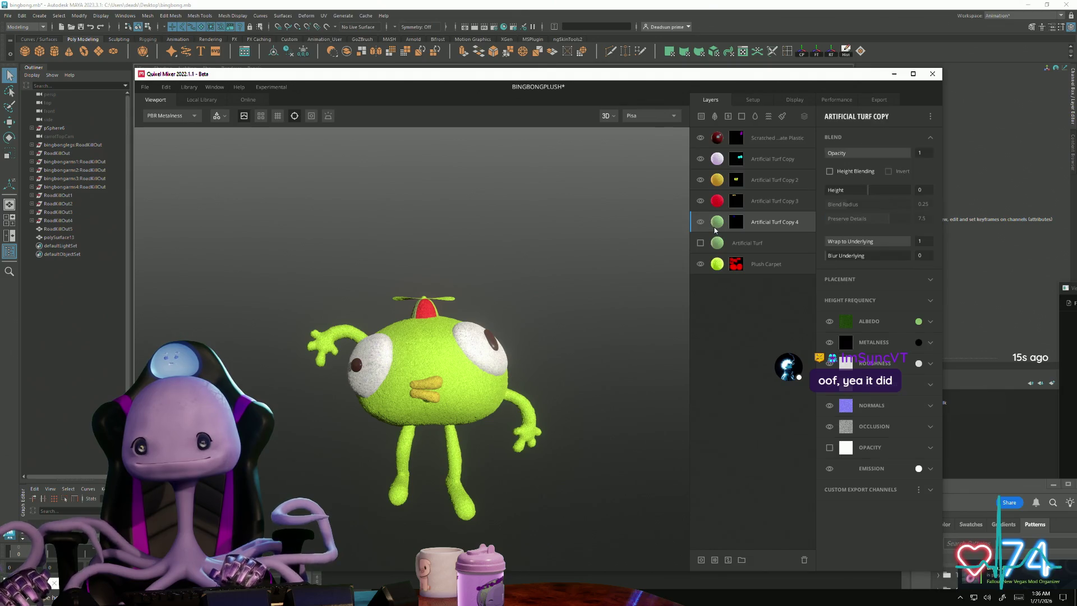
# - Give Copy 4 a golden-yellow albedo (255, 187, 0) and apply it
pyautogui.click(918, 322)
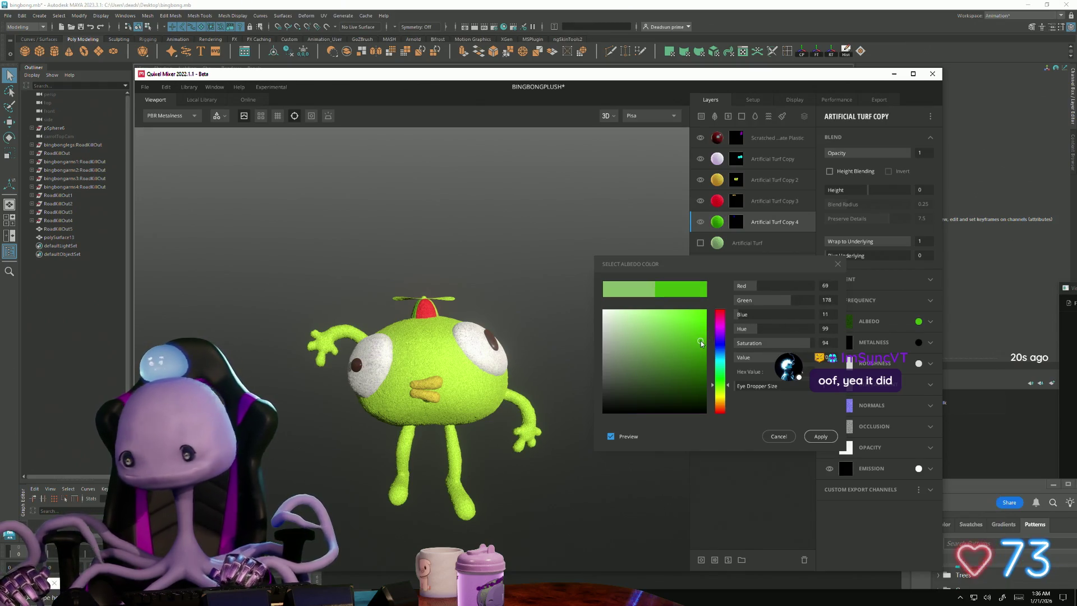
pyautogui.click(680, 345)
pyautogui.moveTo(723, 393); pyautogui.dragTo(723, 403)
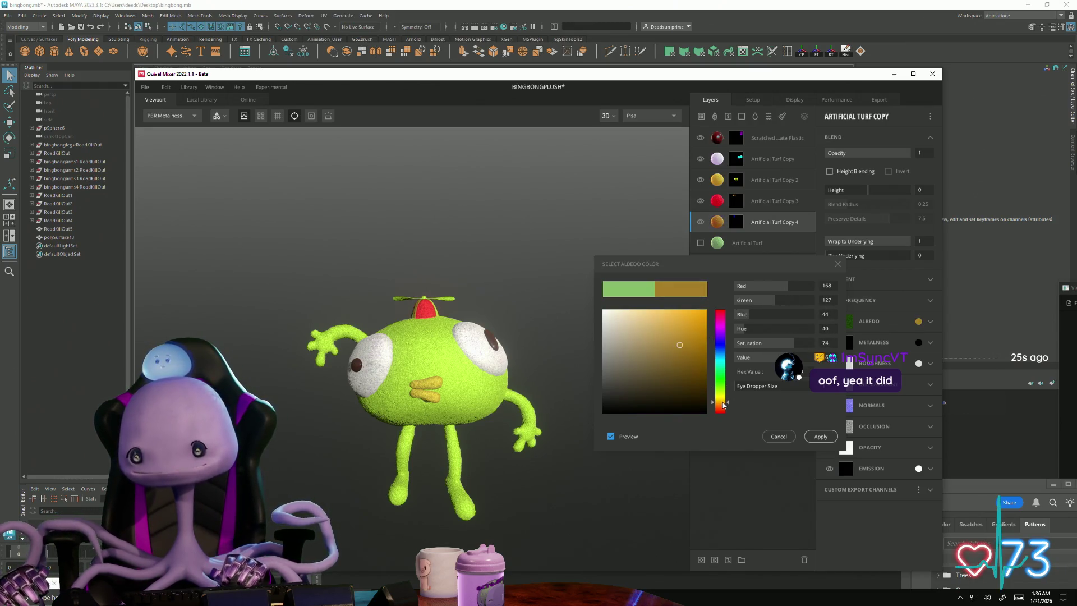
pyautogui.click(704, 318)
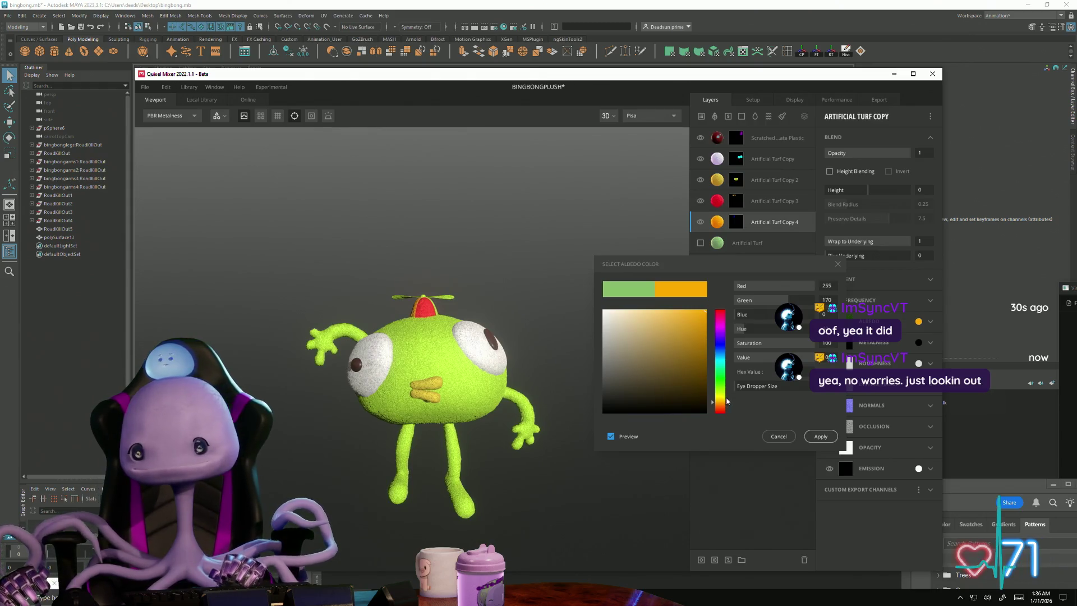
pyautogui.moveTo(726, 402); pyautogui.dragTo(728, 402)
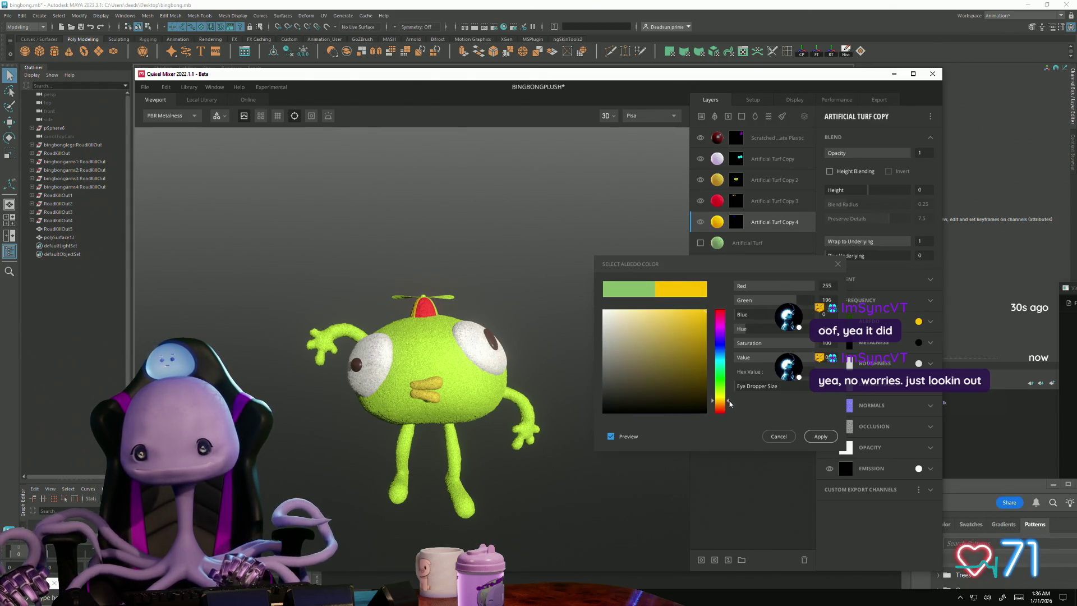
pyautogui.moveTo(637, 513)
pyautogui.mouseDown()
pyautogui.moveTo(387, 539)
pyautogui.moveTo(393, 520)
pyautogui.moveTo(349, 469)
pyautogui.moveTo(410, 465)
pyautogui.mouseUp()
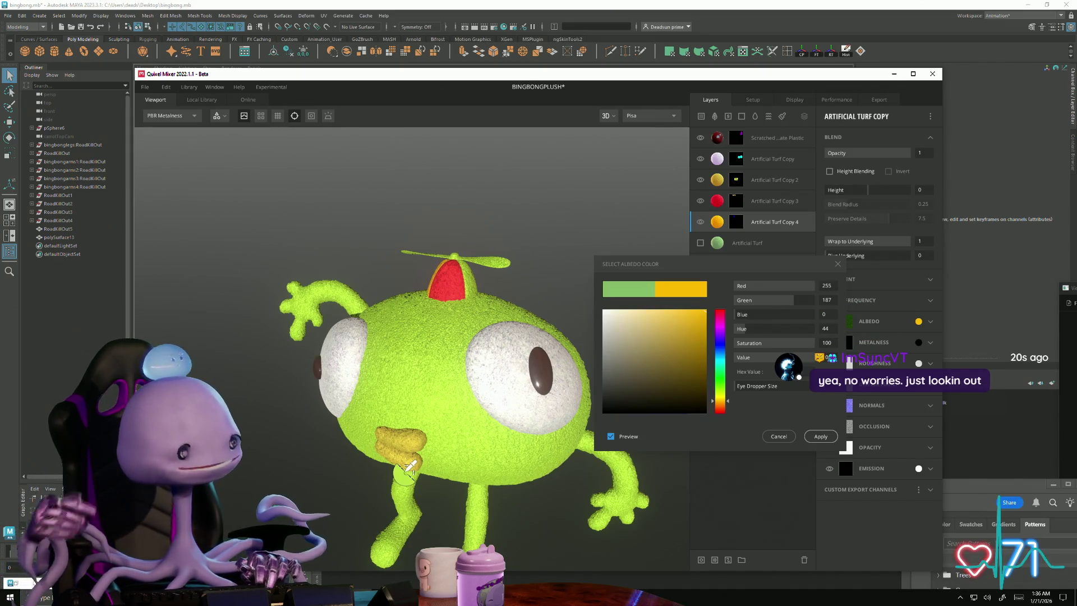
pyautogui.click(820, 436)
pyautogui.moveTo(628, 437)
pyautogui.mouseDown()
pyautogui.moveTo(602, 433)
pyautogui.moveTo(645, 512)
pyautogui.moveTo(585, 478)
pyautogui.moveTo(499, 321)
pyautogui.moveTo(545, 369)
pyautogui.moveTo(512, 440)
pyautogui.moveTo(413, 374)
pyautogui.moveTo(224, 360)
pyautogui.moveTo(474, 396)
pyautogui.moveTo(645, 261)
pyautogui.moveTo(638, 210)
pyautogui.moveTo(511, 384)
pyautogui.moveTo(565, 444)
pyautogui.moveTo(473, 412)
pyautogui.moveTo(395, 409)
pyautogui.moveTo(432, 415)
pyautogui.mouseUp()
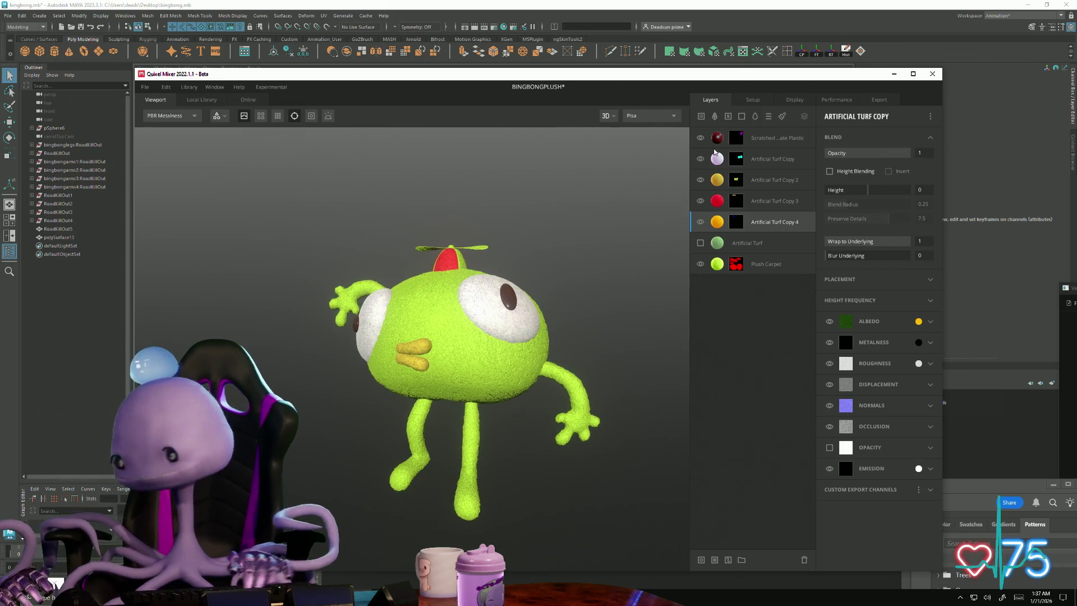
pyautogui.click(751, 241)
# - Duplicate Artificial Turf into Copy 5 with an ID mask restricted to Dark Magenta
pyautogui.rightClick(752, 243)
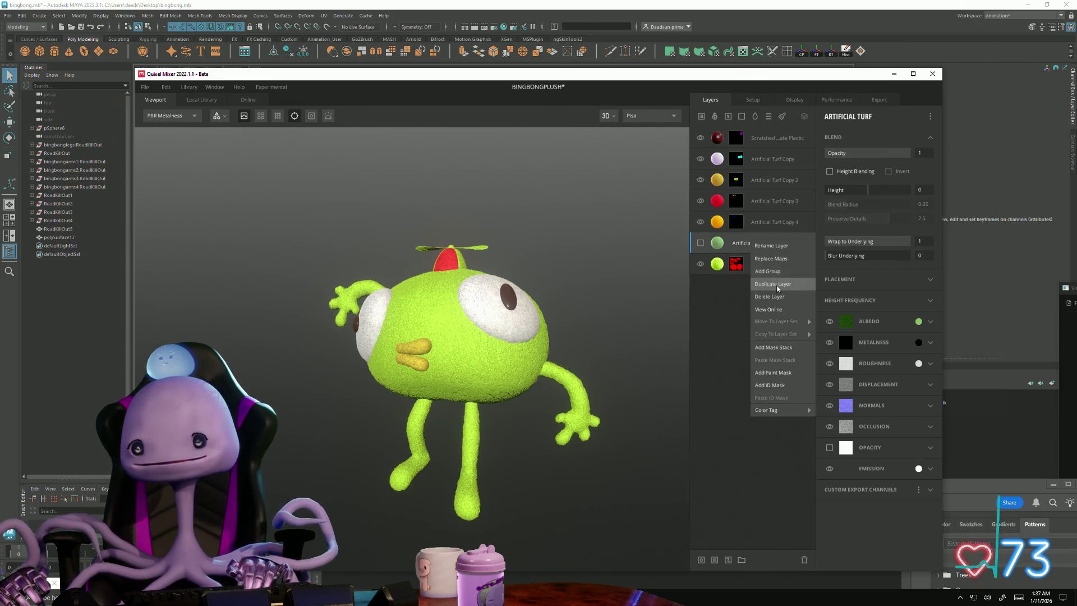
pyautogui.click(768, 283)
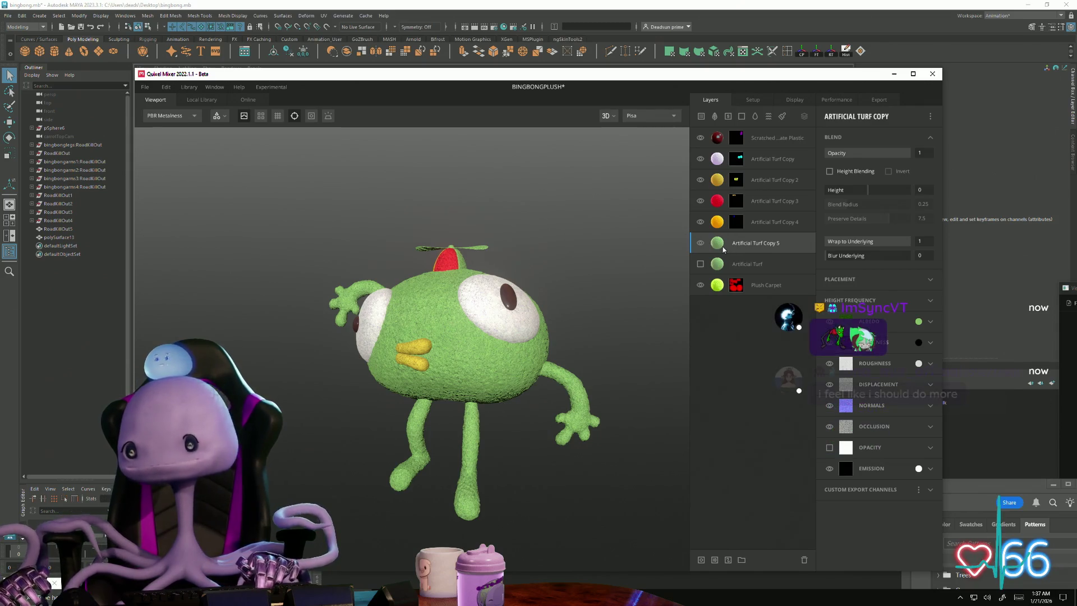
pyautogui.rightClick(721, 249)
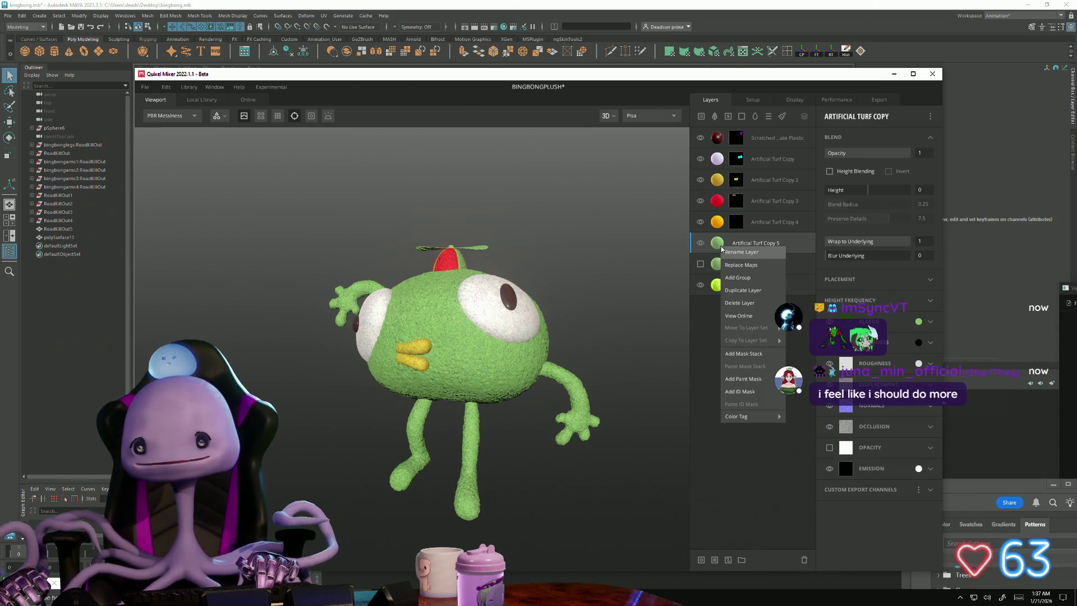
pyautogui.click(754, 392)
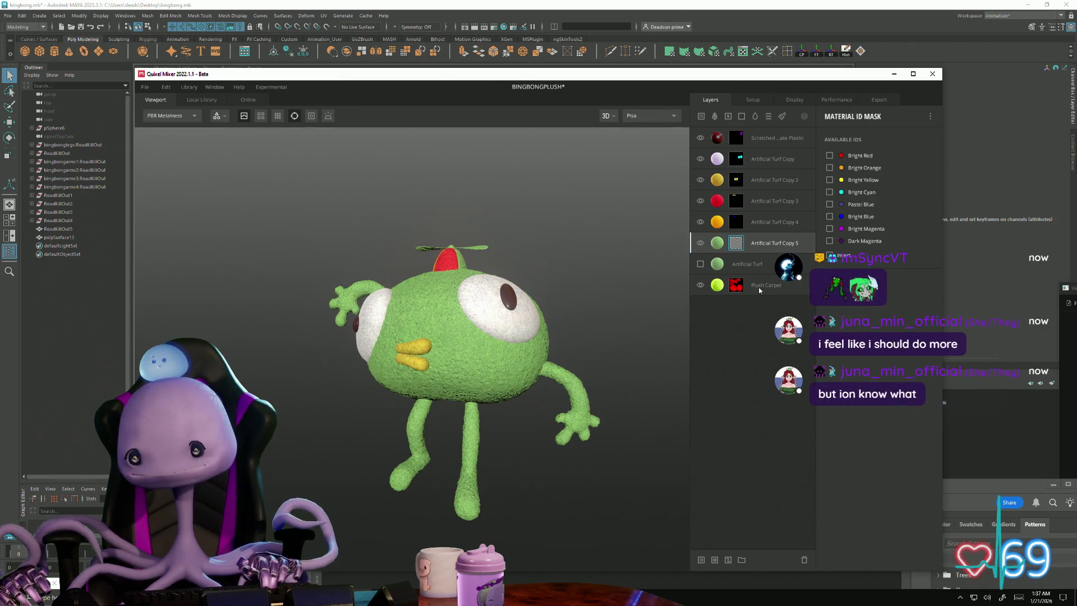
pyautogui.click(829, 241)
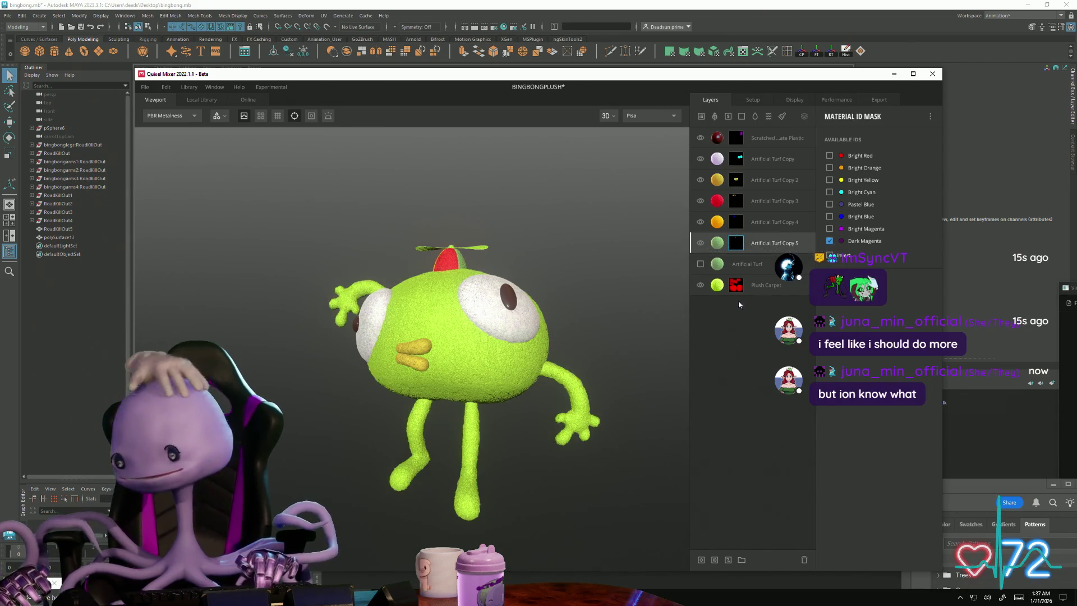
pyautogui.click(720, 247)
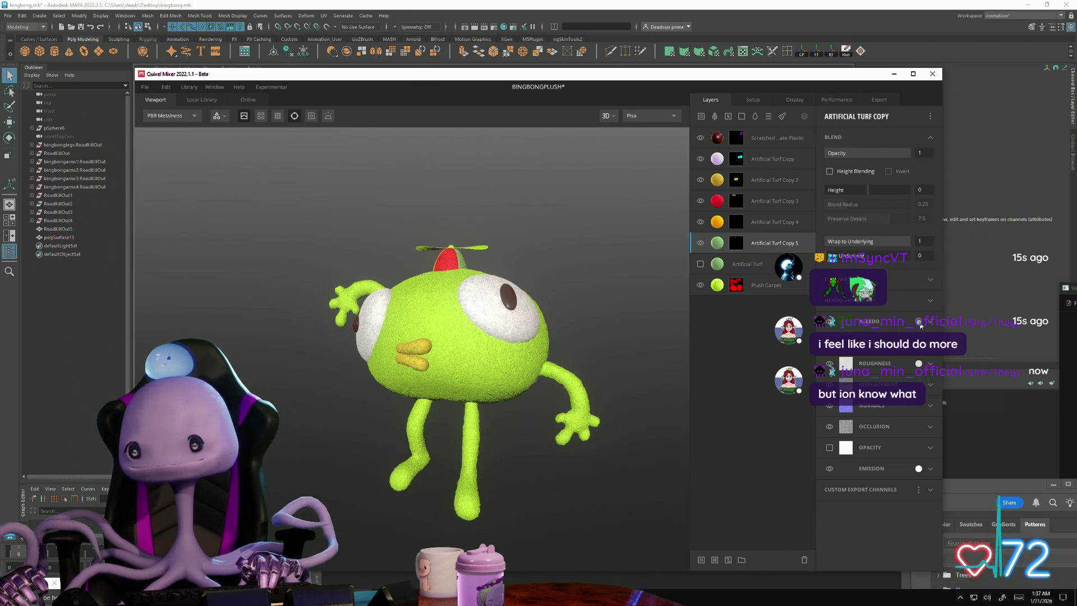
# - Set Copy 5's albedo to light blue 70AEE4 and apply it
pyautogui.click(919, 323)
pyautogui.click(719, 344)
pyautogui.click(685, 334)
pyautogui.moveTo(685, 334)
pyautogui.mouseDown()
pyautogui.moveTo(694, 326)
pyautogui.moveTo(654, 310)
pyautogui.moveTo(671, 327)
pyautogui.mouseUp()
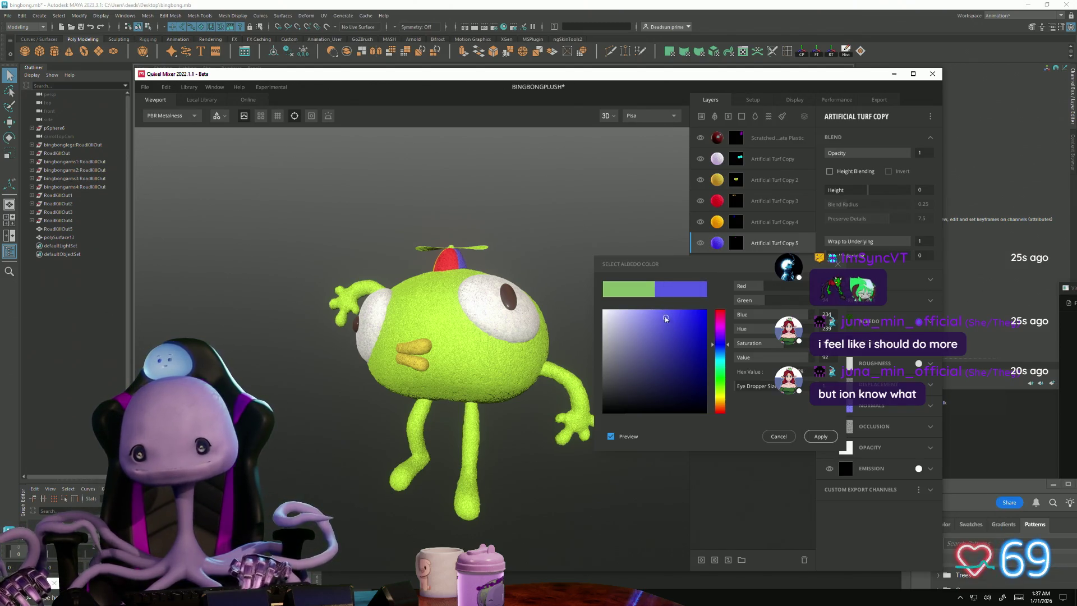
pyautogui.scroll(6, 582, 243)
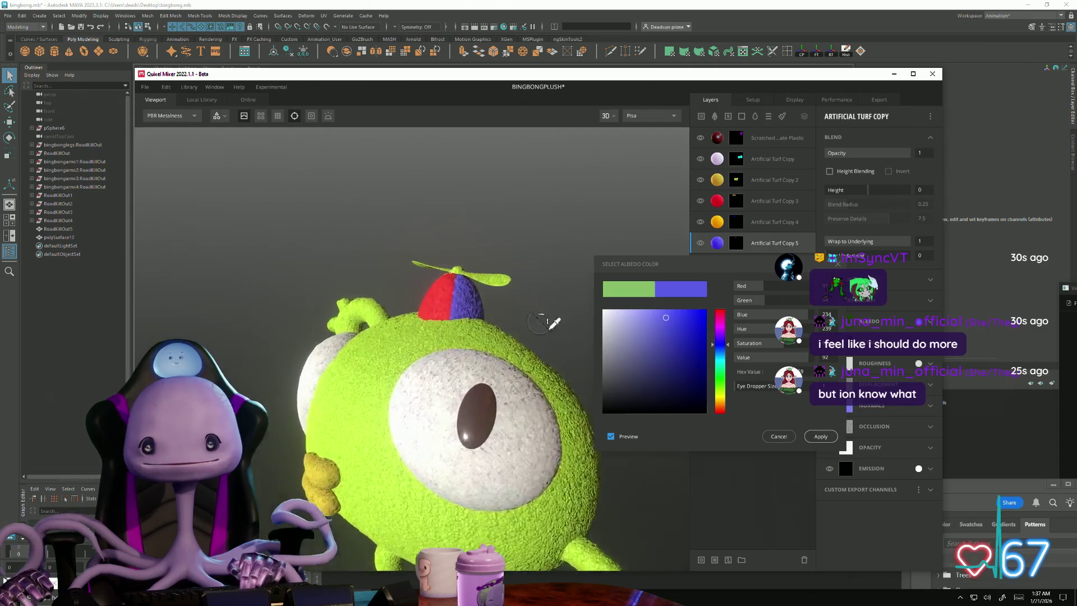
pyautogui.moveTo(722, 350); pyautogui.dragTo(721, 358)
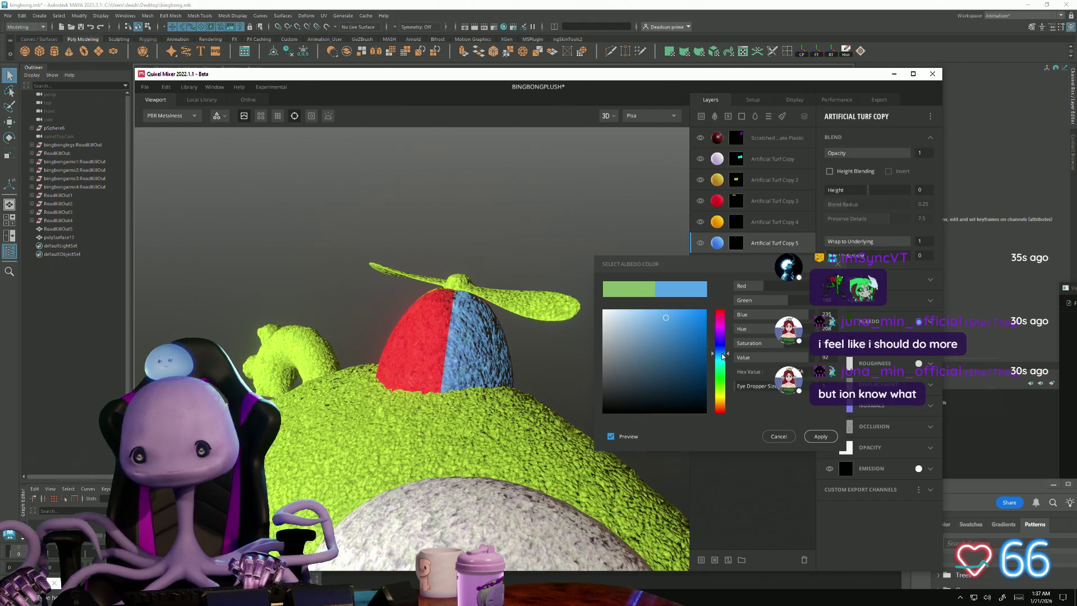
pyautogui.moveTo(666, 331)
pyautogui.mouseDown()
pyautogui.moveTo(680, 334)
pyautogui.moveTo(655, 319)
pyautogui.mouseUp()
pyautogui.moveTo(539, 393)
pyautogui.mouseDown()
pyautogui.moveTo(346, 339)
pyautogui.moveTo(479, 321)
pyautogui.moveTo(636, 344)
pyautogui.moveTo(520, 327)
pyautogui.moveTo(340, 335)
pyautogui.mouseUp()
pyautogui.moveTo(185, 326)
pyautogui.mouseDown()
pyautogui.moveTo(272, 372)
pyautogui.moveTo(404, 364)
pyautogui.mouseUp()
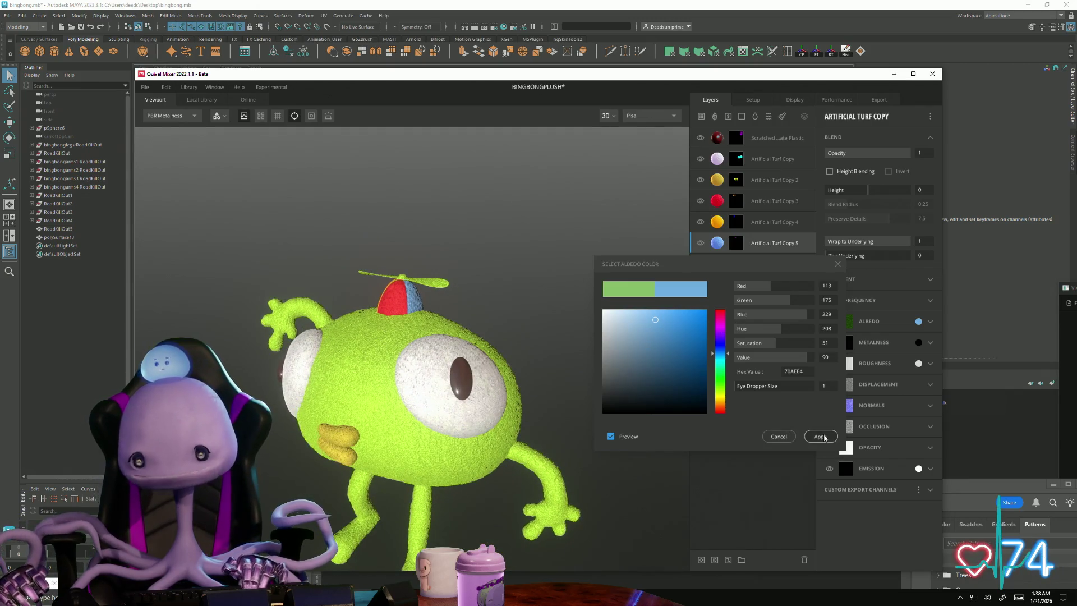
pyautogui.click(821, 436)
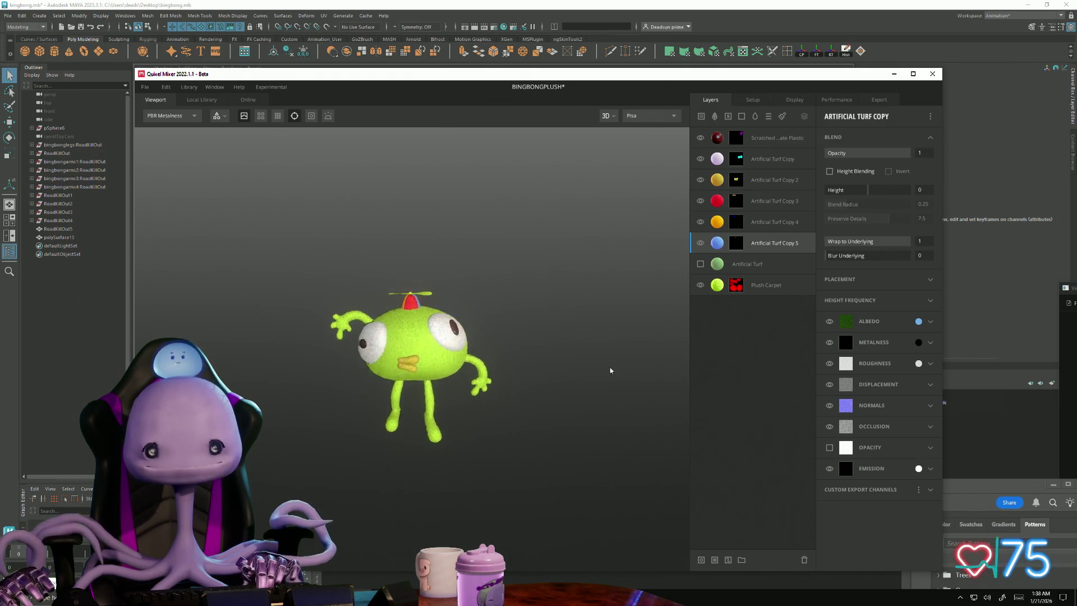
# - Glance at the plush reference photo, close it, and orbit around the turf-covered model to the front
pyautogui.moveTo(591, 325)
pyautogui.mouseDown()
pyautogui.moveTo(638, 385)
pyautogui.moveTo(619, 470)
pyautogui.moveTo(589, 356)
pyautogui.moveTo(572, 336)
pyautogui.moveTo(573, 307)
pyautogui.moveTo(470, 310)
pyautogui.mouseUp()
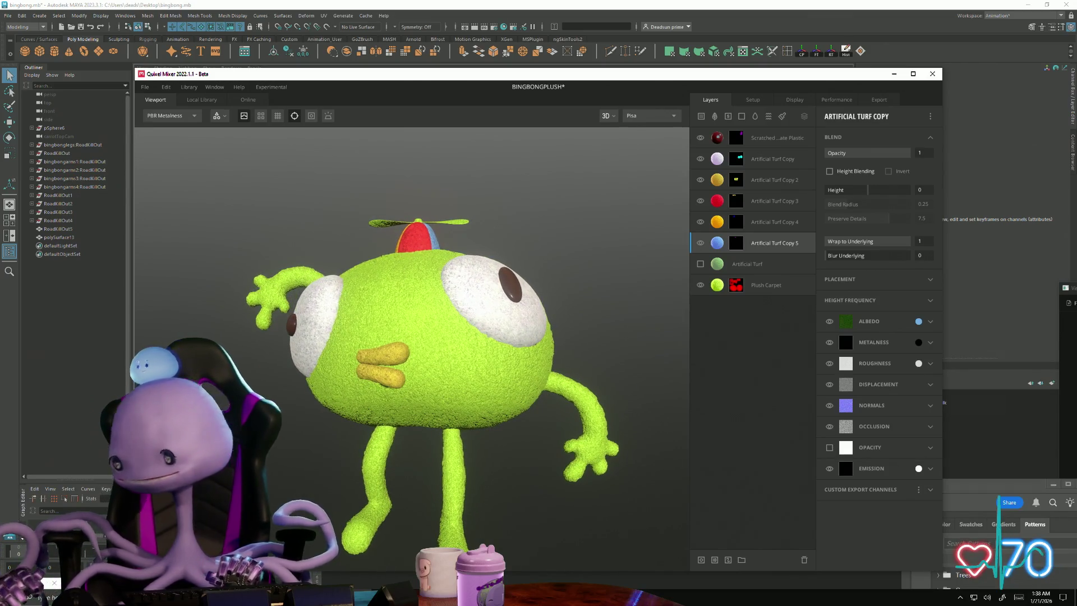
pyautogui.hotkey('ctrl', 'shift', 'v')
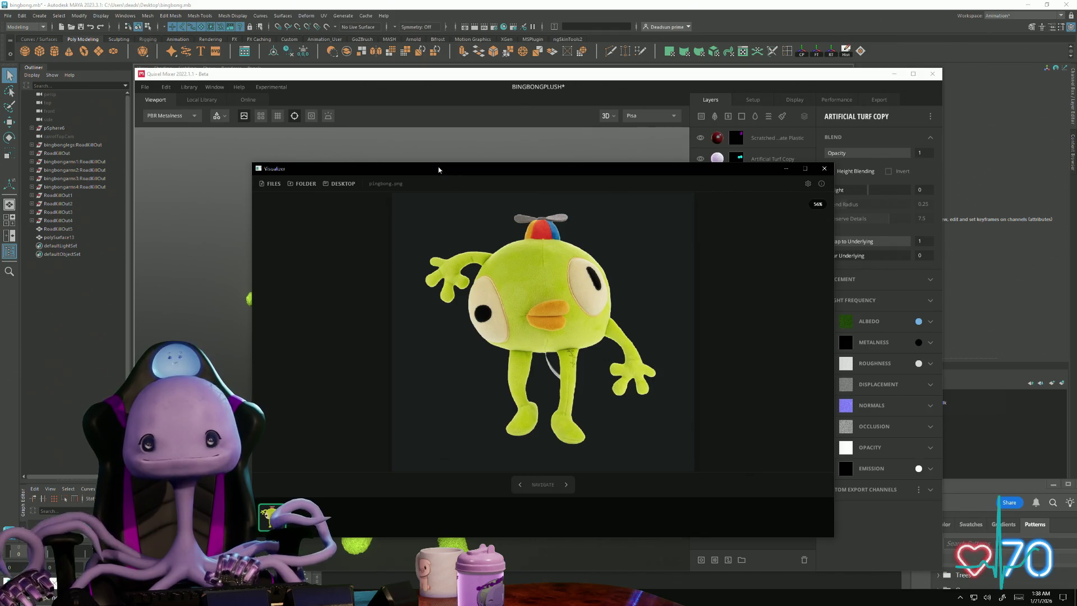
pyautogui.press('Escape')
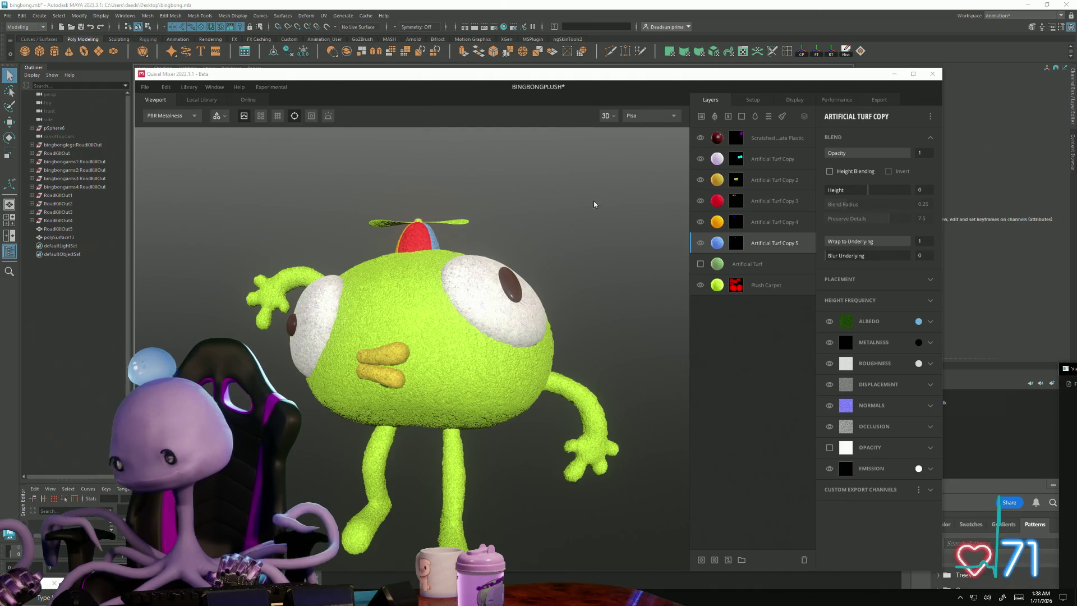
pyautogui.keyDown('alt'); pyautogui.moveTo(360, 316); pyautogui.dragTo(447, 348, button='right'); pyautogui.keyUp('alt')
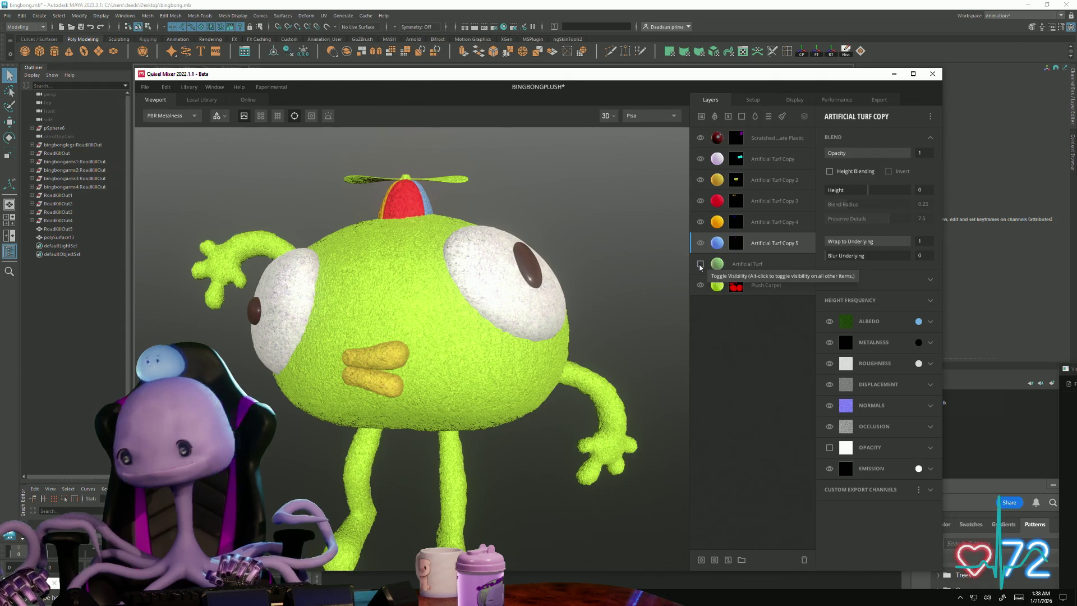
pyautogui.scroll(-3, 506, 342)
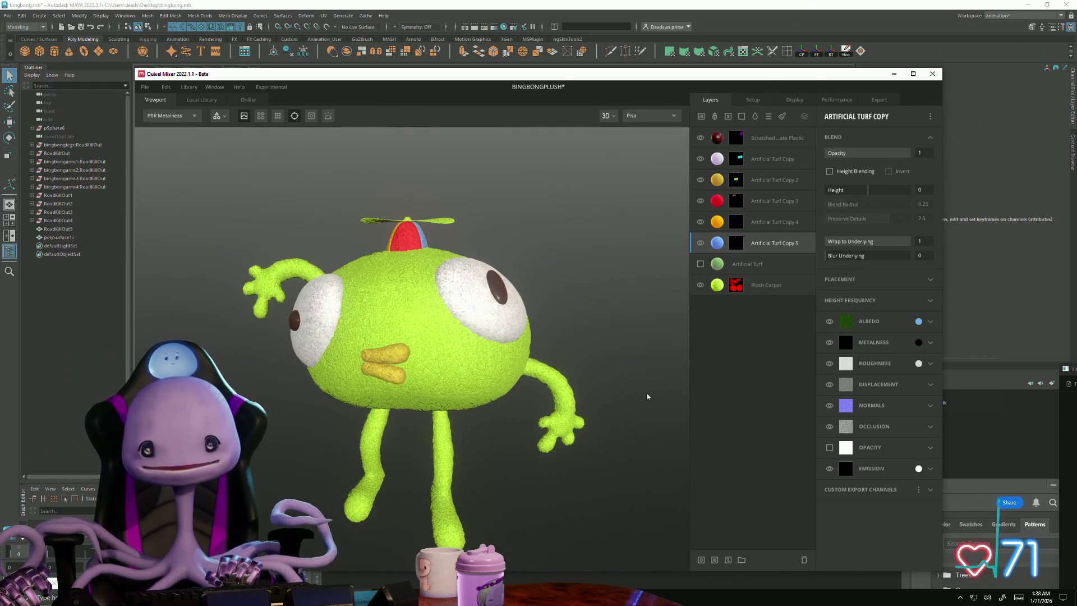
pyautogui.moveTo(646, 397)
pyautogui.keyDown('alt'); pyautogui.mouseDown()
pyautogui.moveTo(561, 410)
pyautogui.moveTo(533, 438)
pyautogui.moveTo(621, 472)
pyautogui.moveTo(824, 387)
pyautogui.moveTo(633, 372)
pyautogui.moveTo(583, 322)
pyautogui.moveTo(564, 348)
pyautogui.moveTo(542, 432)
pyautogui.moveTo(606, 409)
pyautogui.moveTo(630, 414)
pyautogui.moveTo(688, 497)
pyautogui.moveTo(664, 526)
pyautogui.moveTo(494, 331)
pyautogui.moveTo(465, 357)
pyautogui.mouseUp(); pyautogui.keyUp('alt')
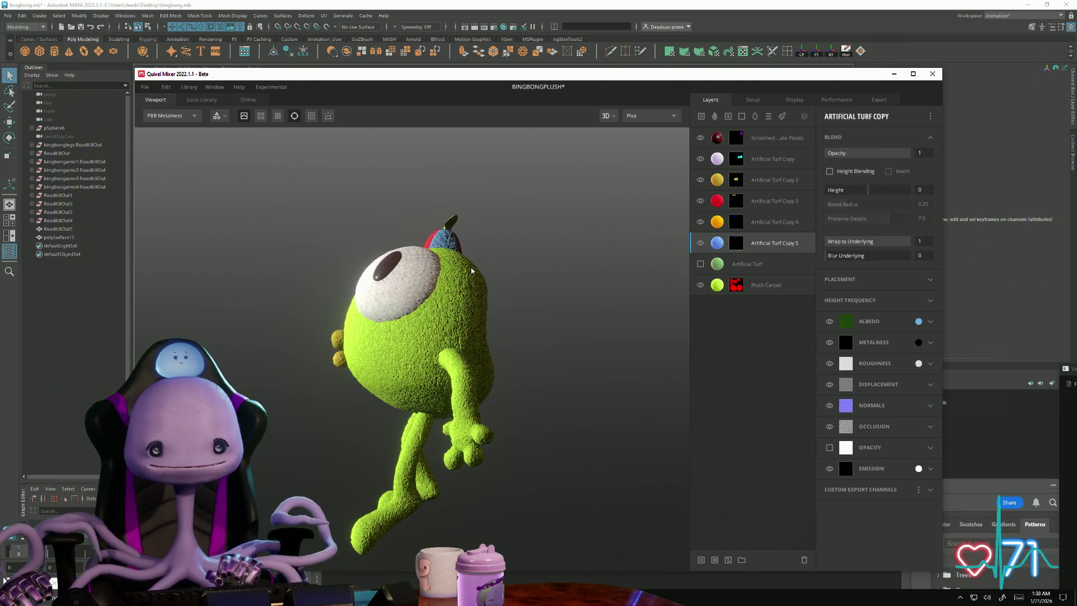
pyautogui.moveTo(481, 349)
pyautogui.keyDown('alt'); pyautogui.mouseDown()
pyautogui.moveTo(543, 267)
pyautogui.moveTo(585, 382)
pyautogui.moveTo(686, 481)
pyautogui.moveTo(849, 479)
pyautogui.moveTo(791, 450)
pyautogui.moveTo(504, 488)
pyautogui.moveTo(248, 461)
pyautogui.moveTo(500, 392)
pyautogui.moveTo(620, 409)
pyautogui.moveTo(472, 444)
pyautogui.moveTo(486, 477)
pyautogui.mouseUp(); pyautogui.keyUp('alt')
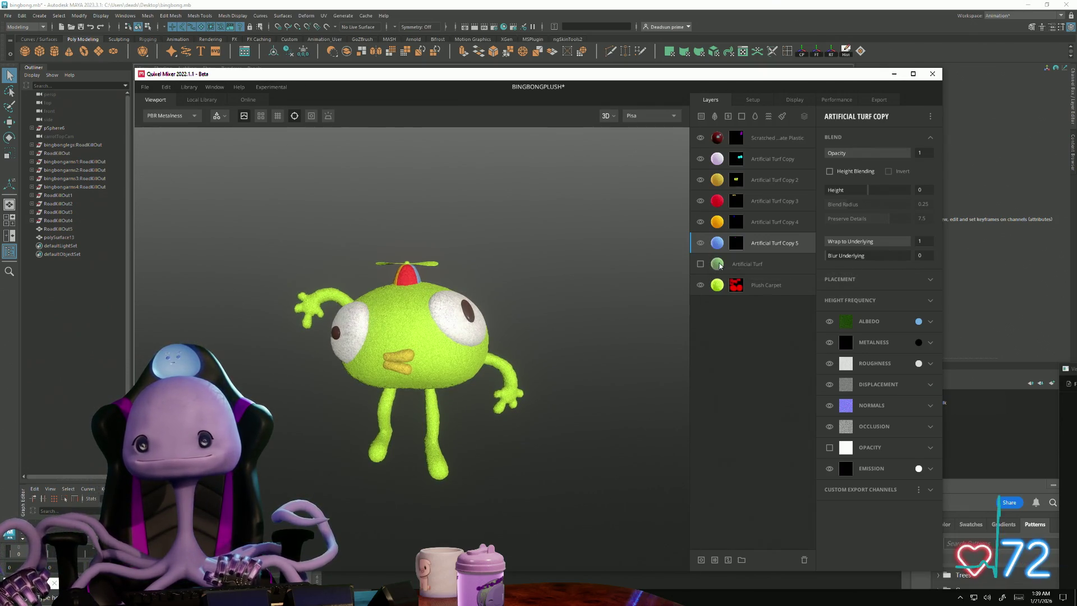
# - Show the Artificial Turf layer and add an ID mask limited to Pastel Blue
pyautogui.click(700, 264)
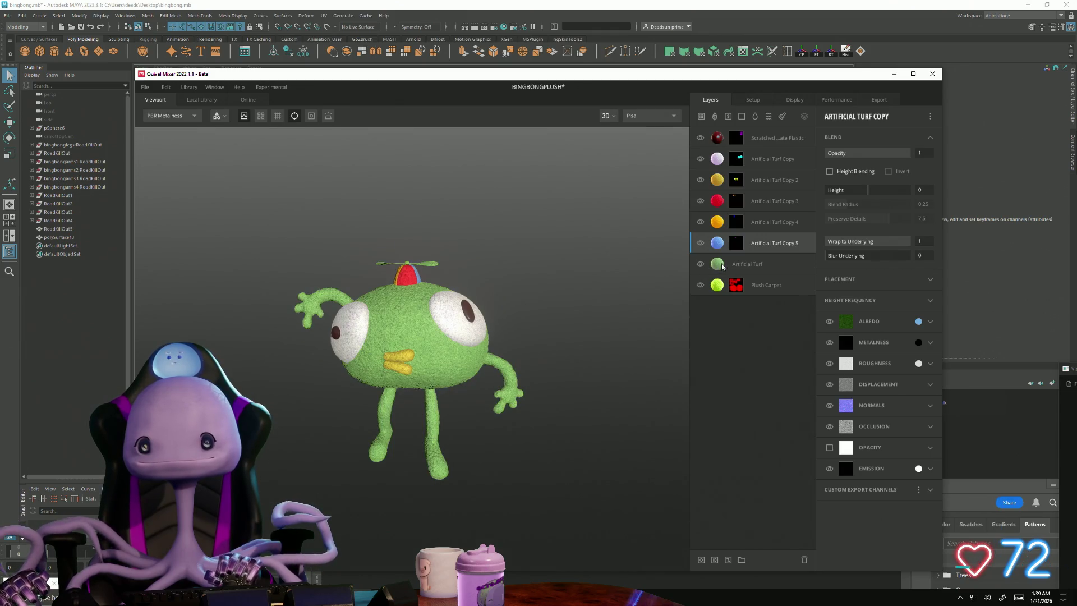
pyautogui.click(719, 267)
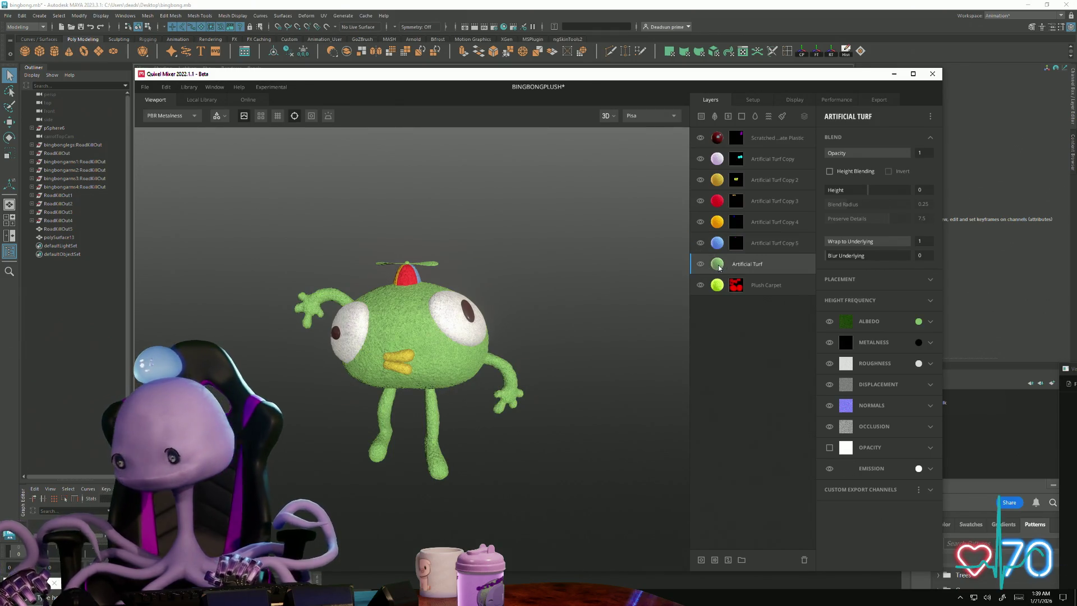
pyautogui.rightClick(719, 267)
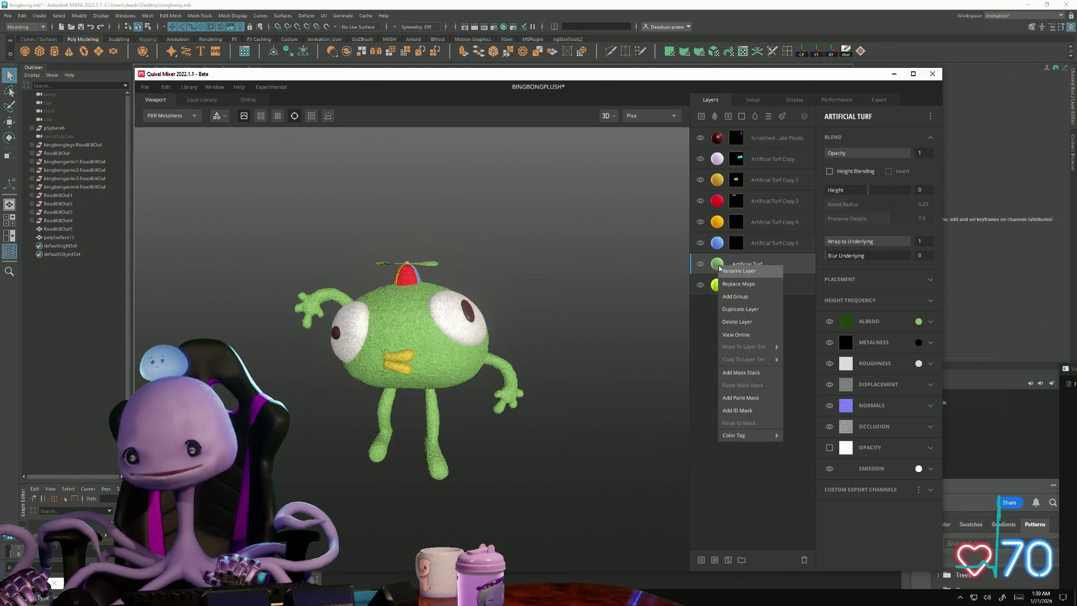
pyautogui.click(734, 412)
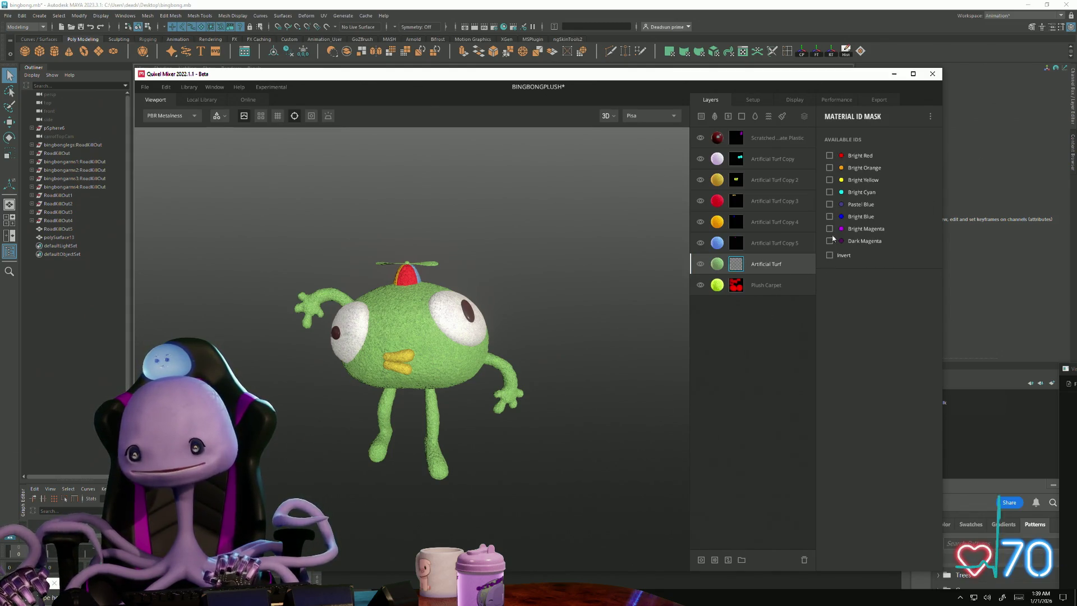
pyautogui.click(829, 204)
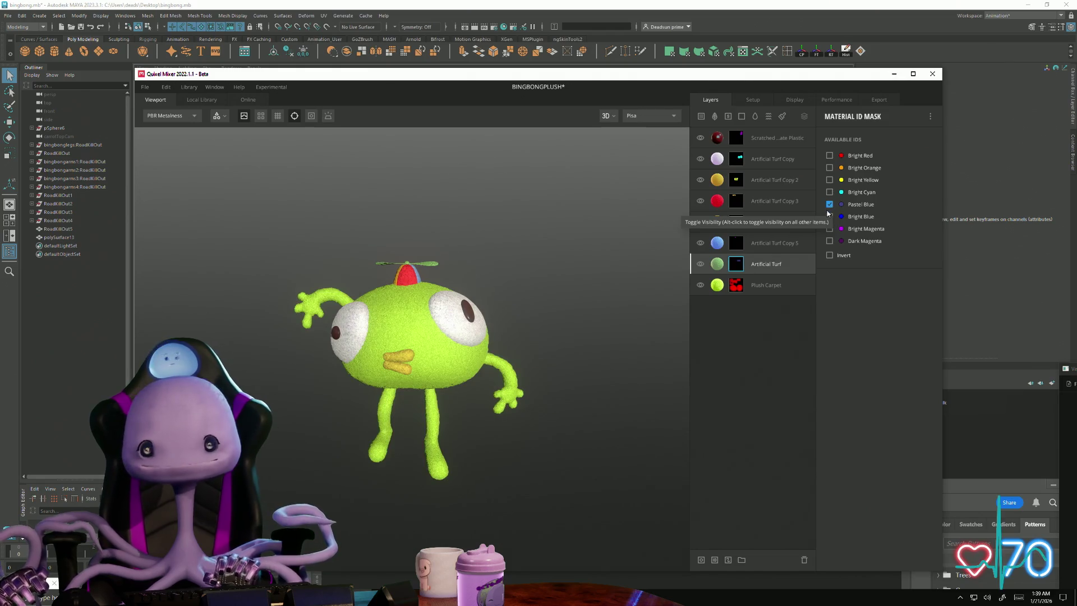
# - Rotate the plush slightly and bring up the turf layer's albedo colour picker
pyautogui.moveTo(541, 325); pyautogui.dragTo(551, 385)
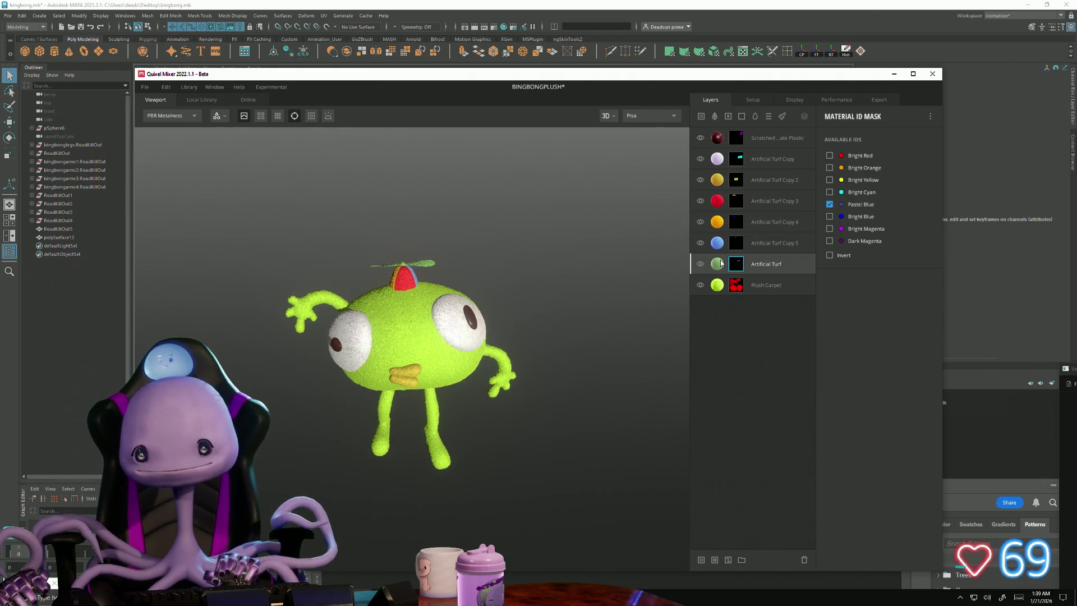
pyautogui.click(720, 263)
pyautogui.click(921, 322)
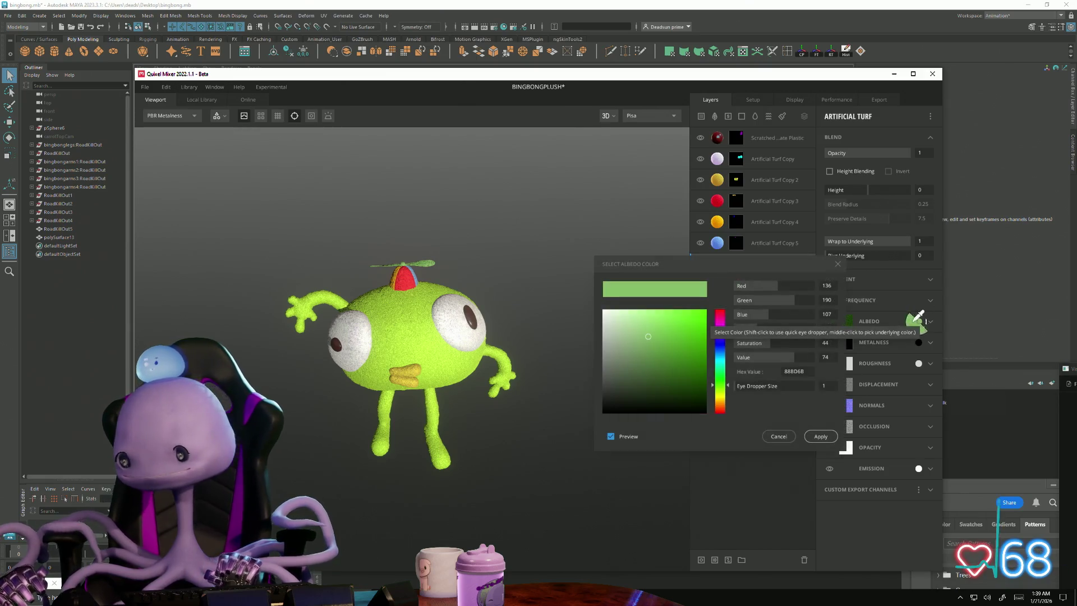
# - Apply a darker, muted green albedo to the Artificial Turf layer and orbit the character to inspect it
pyautogui.click(627, 377)
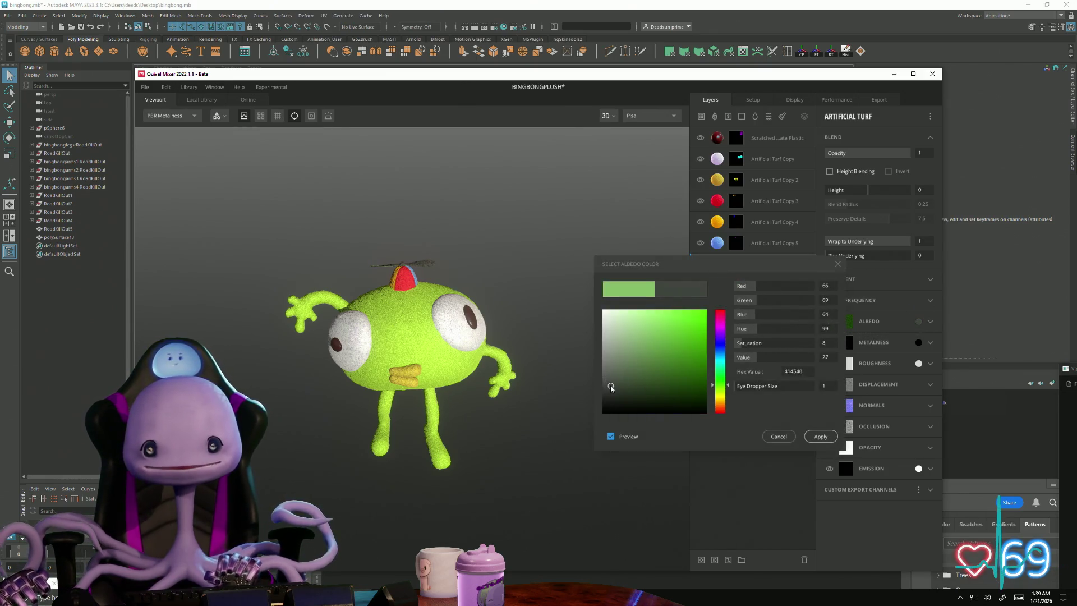
pyautogui.moveTo(509, 371); pyautogui.dragTo(613, 457)
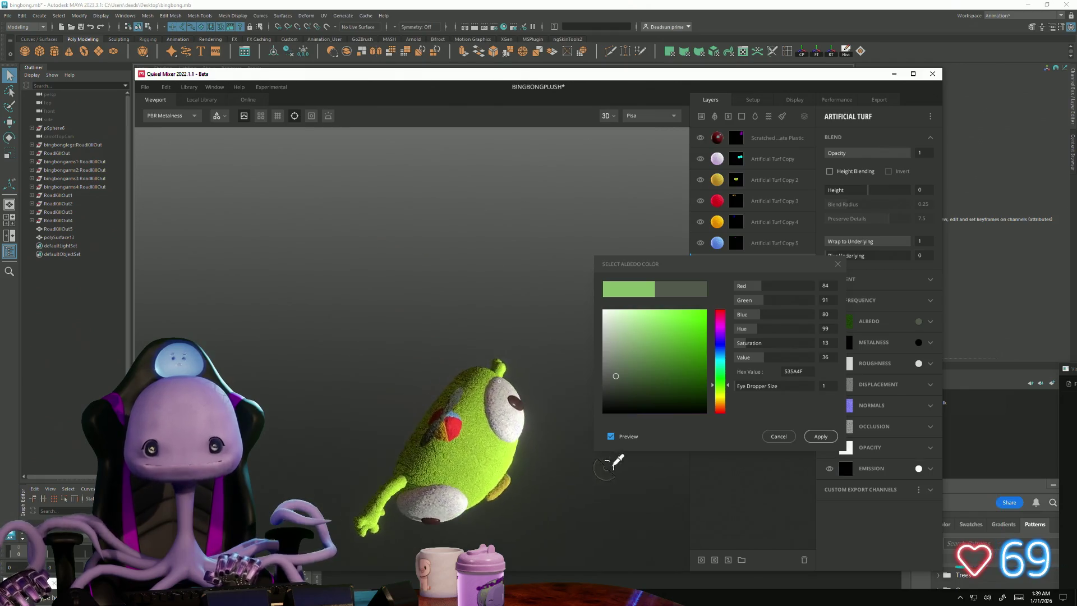
pyautogui.scroll(5, 649, 553)
pyautogui.moveTo(649, 553)
pyautogui.mouseDown()
pyautogui.moveTo(649, 533)
pyautogui.moveTo(432, 379)
pyautogui.moveTo(377, 387)
pyautogui.moveTo(381, 326)
pyautogui.moveTo(314, 334)
pyautogui.mouseUp()
pyautogui.click(821, 437)
pyautogui.moveTo(617, 427)
pyautogui.mouseDown()
pyautogui.moveTo(639, 414)
pyautogui.moveTo(532, 491)
pyautogui.moveTo(543, 514)
pyautogui.moveTo(543, 490)
pyautogui.moveTo(565, 476)
pyautogui.moveTo(532, 473)
pyautogui.moveTo(536, 460)
pyautogui.moveTo(551, 480)
pyautogui.mouseUp()
pyautogui.moveTo(595, 427)
pyautogui.mouseDown()
pyautogui.moveTo(570, 389)
pyautogui.moveTo(396, 428)
pyautogui.moveTo(550, 469)
pyautogui.moveTo(643, 541)
pyautogui.moveTo(580, 399)
pyautogui.moveTo(584, 456)
pyautogui.moveTo(600, 477)
pyautogui.mouseUp()
pyautogui.moveTo(257, 447)
pyautogui.mouseDown()
pyautogui.moveTo(567, 432)
pyautogui.moveTo(800, 437)
pyautogui.moveTo(541, 428)
pyautogui.moveTo(433, 450)
pyautogui.moveTo(503, 447)
pyautogui.moveTo(533, 422)
pyautogui.moveTo(525, 432)
pyautogui.mouseUp()
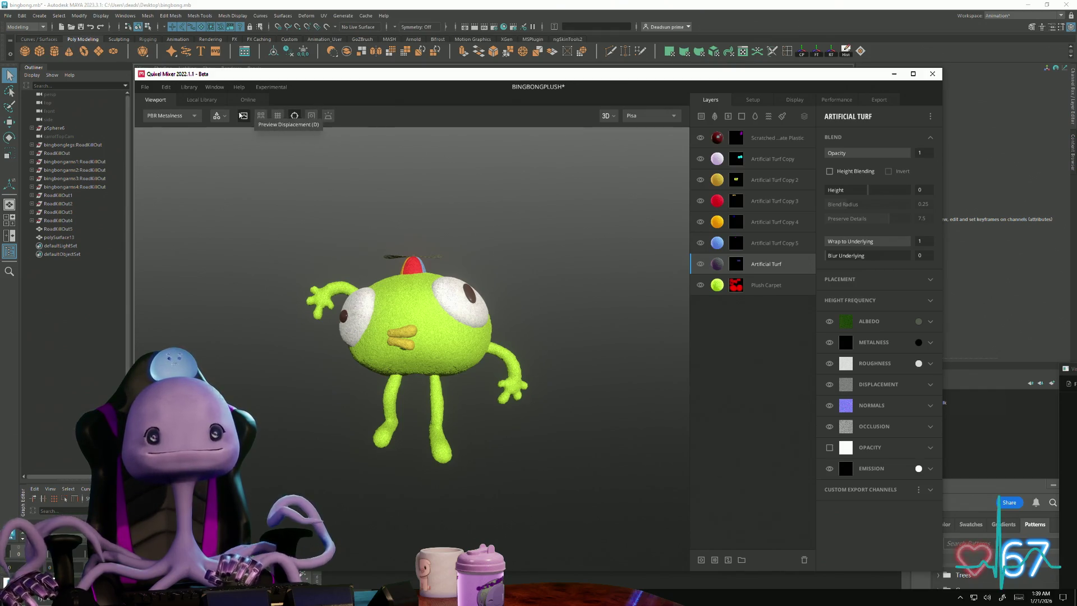
# - Browse the Setup, Display and Performance settings, finishing on the Export tab
pyautogui.click(752, 98)
pyautogui.click(794, 98)
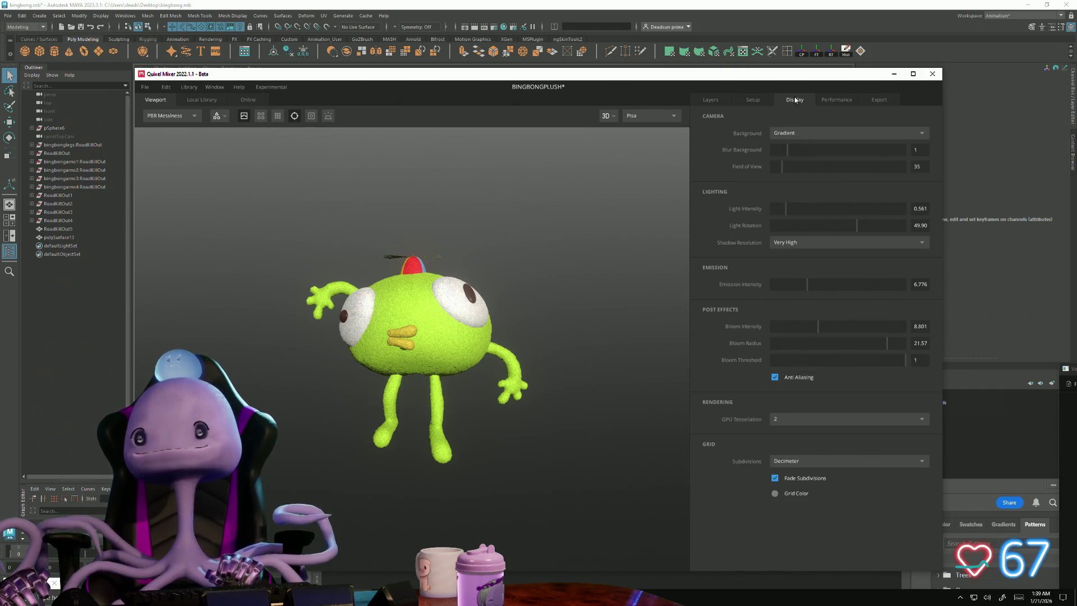
pyautogui.click(837, 100)
pyautogui.click(879, 100)
pyautogui.click(837, 100)
pyautogui.click(795, 100)
pyautogui.click(771, 100)
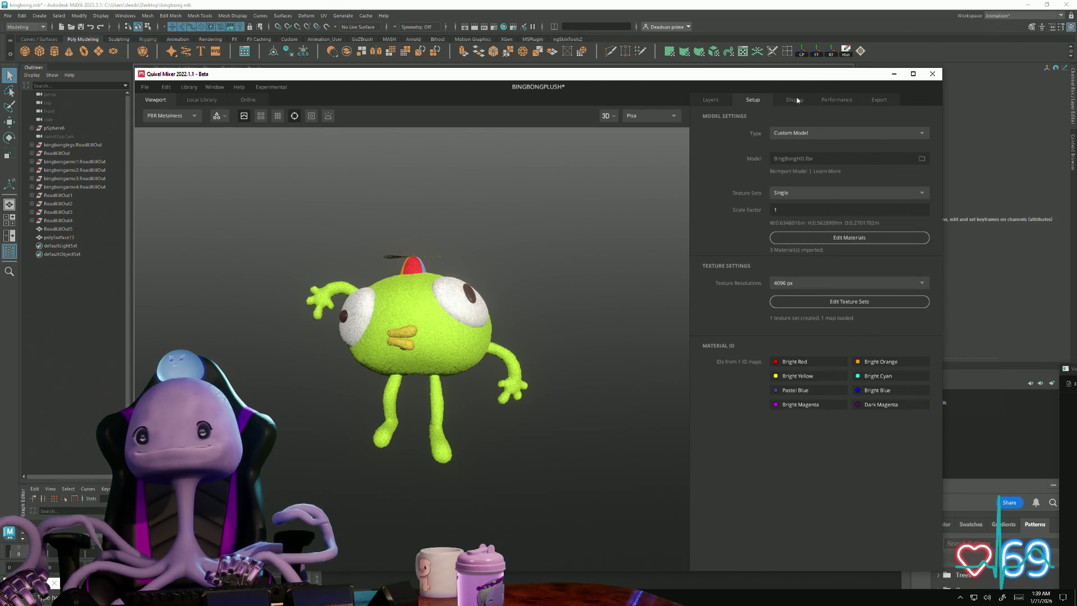
pyautogui.click(878, 100)
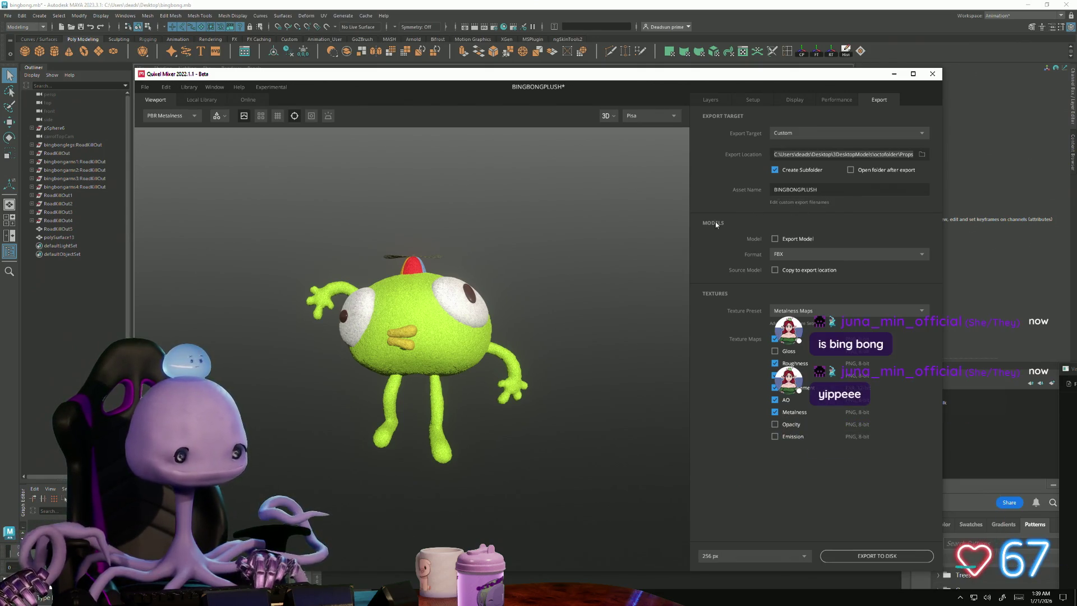
# - Set the export texture resolution to 2048 px, after briefly trying 1024 px
pyautogui.moveTo(568, 363)
pyautogui.mouseDown()
pyautogui.moveTo(594, 337)
pyautogui.moveTo(611, 250)
pyautogui.moveTo(607, 139)
pyautogui.moveTo(550, 355)
pyautogui.moveTo(567, 353)
pyautogui.mouseUp()
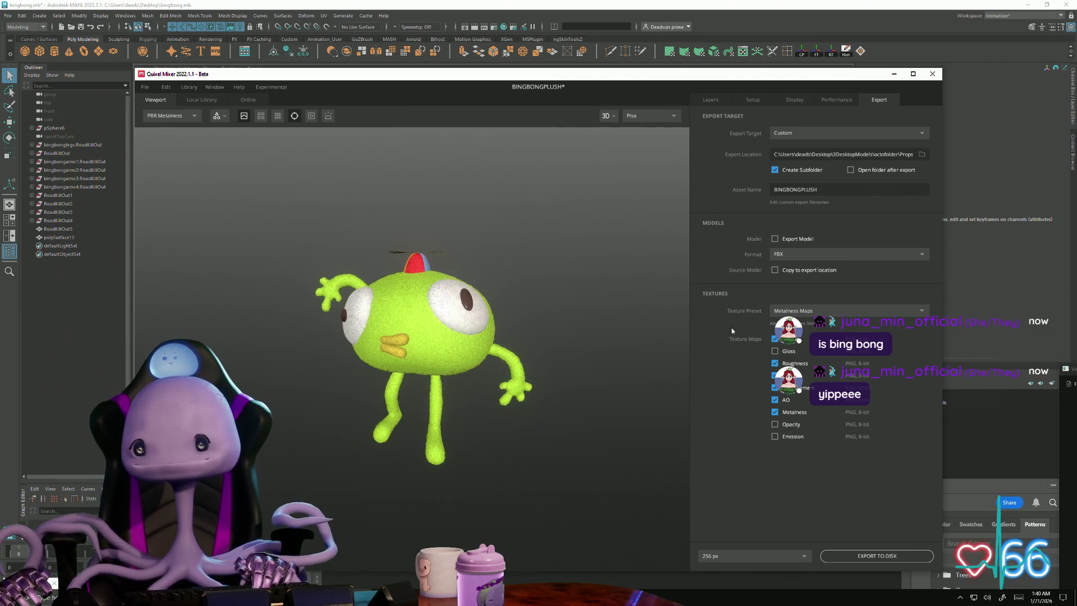
pyautogui.click(749, 553)
pyautogui.click(746, 506)
pyautogui.moveTo(476, 513)
pyautogui.mouseDown()
pyautogui.moveTo(584, 513)
pyautogui.moveTo(541, 515)
pyautogui.moveTo(493, 435)
pyautogui.moveTo(500, 476)
pyautogui.moveTo(516, 456)
pyautogui.mouseUp()
pyautogui.scroll(5, 517, 456)
pyautogui.scroll(-5, 516, 456)
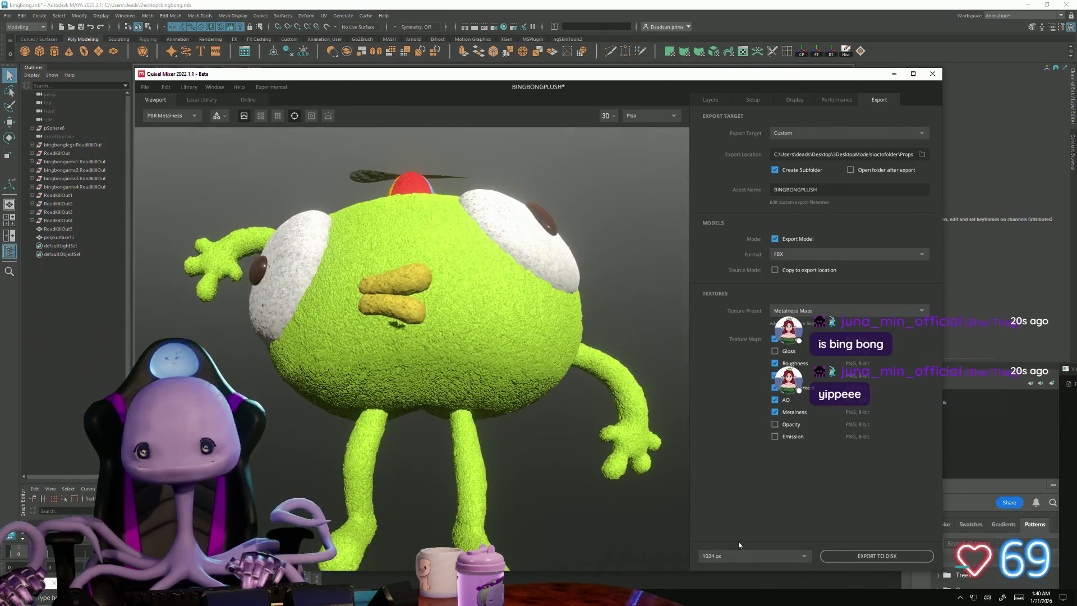
pyautogui.click(735, 553)
pyautogui.click(723, 518)
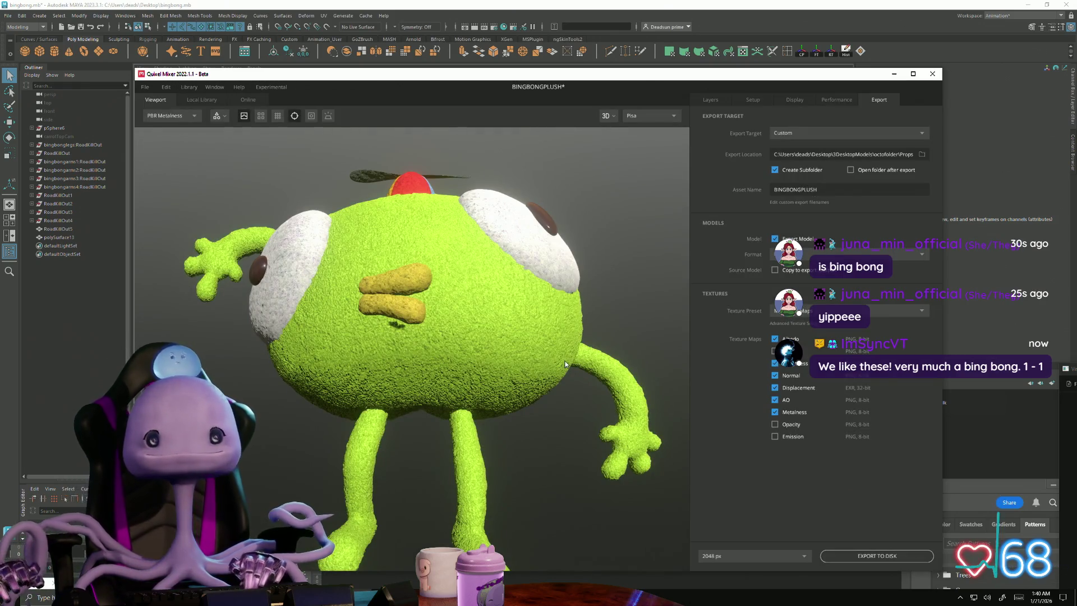
# - Orbit close on the eye and hat, then back out to a front view of the plush
pyautogui.moveTo(387, 422)
pyautogui.mouseDown()
pyautogui.moveTo(365, 459)
pyautogui.moveTo(598, 552)
pyautogui.moveTo(399, 448)
pyautogui.moveTo(455, 528)
pyautogui.moveTo(403, 398)
pyautogui.moveTo(359, 442)
pyautogui.mouseUp()
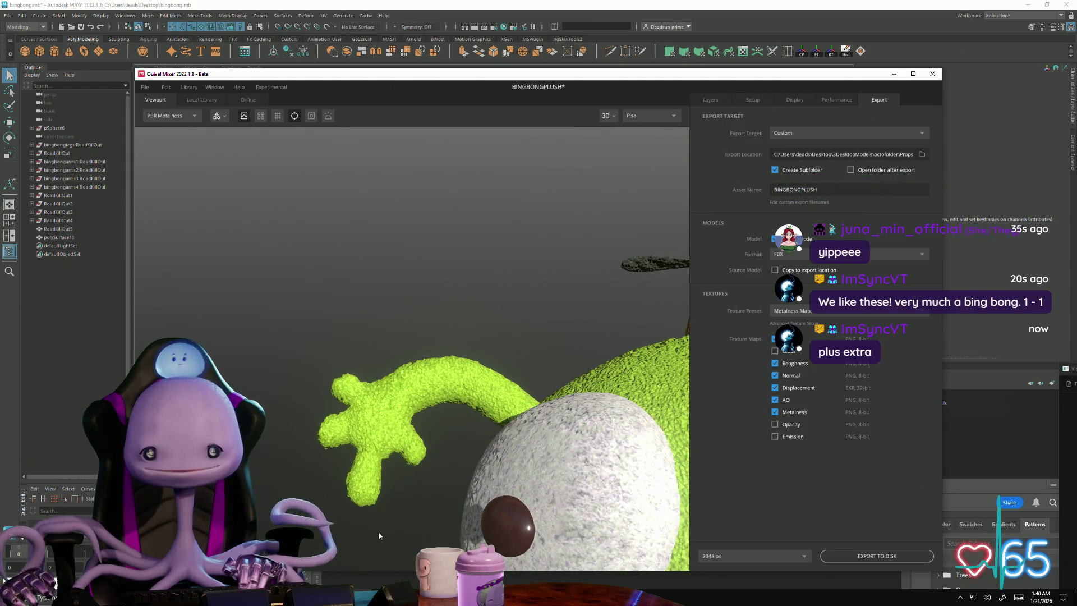
pyautogui.moveTo(378, 536)
pyautogui.mouseDown()
pyautogui.moveTo(436, 449)
pyautogui.moveTo(322, 410)
pyautogui.moveTo(345, 464)
pyautogui.moveTo(360, 335)
pyautogui.moveTo(362, 359)
pyautogui.moveTo(449, 435)
pyautogui.moveTo(495, 469)
pyautogui.moveTo(548, 476)
pyautogui.moveTo(431, 446)
pyautogui.mouseUp()
pyautogui.moveTo(538, 506)
pyautogui.mouseDown()
pyautogui.moveTo(489, 506)
pyautogui.moveTo(409, 457)
pyautogui.moveTo(386, 462)
pyautogui.moveTo(379, 512)
pyautogui.moveTo(368, 421)
pyautogui.moveTo(380, 443)
pyautogui.moveTo(375, 476)
pyautogui.moveTo(365, 421)
pyautogui.moveTo(315, 477)
pyautogui.moveTo(340, 429)
pyautogui.moveTo(360, 496)
pyautogui.mouseUp()
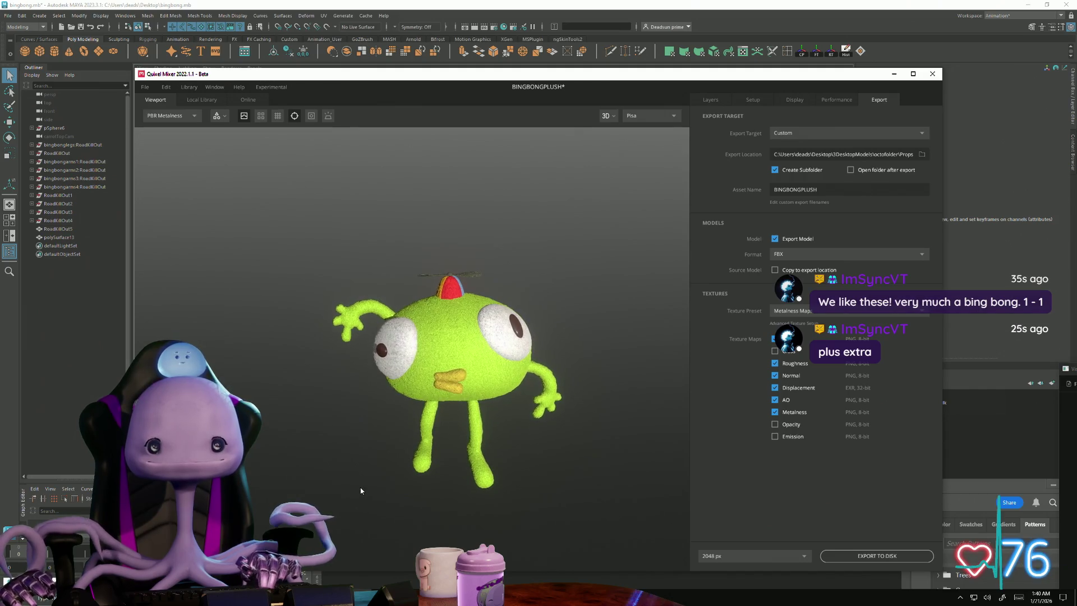
# - Preview the plush under Indoors, Studio, Streetlights and Overcast lighting environments
pyautogui.click(643, 117)
pyautogui.click(643, 129)
pyautogui.moveTo(546, 229)
pyautogui.mouseDown()
pyautogui.moveTo(582, 171)
pyautogui.moveTo(572, 219)
pyautogui.moveTo(505, 259)
pyautogui.mouseUp()
pyautogui.click(656, 119)
pyautogui.click(643, 167)
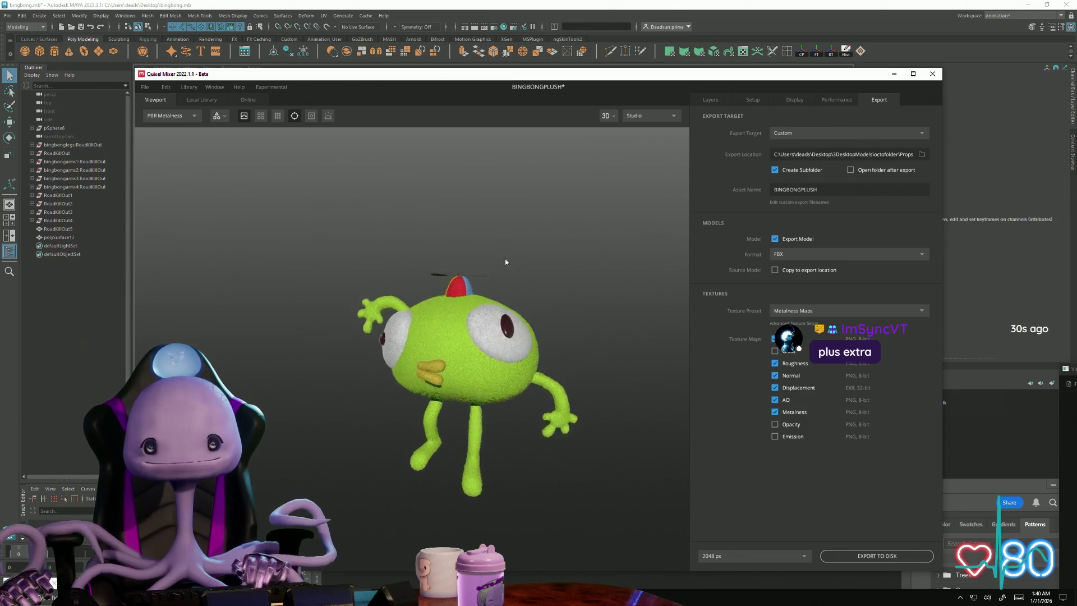
pyautogui.click(656, 119)
pyautogui.click(648, 179)
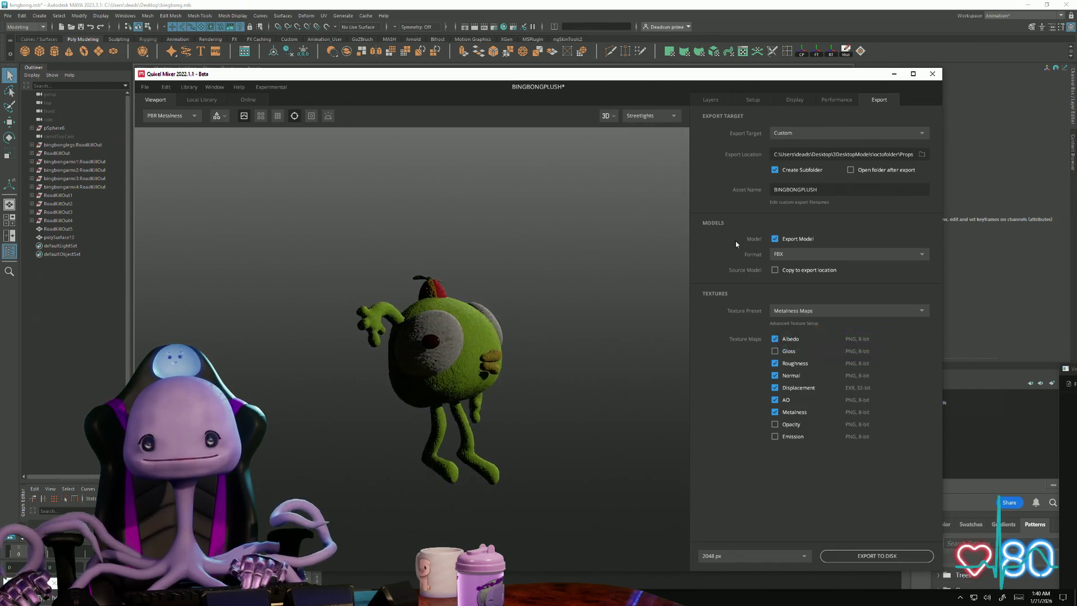
pyautogui.moveTo(323, 235)
pyautogui.mouseDown()
pyautogui.moveTo(203, 251)
pyautogui.moveTo(639, 250)
pyautogui.mouseUp()
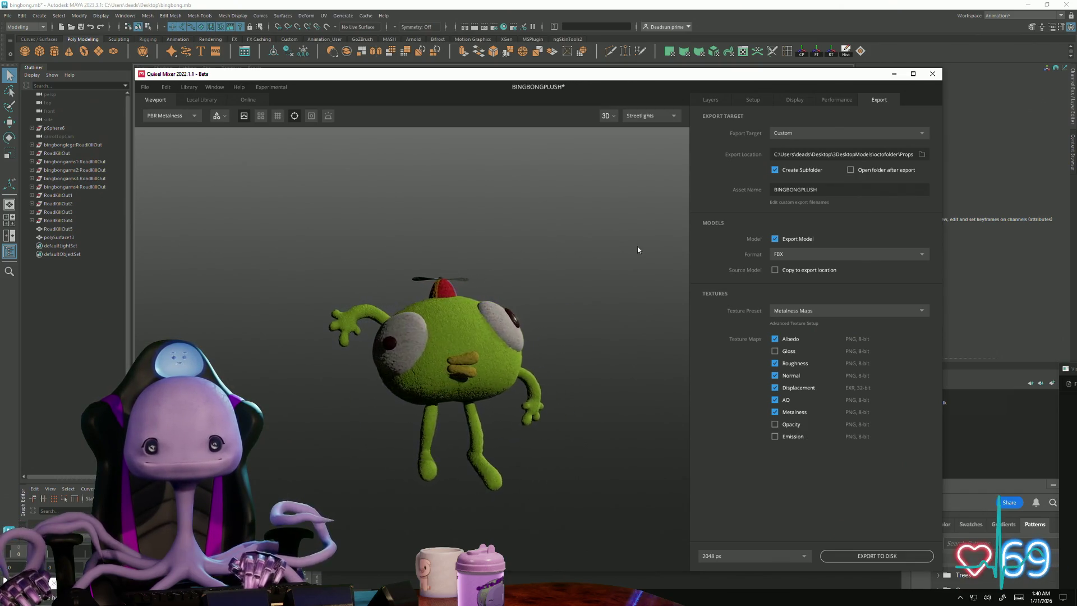
pyautogui.click(660, 117)
pyautogui.click(650, 192)
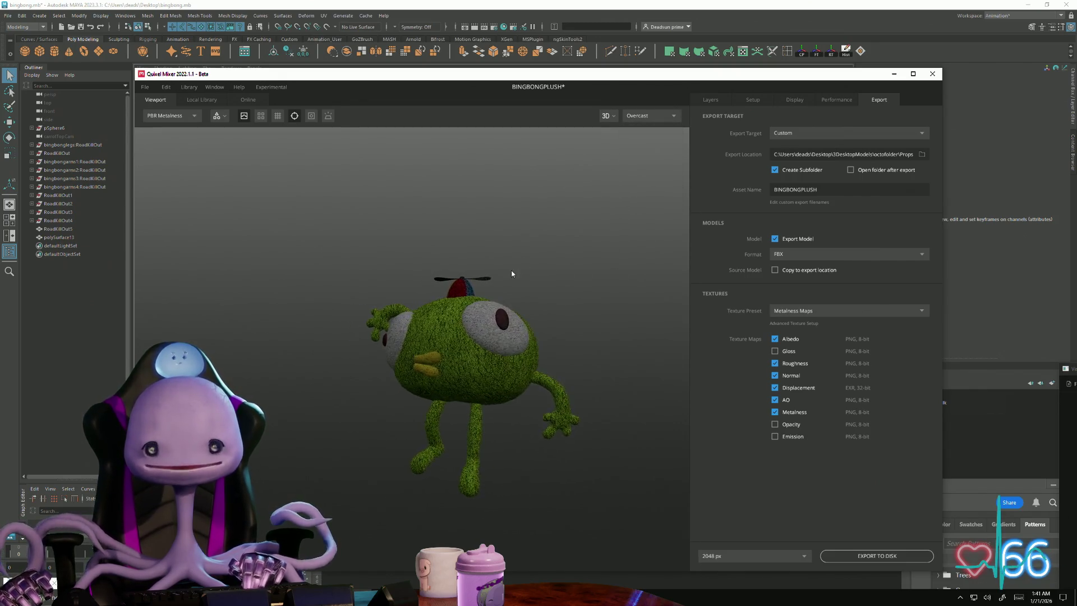
# - Switch the lighting environment to Desert Road
pyautogui.scroll(10, 595, 353)
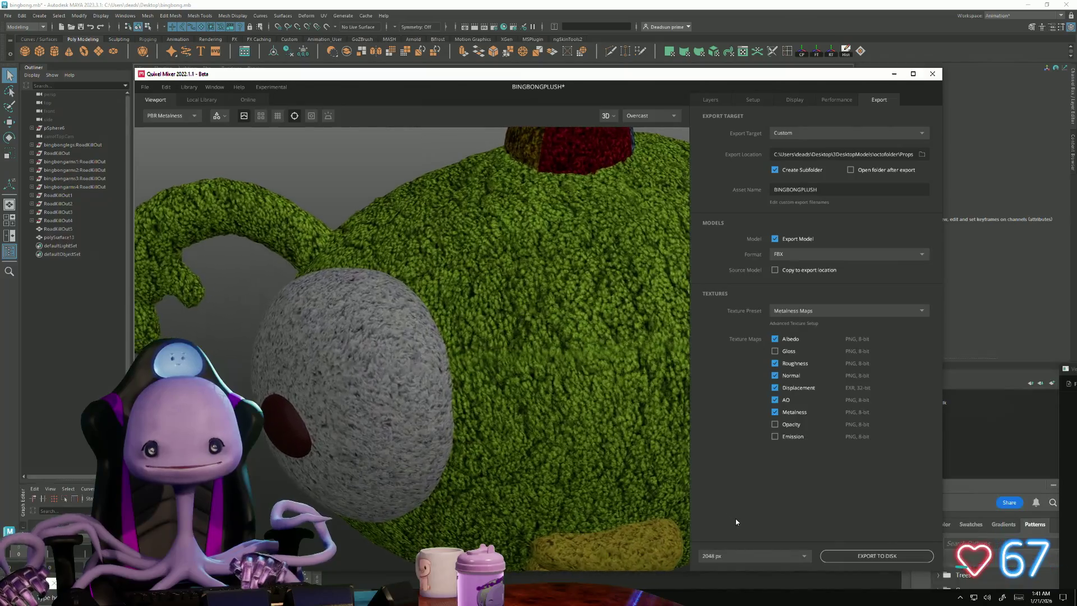
pyautogui.scroll(-10, 356, 402)
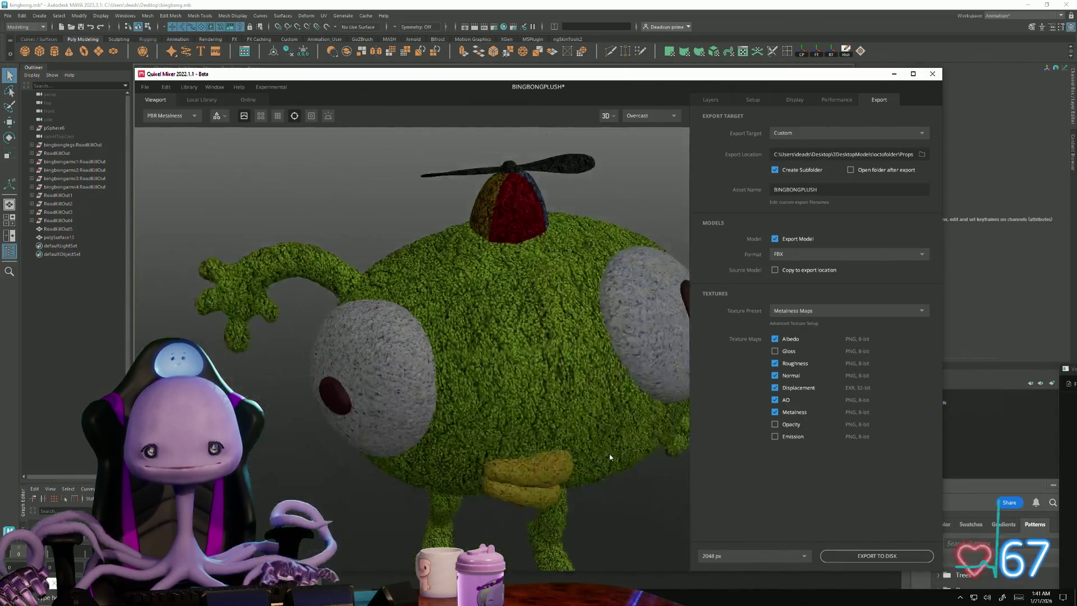
pyautogui.scroll(3, 356, 403)
pyautogui.scroll(-3, 356, 403)
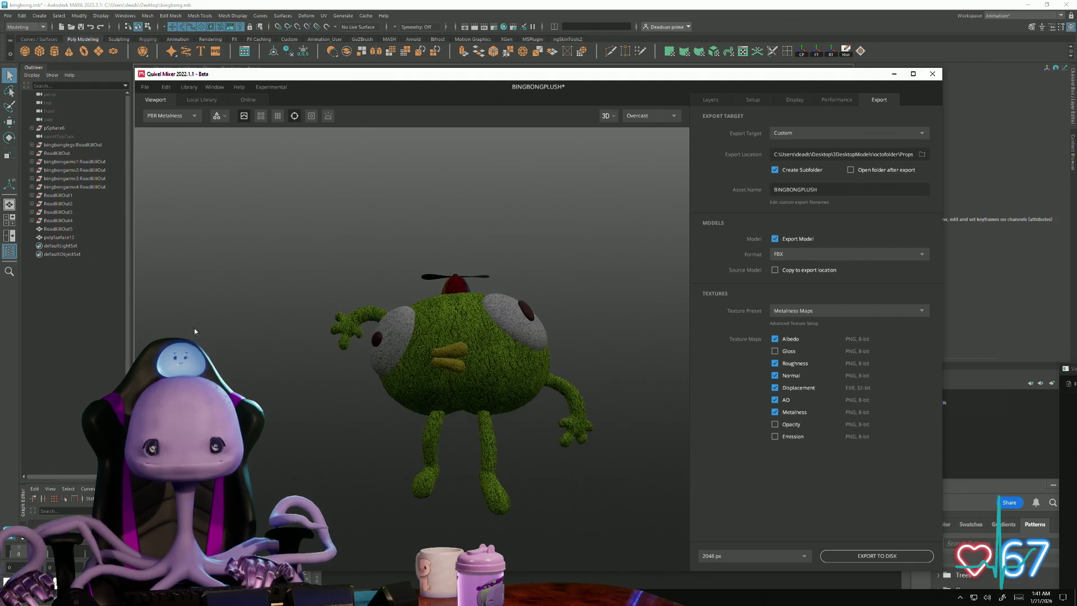
pyautogui.click(663, 118)
pyautogui.click(651, 205)
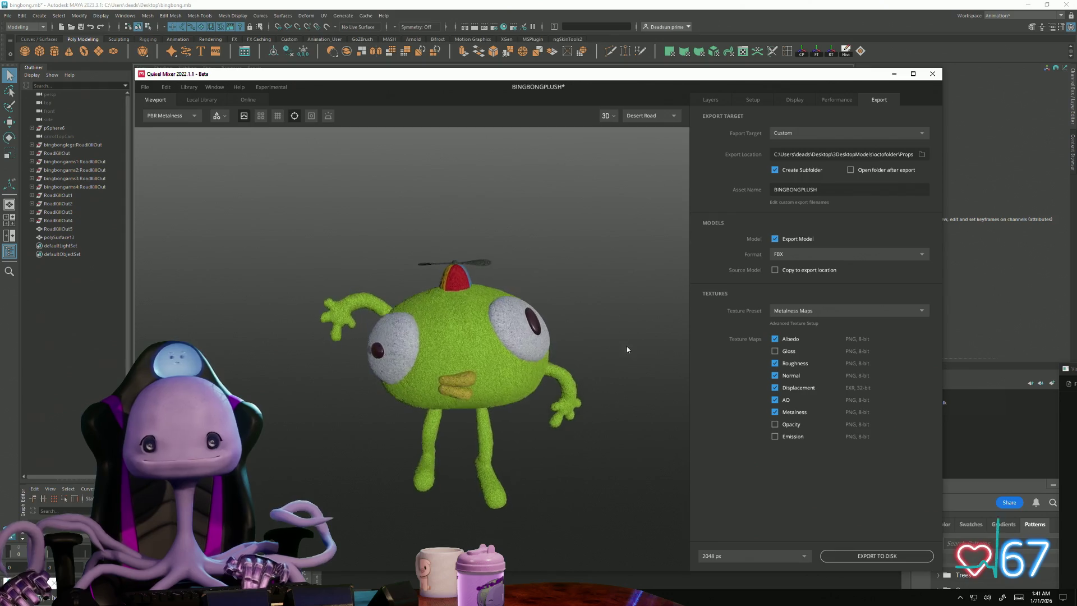
# - Frame the whole plush with F, orbit it front-on, and show the channel preview modes list
pyautogui.scroll(5, 596, 368)
pyautogui.scroll(3, 560, 420)
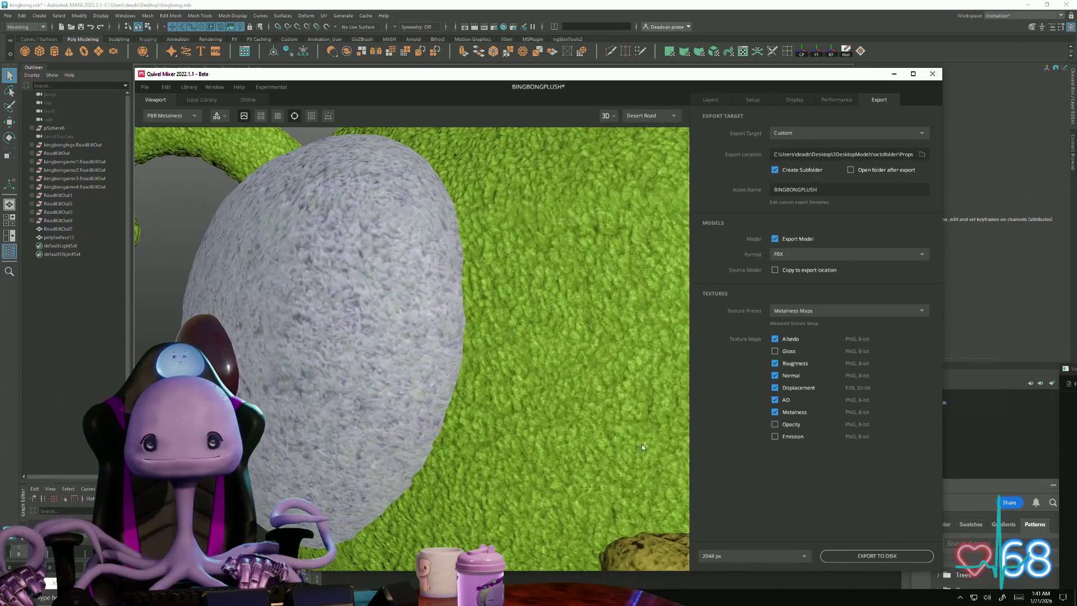
pyautogui.scroll(3, 481, 408)
pyautogui.scroll(-8, 506, 497)
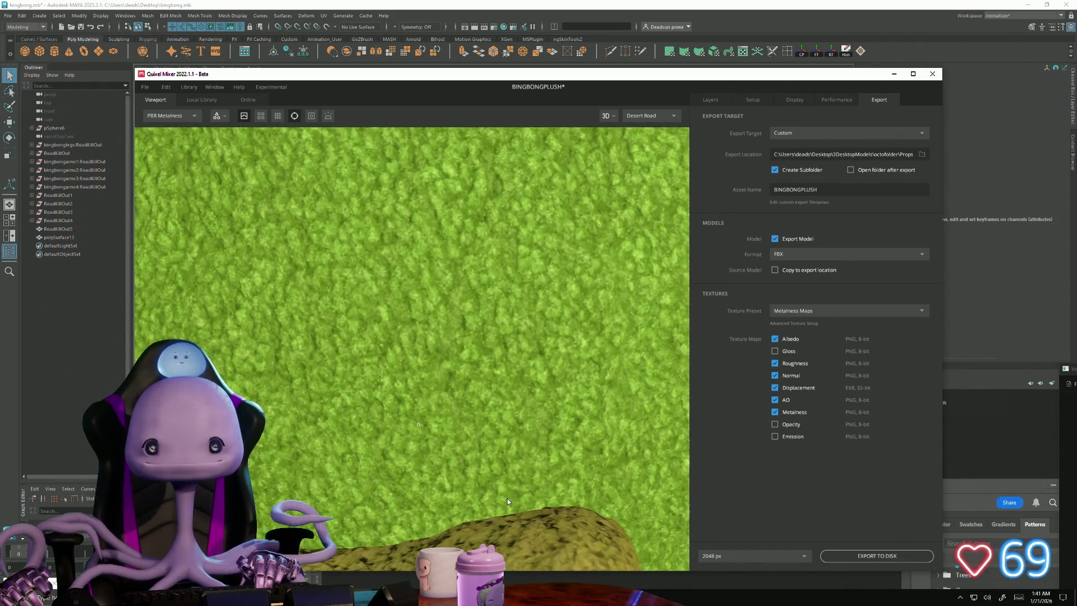
pyautogui.moveTo(288, 416)
pyautogui.mouseDown()
pyautogui.moveTo(548, 385)
pyautogui.moveTo(391, 413)
pyautogui.mouseUp()
pyautogui.press('f')
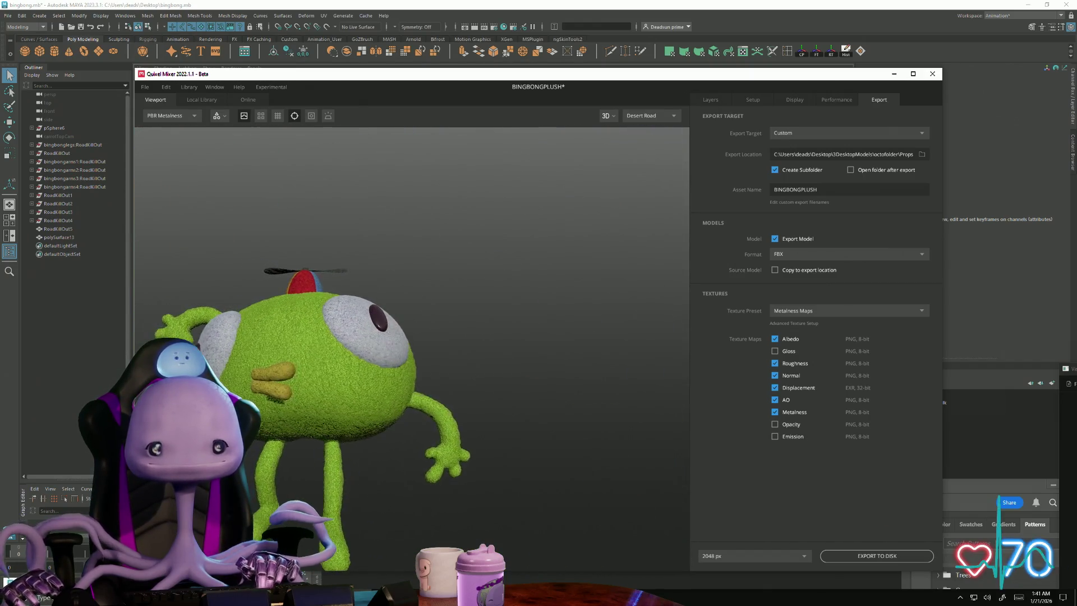
pyautogui.moveTo(388, 377)
pyautogui.mouseDown()
pyautogui.moveTo(392, 449)
pyautogui.moveTo(432, 439)
pyautogui.mouseUp()
pyautogui.click(190, 116)
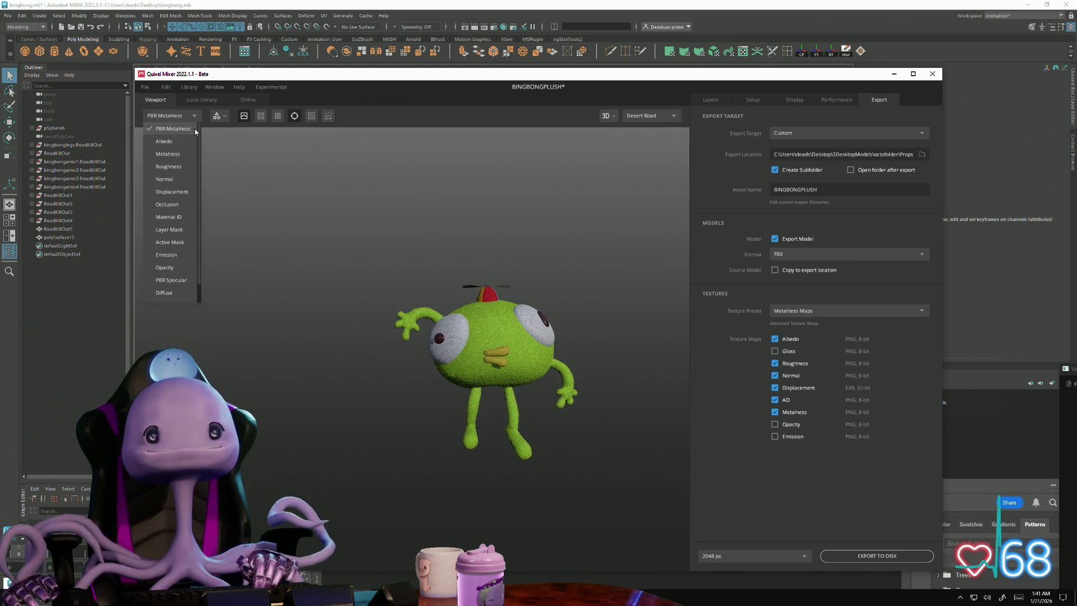
# - Toggle Texture Set 1 visibility off and on twice, leaving the plush textured
pyautogui.click(230, 116)
pyautogui.click(229, 117)
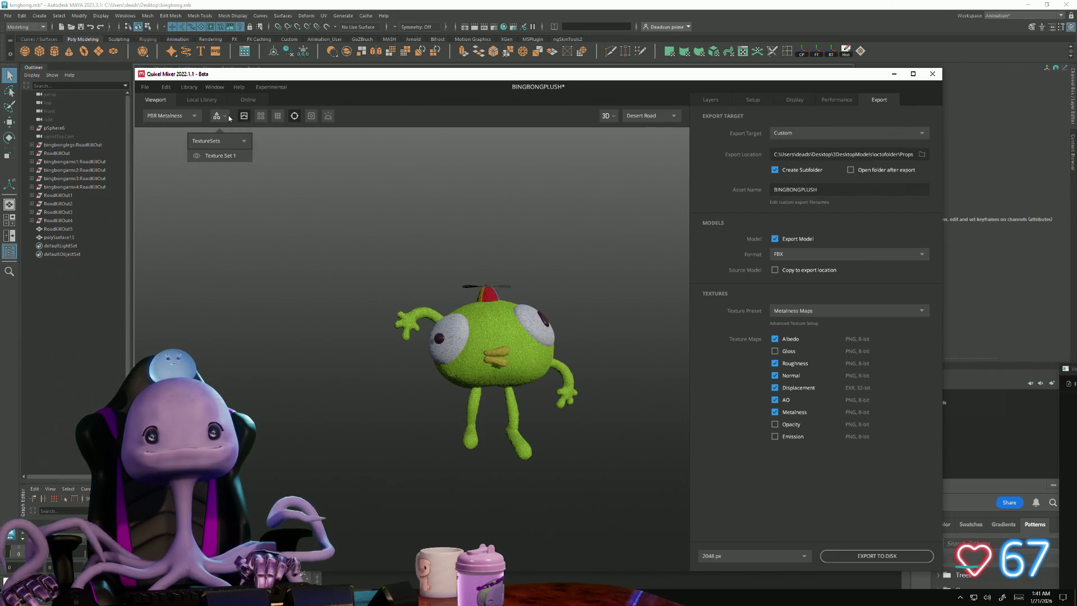
pyautogui.click(196, 156)
pyautogui.click(197, 157)
pyautogui.click(197, 156)
pyautogui.click(197, 157)
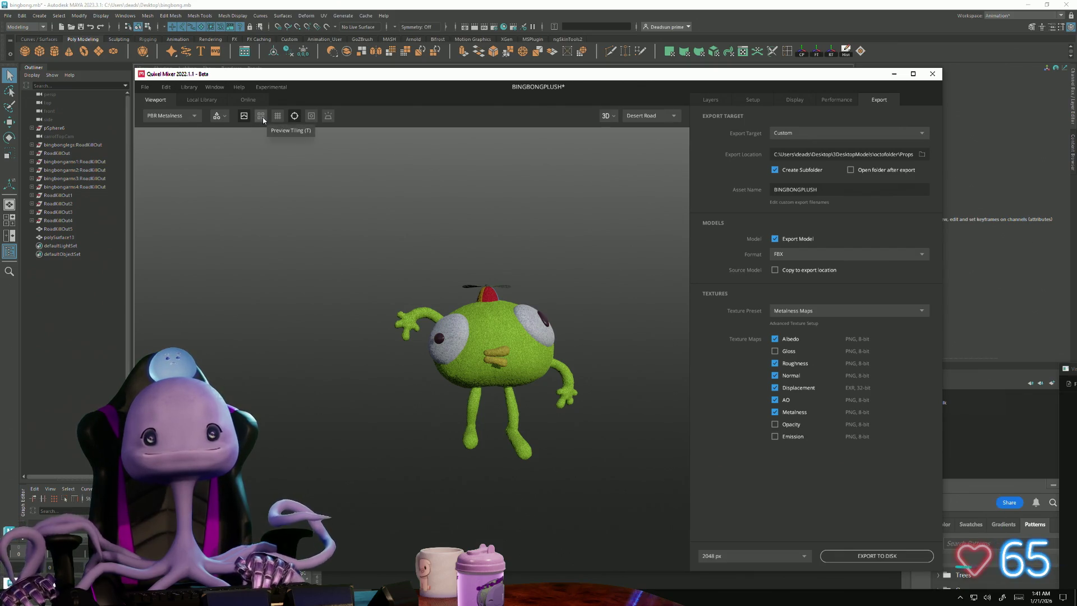
# - Light the plush with Indoors, then the Pisa environment, orbiting to check its back
pyautogui.click(637, 116)
pyautogui.click(651, 132)
pyautogui.moveTo(580, 198); pyautogui.dragTo(459, 201, button='middle')
pyautogui.scroll(3, 610, 274)
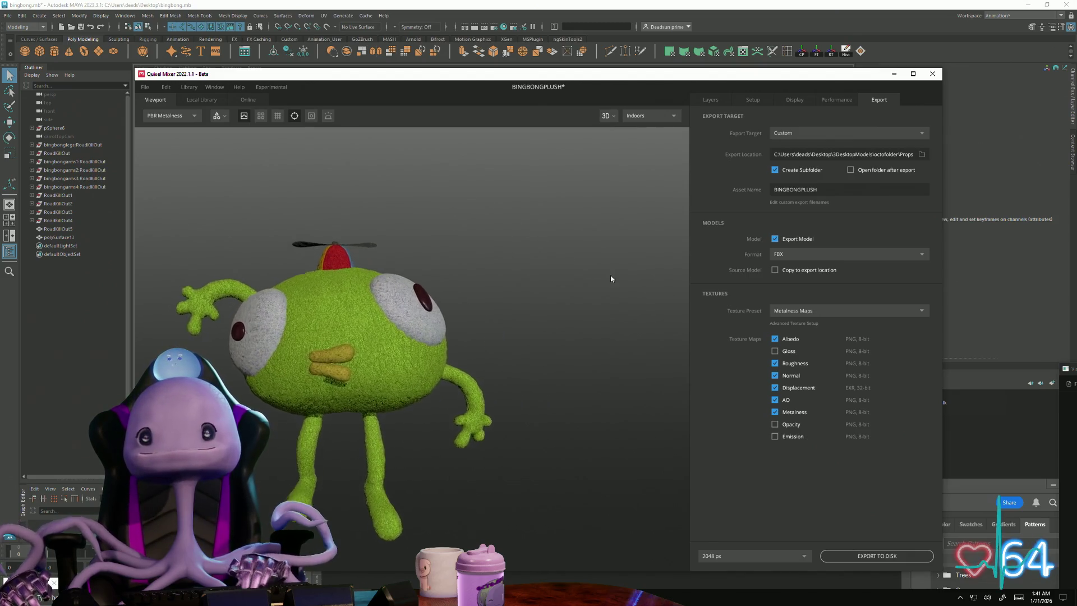
pyautogui.moveTo(610, 273); pyautogui.dragTo(601, 315)
pyautogui.scroll(2, 600, 315)
pyautogui.click(645, 121)
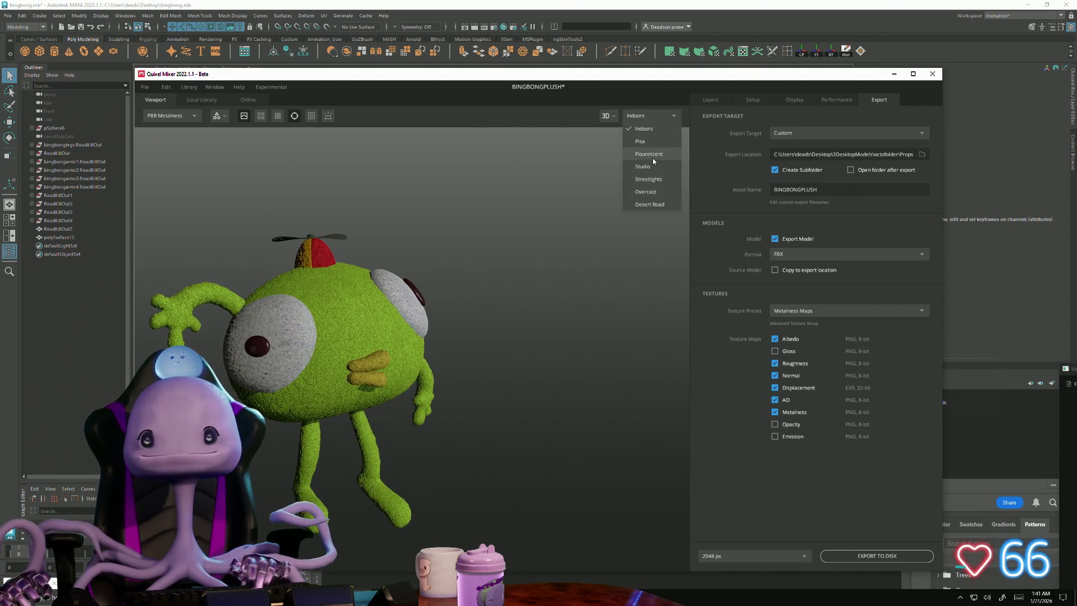
pyautogui.click(658, 144)
pyautogui.moveTo(528, 308)
pyautogui.mouseDown()
pyautogui.moveTo(197, 316)
pyautogui.moveTo(404, 297)
pyautogui.moveTo(581, 305)
pyautogui.mouseUp()
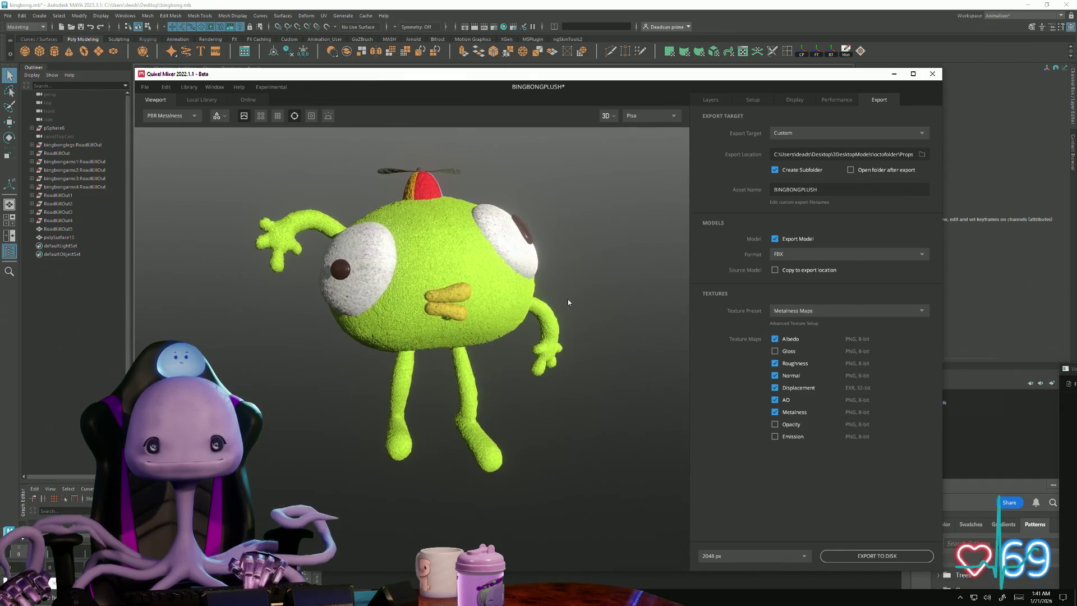
pyautogui.scroll(-8, 569, 298)
pyautogui.scroll(6, 253, 332)
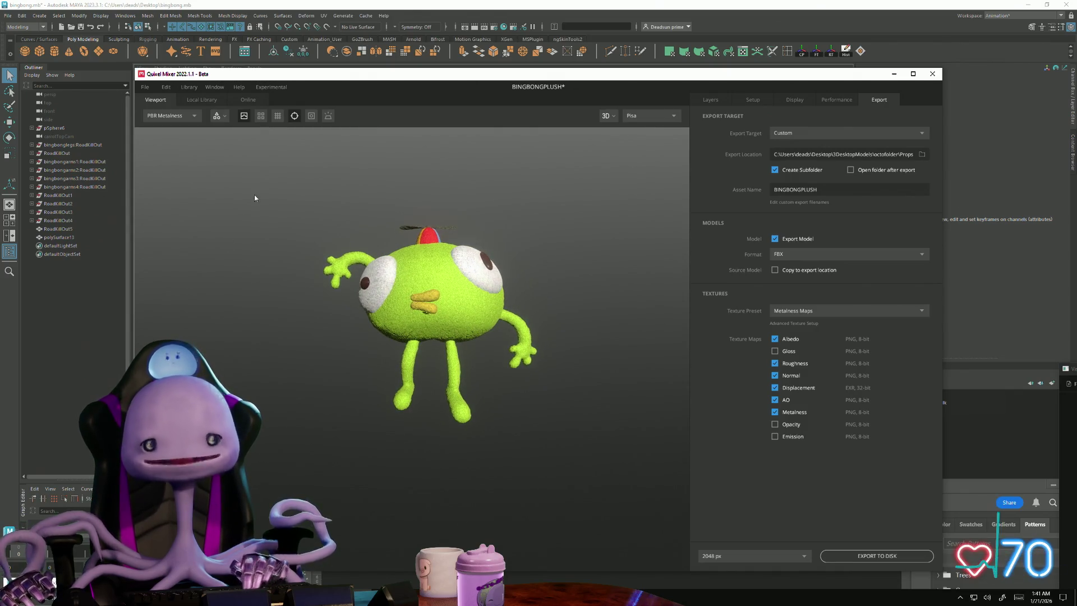
# - Save the mix and switch over to Photoshop
pyautogui.click(146, 88)
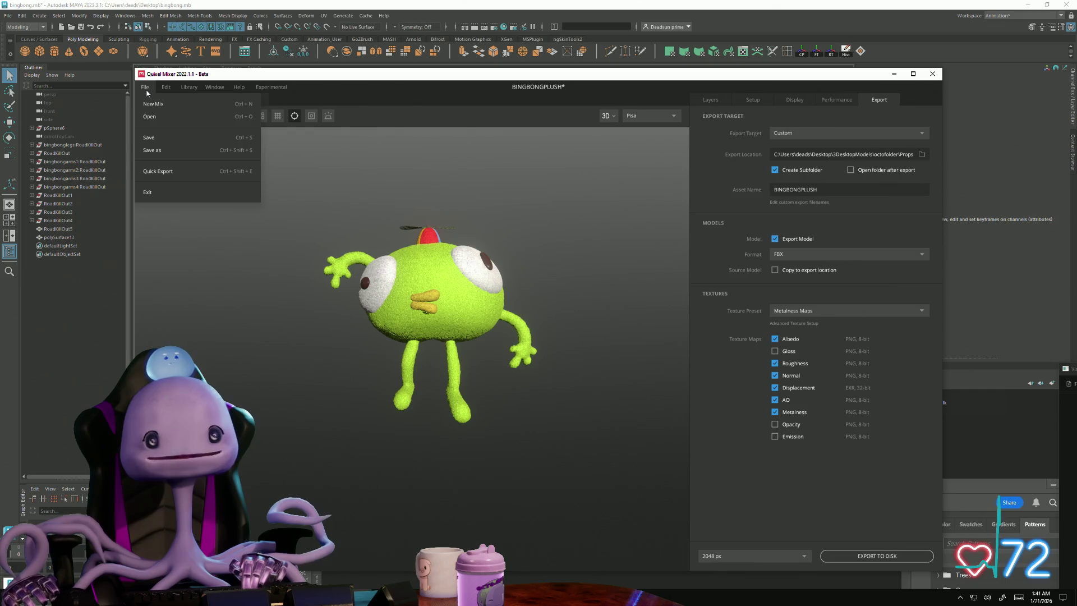
pyautogui.click(167, 138)
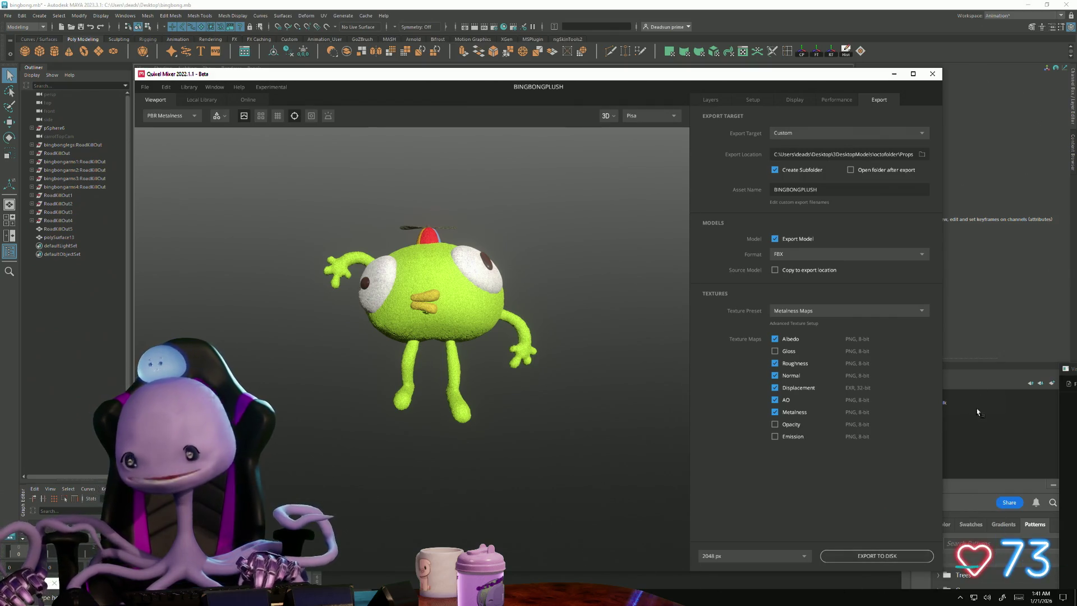
pyautogui.hotkey('alt', 'Tab')
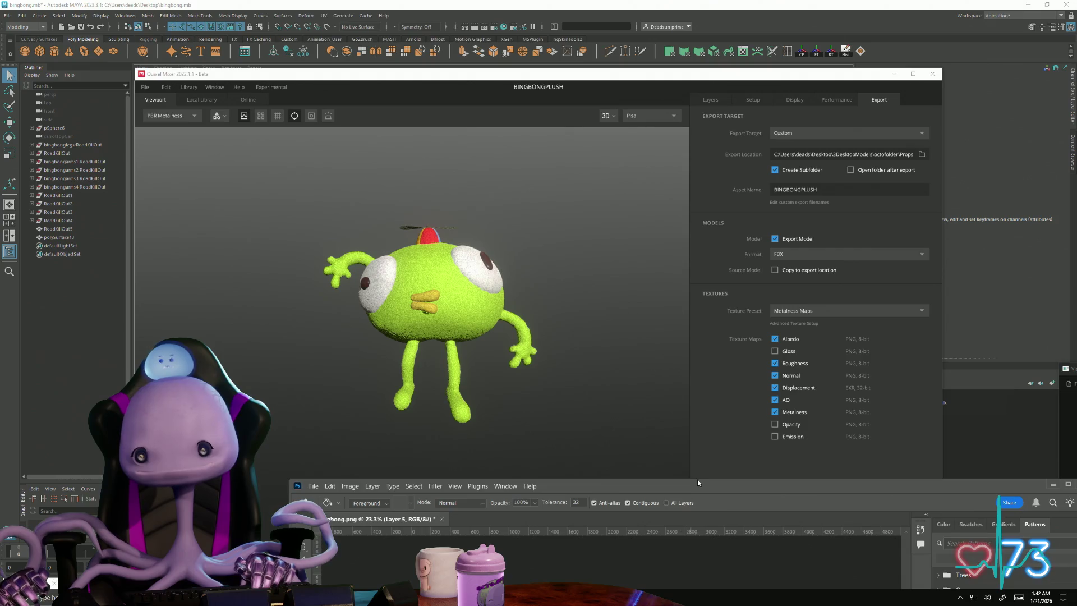
# - Raise the Photoshop window to view the colour ID map, then minimize it back to Mixer
pyautogui.moveTo(698, 483)
pyautogui.mouseDown()
pyautogui.moveTo(508, 209)
pyautogui.moveTo(505, 7)
pyautogui.moveTo(509, 52)
pyautogui.mouseUp()
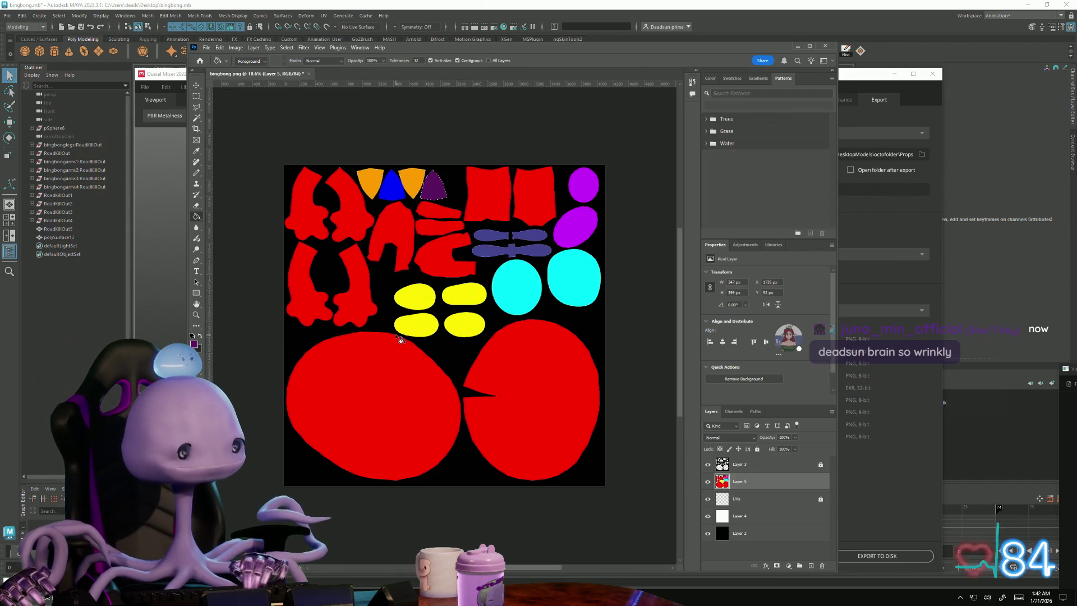
pyautogui.click(797, 46)
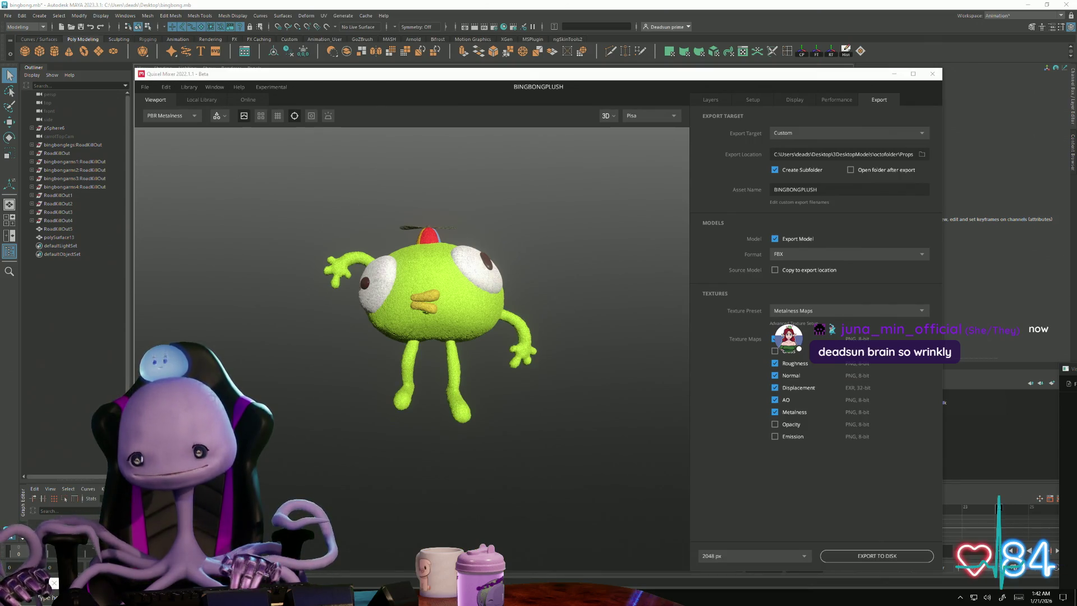
# - Check the viewport Display settings and run Experimental > Generate Normals
pyautogui.moveTo(470, 478)
pyautogui.mouseDown()
pyautogui.moveTo(505, 413)
pyautogui.moveTo(548, 503)
pyautogui.moveTo(493, 517)
pyautogui.moveTo(473, 508)
pyautogui.moveTo(529, 490)
pyautogui.moveTo(566, 516)
pyautogui.moveTo(705, 545)
pyautogui.moveTo(638, 543)
pyautogui.moveTo(681, 516)
pyautogui.moveTo(639, 512)
pyautogui.mouseUp()
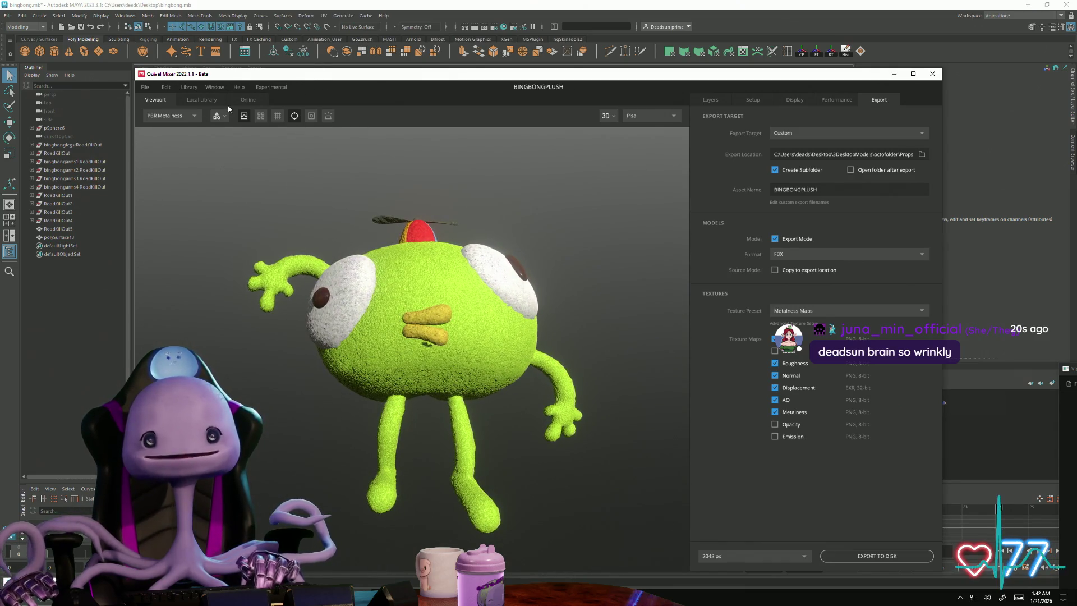
pyautogui.click(792, 99)
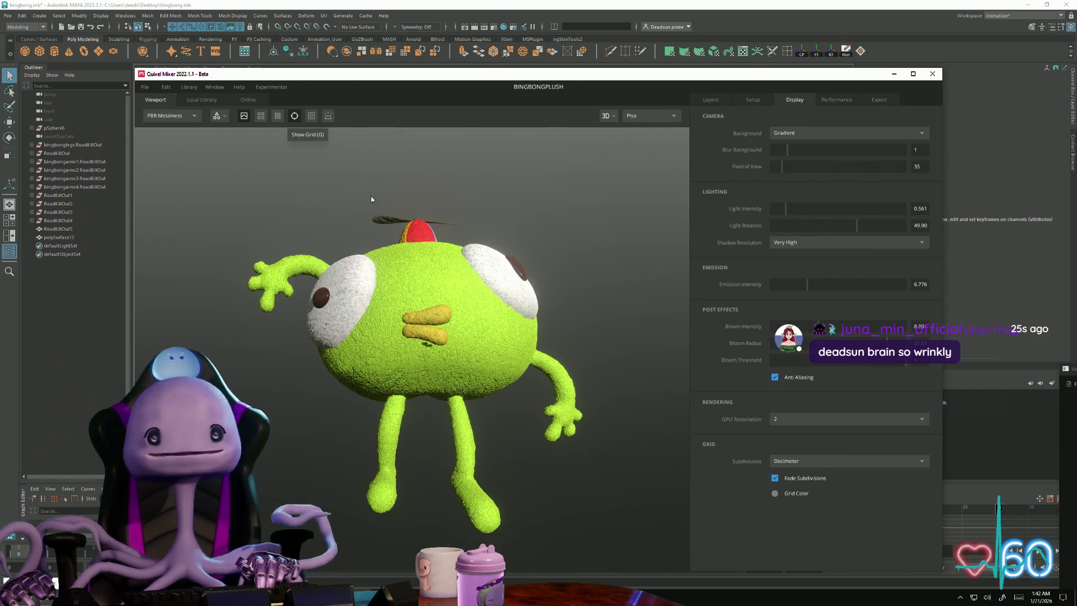
pyautogui.moveTo(541, 195)
pyautogui.mouseDown()
pyautogui.moveTo(514, 201)
pyautogui.moveTo(542, 194)
pyautogui.moveTo(527, 188)
pyautogui.moveTo(543, 199)
pyautogui.moveTo(506, 223)
pyautogui.moveTo(550, 210)
pyautogui.moveTo(359, 155)
pyautogui.mouseUp()
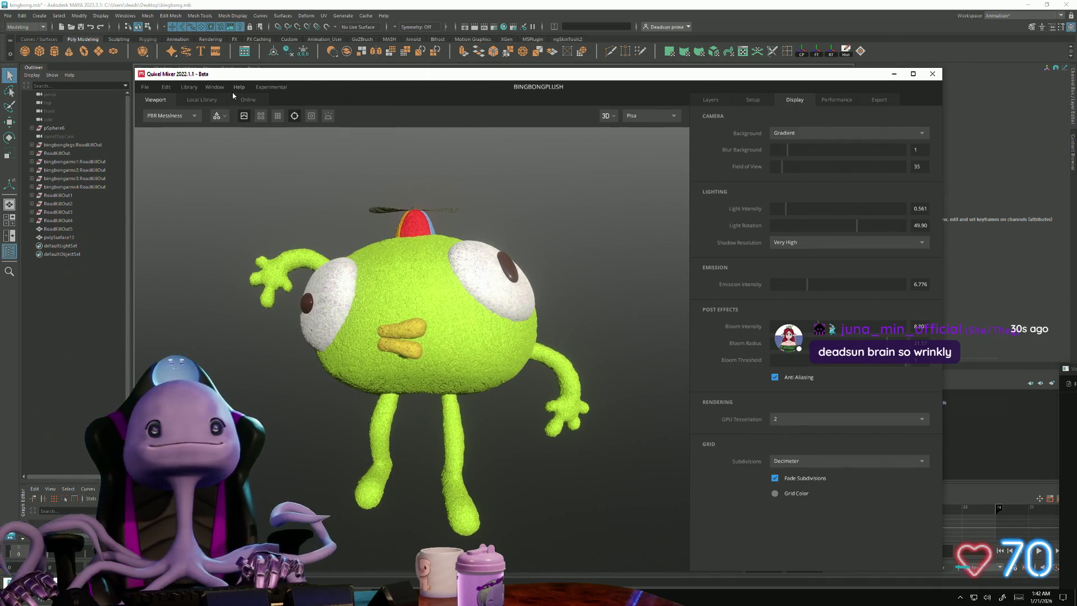
pyautogui.click(280, 89)
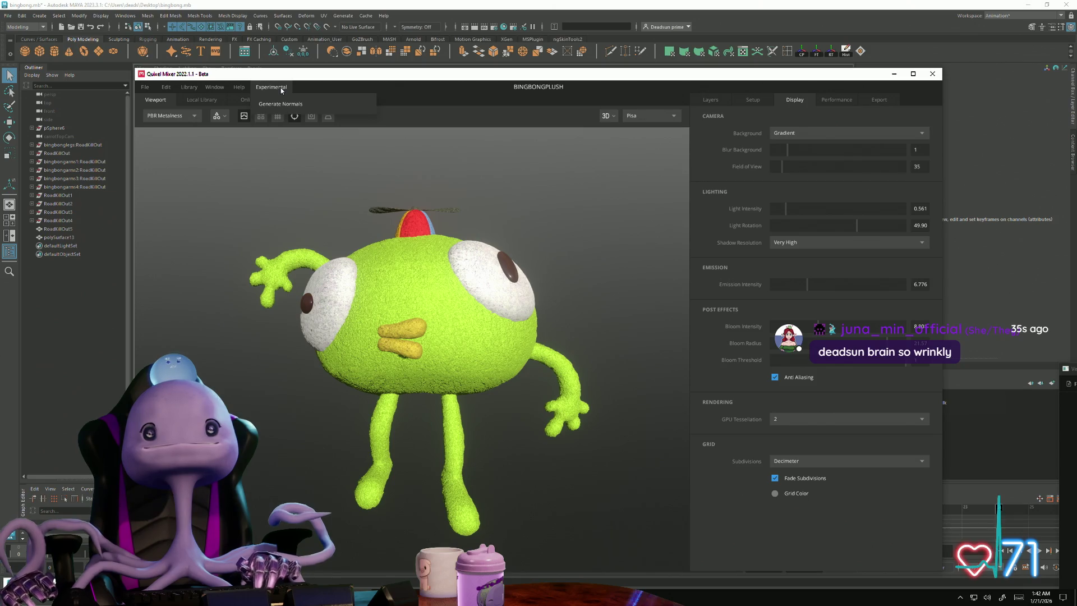
pyautogui.click(288, 106)
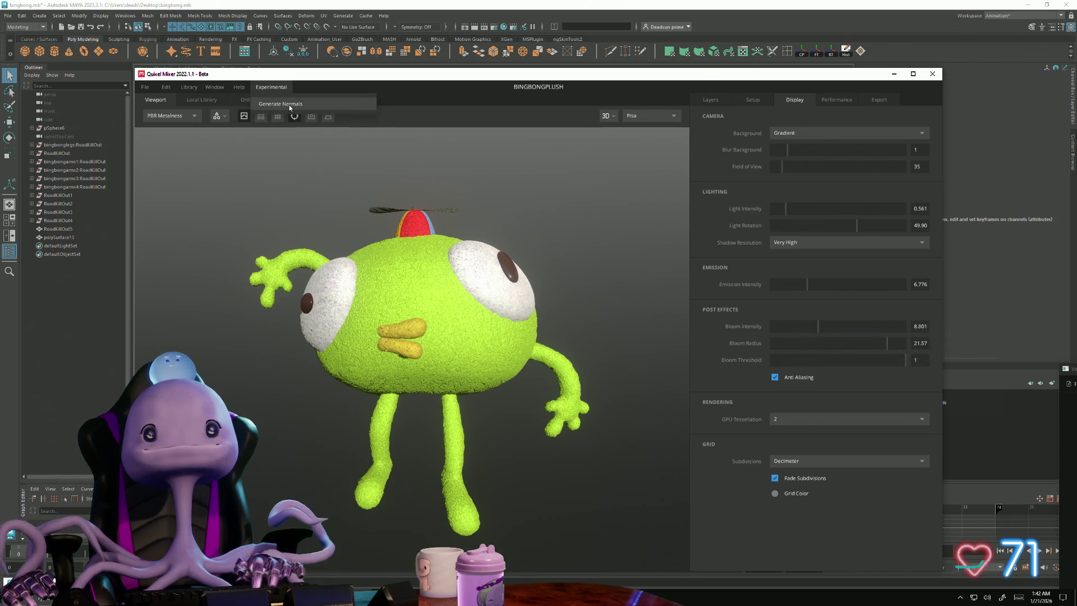
# - Browse the Edit and Window menus, return to the model Setup page, and list channel preview modes
pyautogui.click(166, 88)
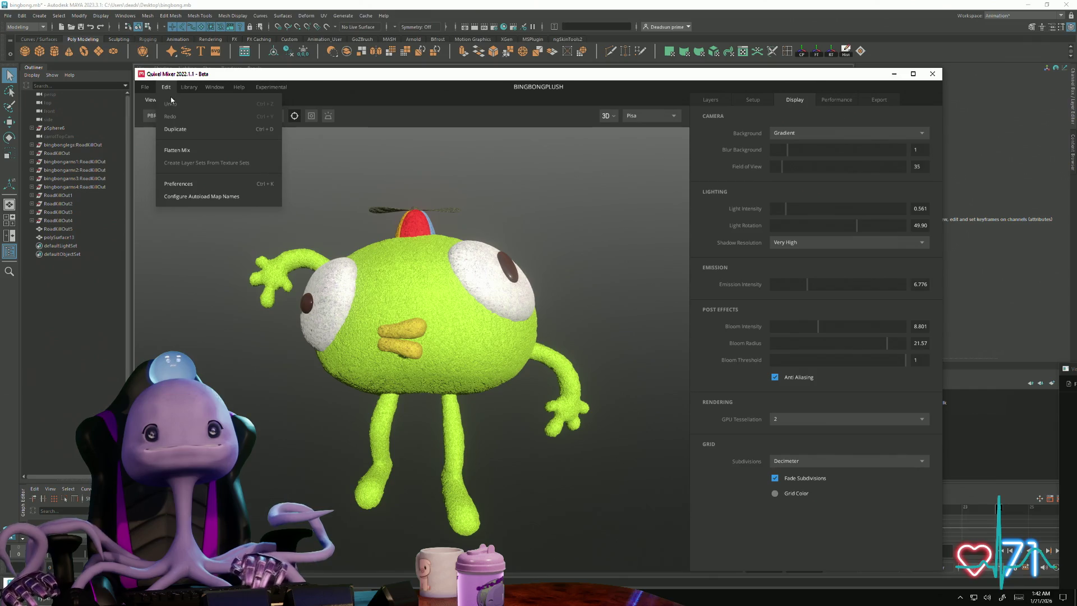
pyautogui.moveTo(191, 90)
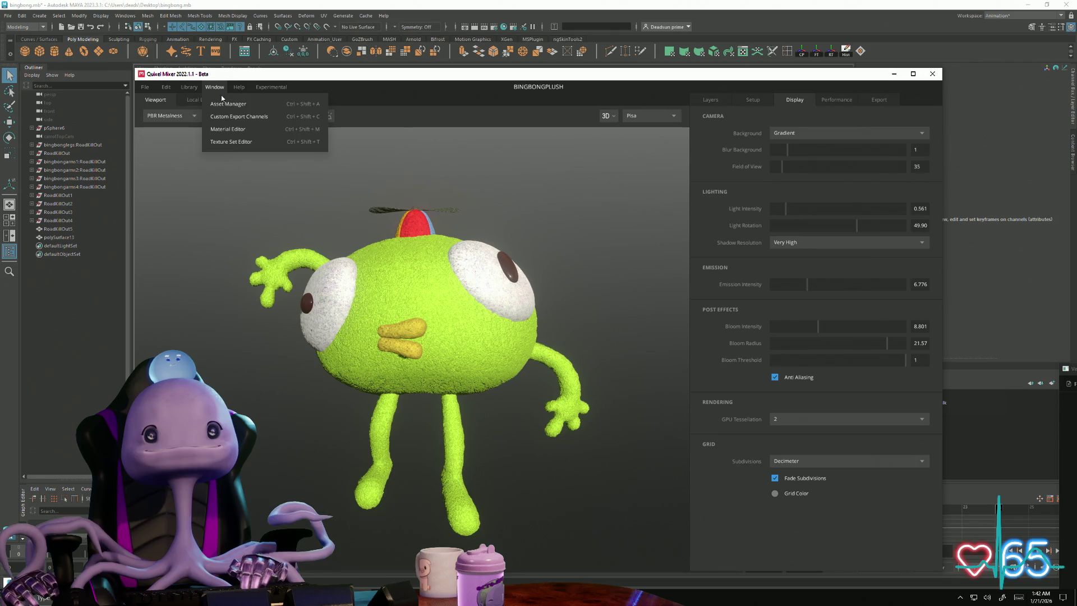
pyautogui.moveTo(285, 94)
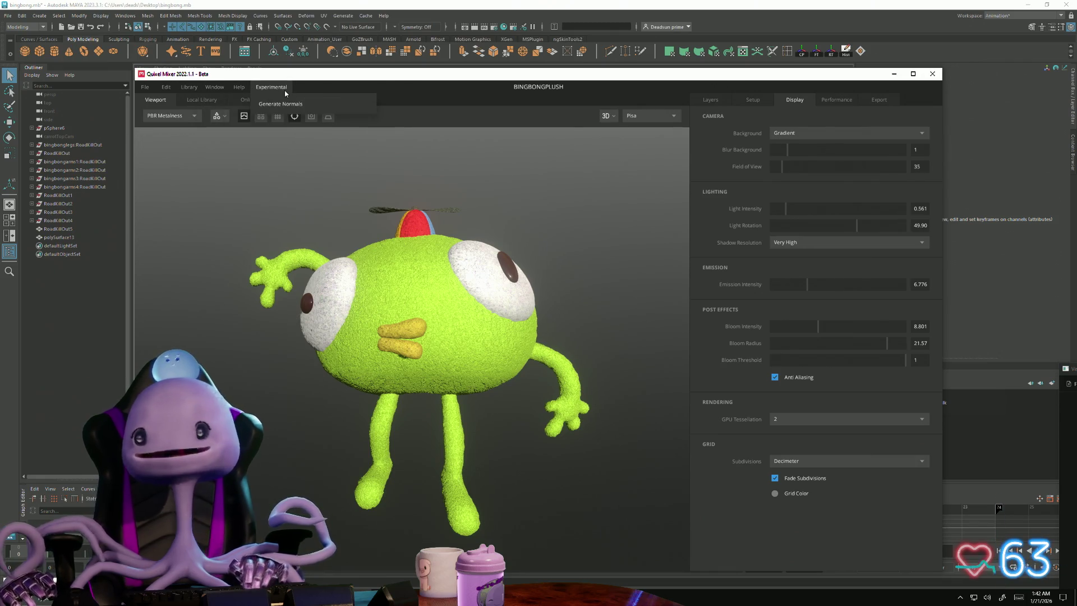
pyautogui.click(636, 175)
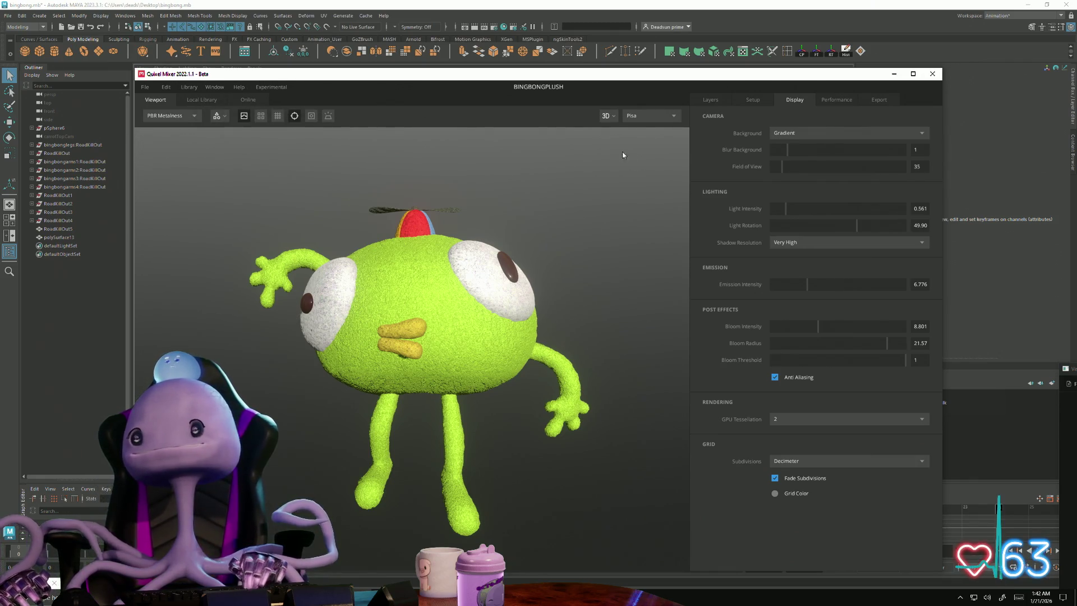
pyautogui.click(767, 99)
pyautogui.click(708, 103)
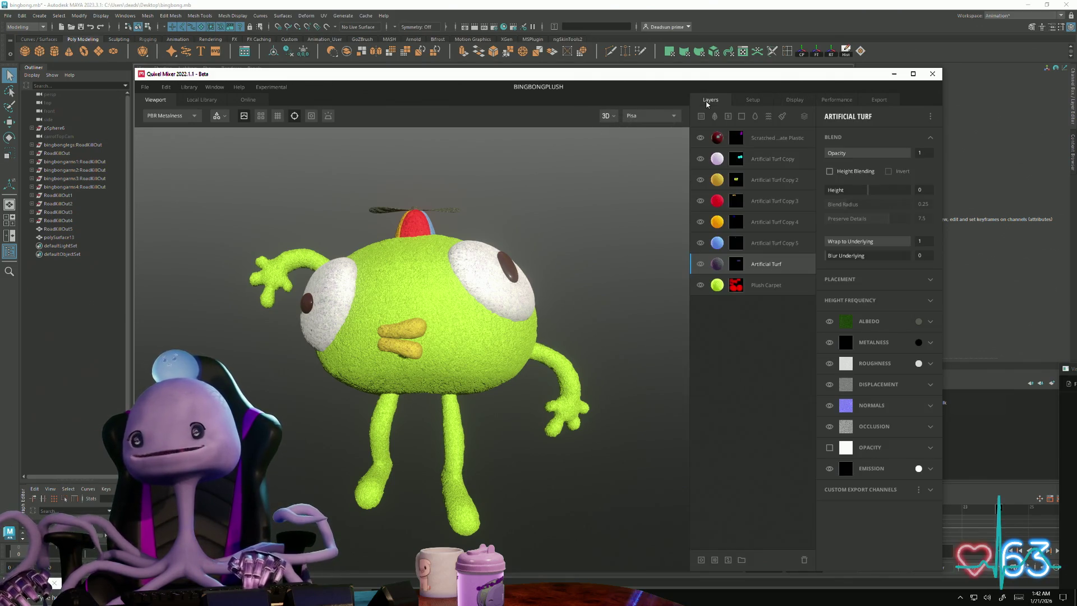
pyautogui.click(752, 101)
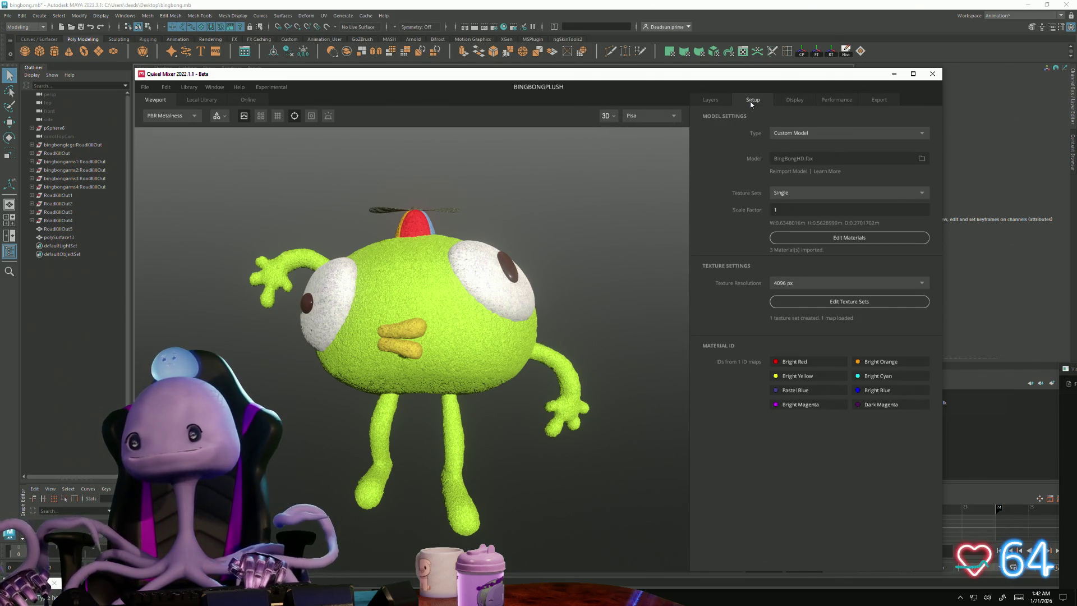
pyautogui.click(226, 119)
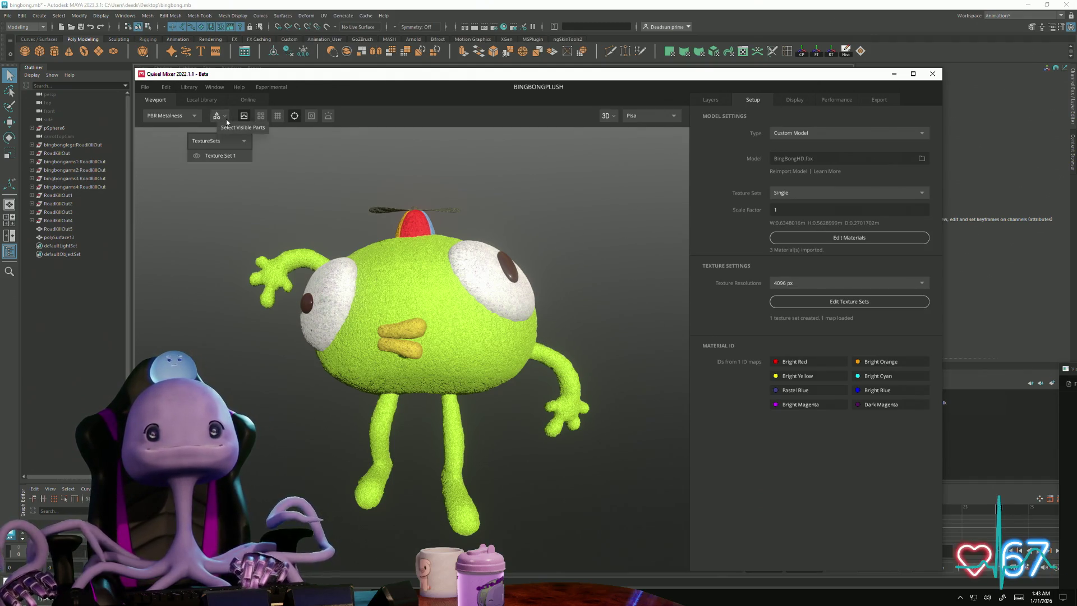
pyautogui.click(194, 118)
# - Orbit to inspect the fur, briefly toggling the tiling preview and floor grid on and off
pyautogui.click(194, 120)
pyautogui.moveTo(456, 170); pyautogui.dragTo(595, 137)
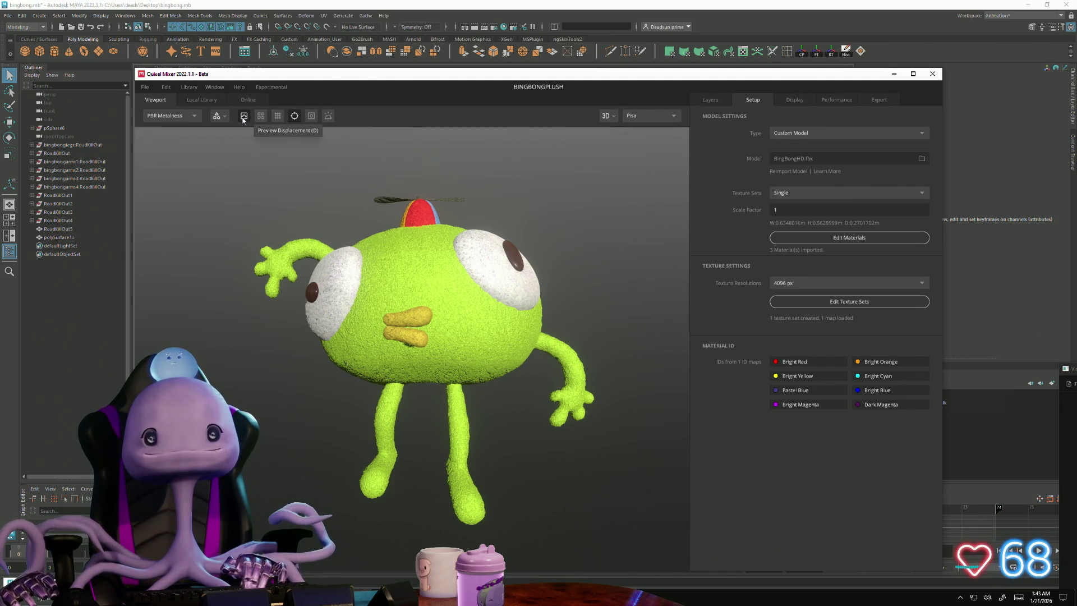
pyautogui.moveTo(281, 225)
pyautogui.mouseDown()
pyautogui.moveTo(349, 154)
pyautogui.moveTo(264, 237)
pyautogui.mouseUp()
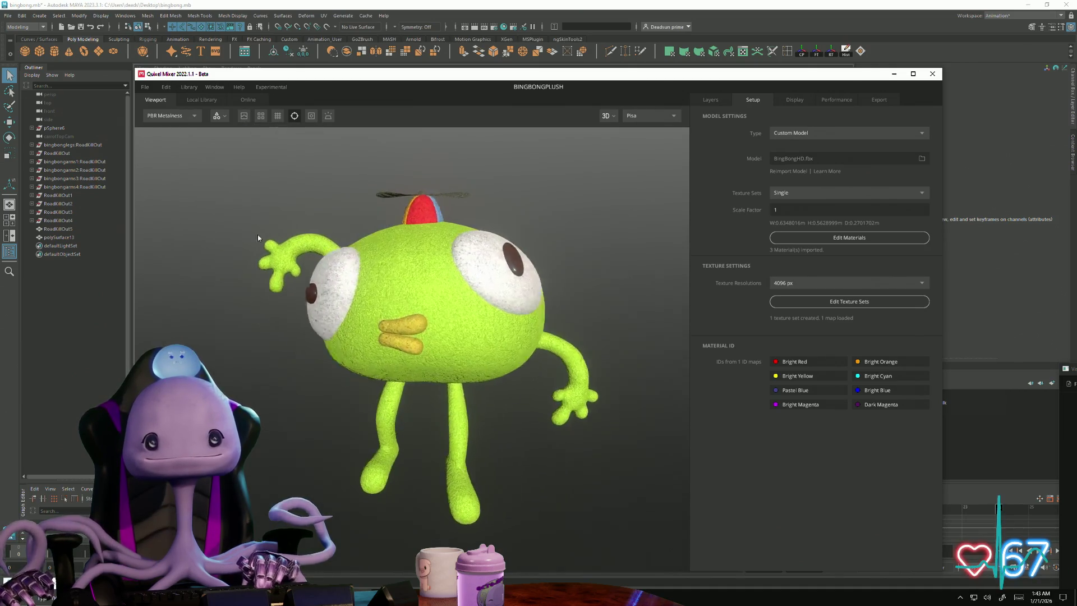
pyautogui.moveTo(251, 256)
pyautogui.mouseDown()
pyautogui.moveTo(281, 178)
pyautogui.moveTo(267, 140)
pyautogui.moveTo(291, 258)
pyautogui.moveTo(266, 127)
pyautogui.mouseUp()
pyautogui.click(262, 117)
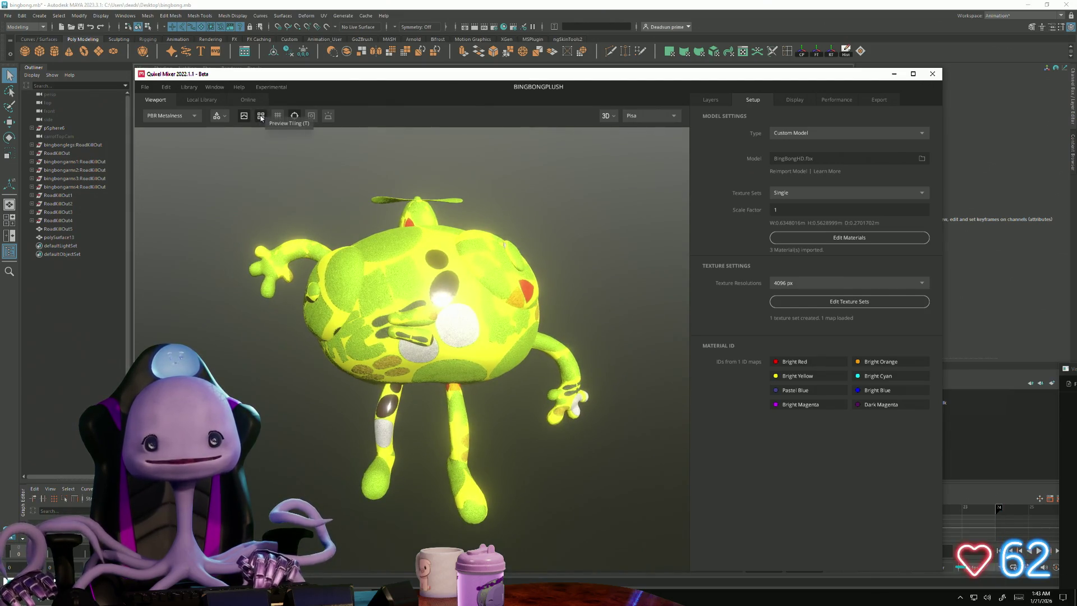
pyautogui.click(262, 117)
pyautogui.click(278, 117)
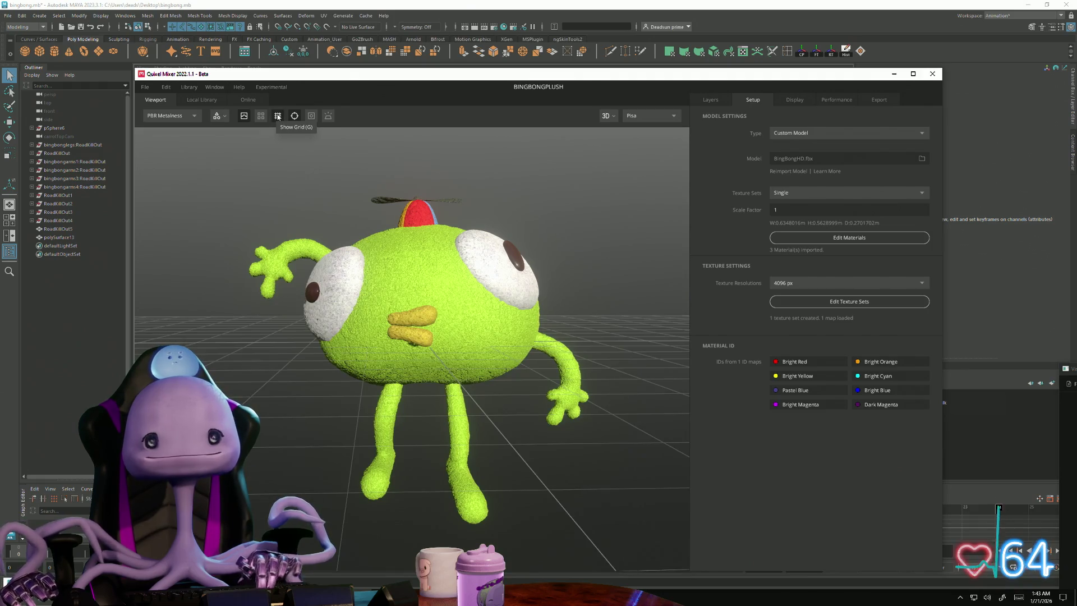
pyautogui.moveTo(282, 215)
pyautogui.mouseDown()
pyautogui.moveTo(413, 260)
pyautogui.moveTo(250, 202)
pyautogui.moveTo(267, 152)
pyautogui.mouseUp()
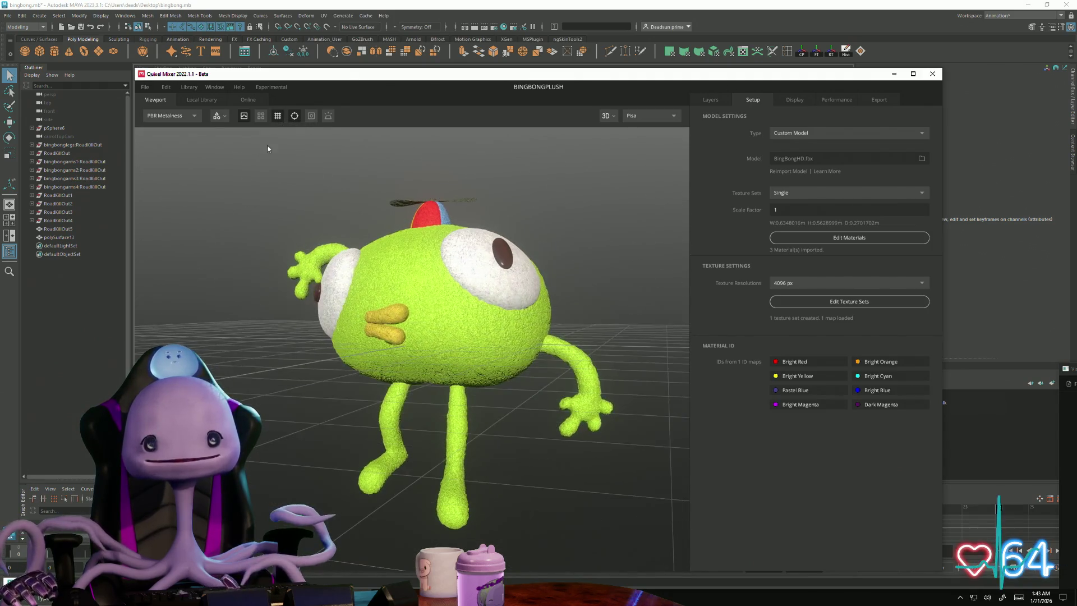
pyautogui.click(276, 119)
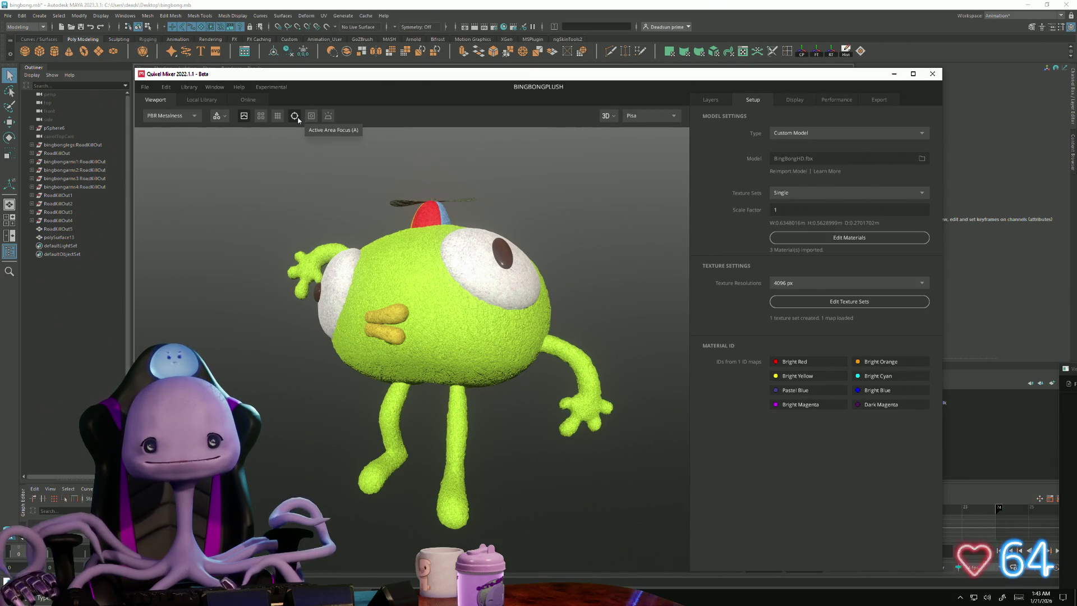
# - Turn on Show Transparency and Show Emission so the propeller glows, orbiting to check
pyautogui.click(312, 119)
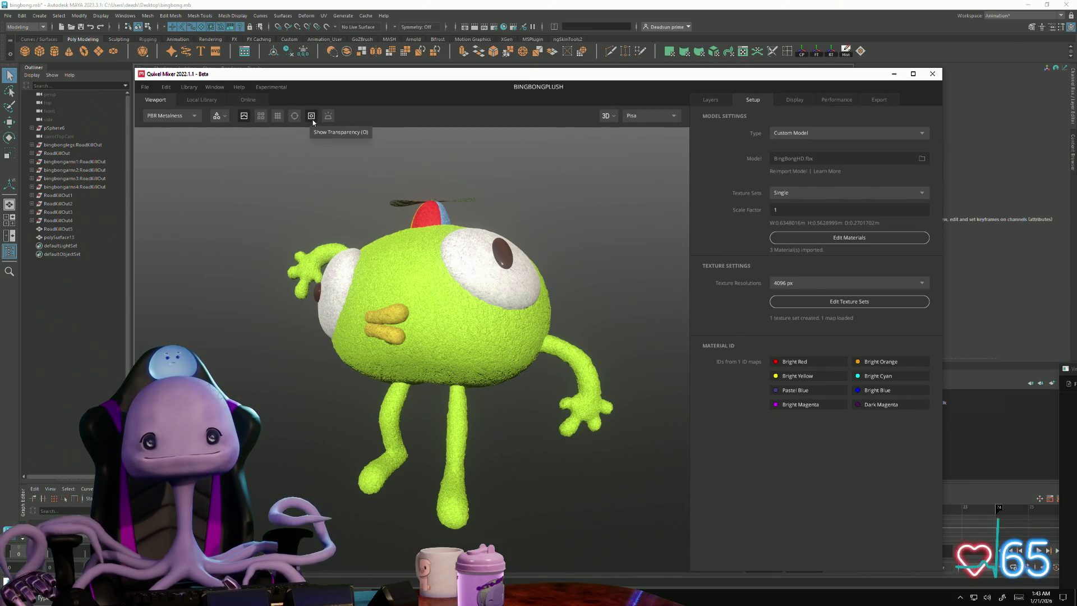
pyautogui.moveTo(276, 200)
pyautogui.mouseDown()
pyautogui.moveTo(551, 199)
pyautogui.moveTo(301, 211)
pyautogui.moveTo(309, 192)
pyautogui.moveTo(381, 227)
pyautogui.moveTo(350, 241)
pyautogui.moveTo(365, 215)
pyautogui.moveTo(362, 232)
pyautogui.mouseUp()
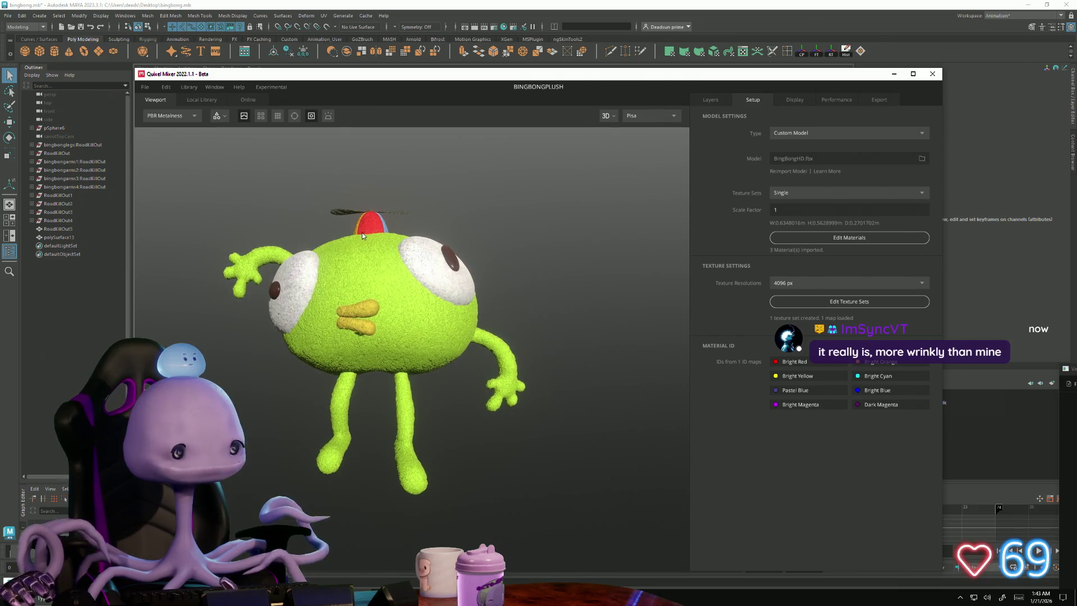
pyautogui.click(331, 116)
pyautogui.moveTo(427, 247)
pyautogui.mouseDown()
pyautogui.moveTo(695, 254)
pyautogui.moveTo(477, 269)
pyautogui.moveTo(288, 348)
pyautogui.moveTo(304, 286)
pyautogui.moveTo(294, 205)
pyautogui.moveTo(306, 178)
pyautogui.moveTo(316, 203)
pyautogui.moveTo(317, 173)
pyautogui.mouseUp()
pyautogui.click(328, 115)
pyautogui.click(328, 115)
pyautogui.moveTo(508, 242)
pyautogui.mouseDown()
pyautogui.moveTo(259, 280)
pyautogui.moveTo(117, 223)
pyautogui.moveTo(166, 288)
pyautogui.moveTo(522, 242)
pyautogui.mouseUp()
pyautogui.scroll(-5, 521, 243)
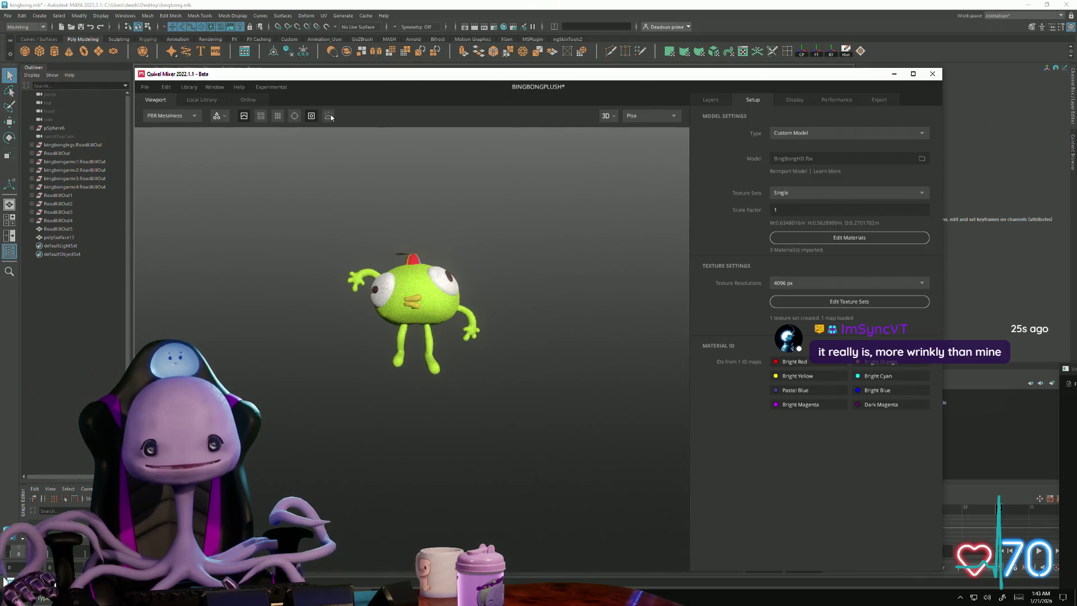
pyautogui.click(247, 100)
pyautogui.click(206, 101)
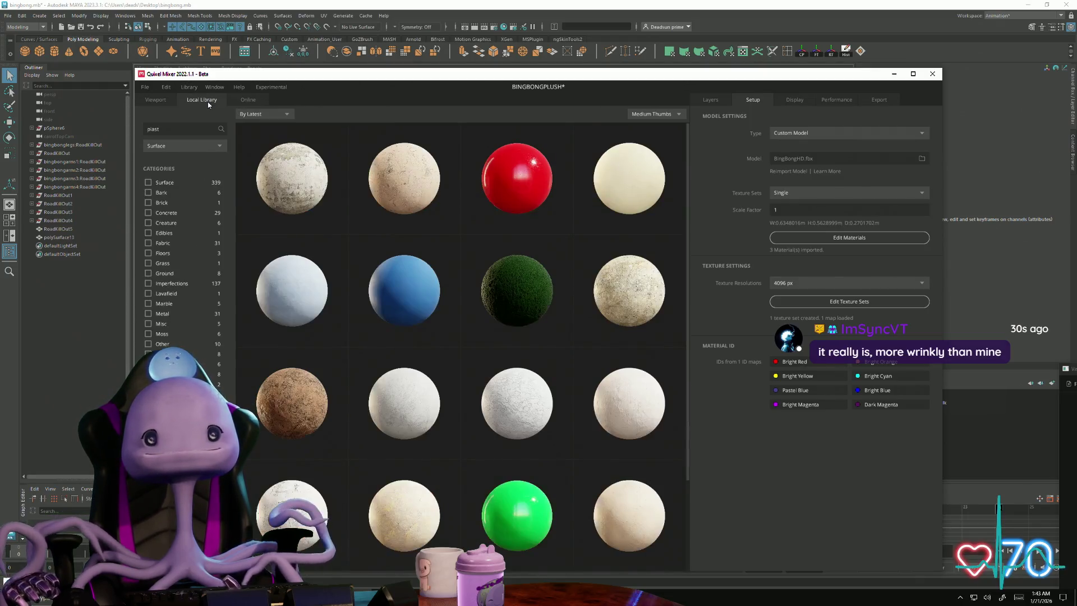
pyautogui.click(155, 100)
pyautogui.moveTo(388, 369); pyautogui.dragTo(510, 417)
pyautogui.scroll(2, 485, 423)
pyautogui.scroll(5, 485, 424)
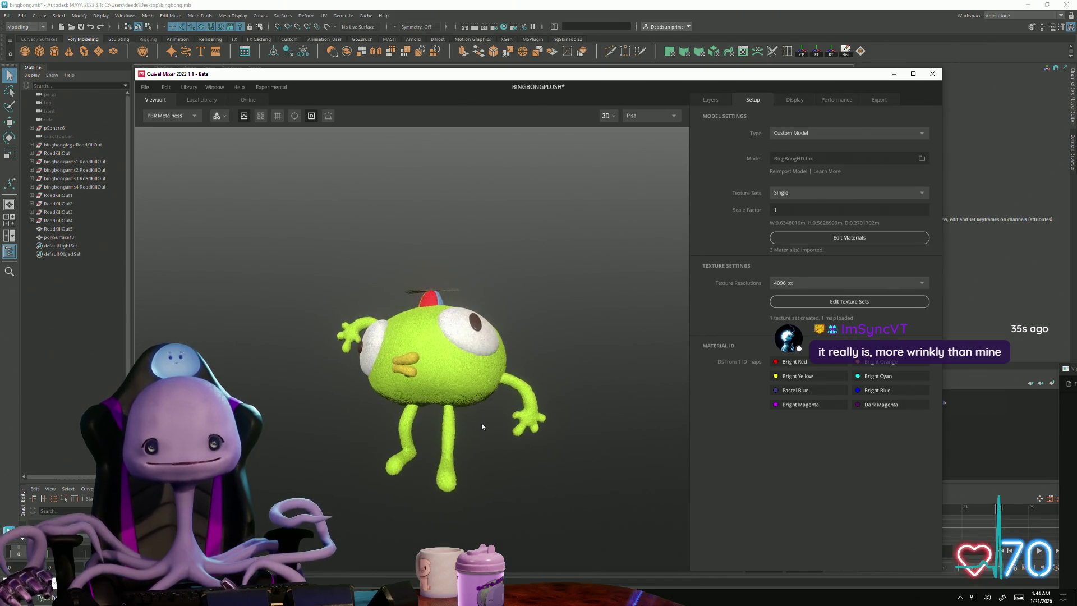
pyautogui.moveTo(468, 464)
pyautogui.mouseDown()
pyautogui.moveTo(529, 456)
pyautogui.moveTo(582, 428)
pyautogui.moveTo(740, 426)
pyautogui.moveTo(462, 440)
pyautogui.moveTo(447, 210)
pyautogui.moveTo(466, 185)
pyautogui.moveTo(440, 445)
pyautogui.moveTo(196, 448)
pyautogui.moveTo(415, 474)
pyautogui.moveTo(435, 444)
pyautogui.moveTo(389, 414)
pyautogui.moveTo(621, 385)
pyautogui.moveTo(331, 421)
pyautogui.moveTo(315, 450)
pyautogui.moveTo(337, 510)
pyautogui.moveTo(464, 433)
pyautogui.moveTo(613, 453)
pyautogui.moveTo(308, 433)
pyautogui.moveTo(349, 419)
pyautogui.mouseUp()
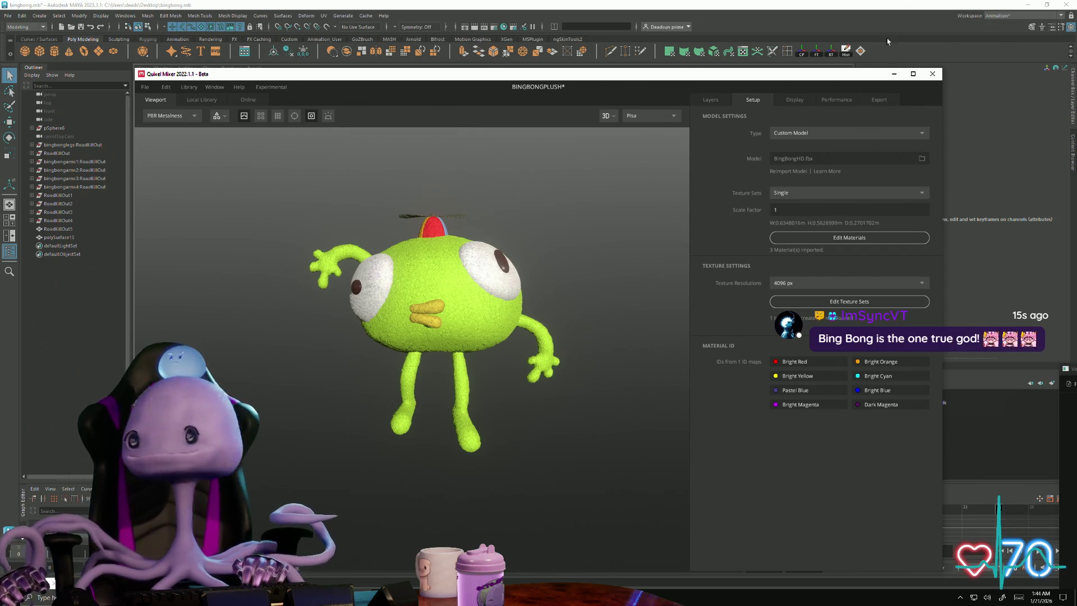
pyautogui.moveTo(522, 385); pyautogui.dragTo(489, 382)
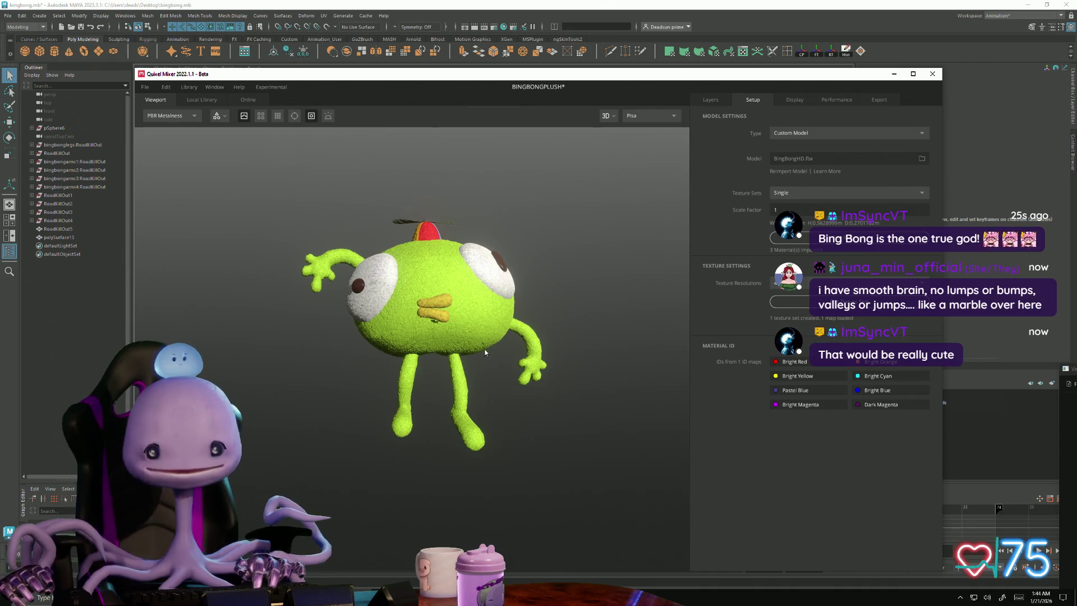
pyautogui.moveTo(567, 402)
pyautogui.mouseDown()
pyautogui.moveTo(538, 447)
pyautogui.moveTo(461, 452)
pyautogui.moveTo(514, 435)
pyautogui.moveTo(542, 441)
pyautogui.mouseUp()
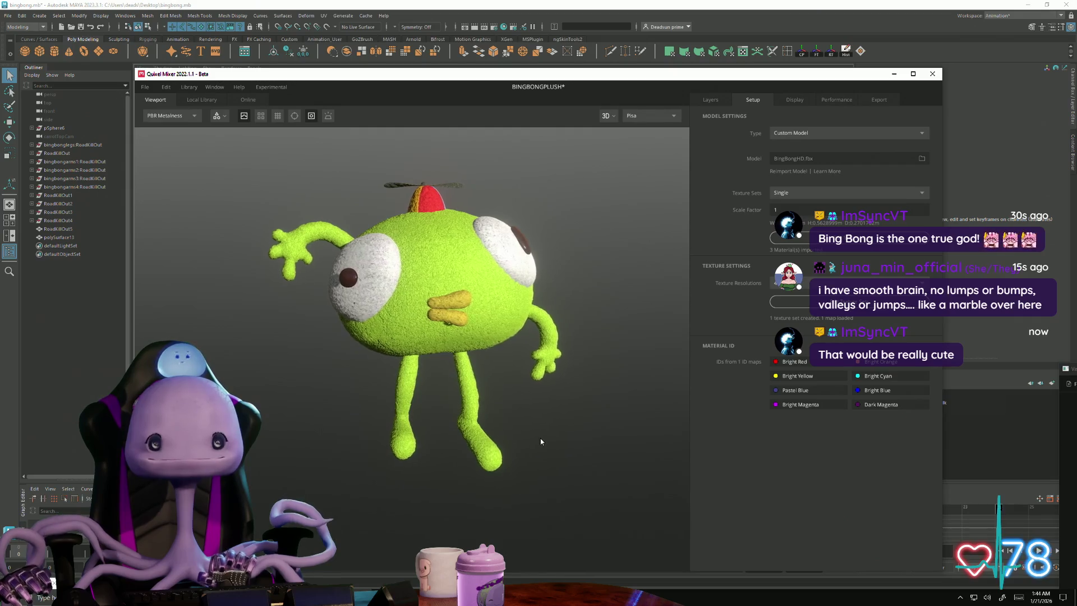
pyautogui.scroll(8, 542, 442)
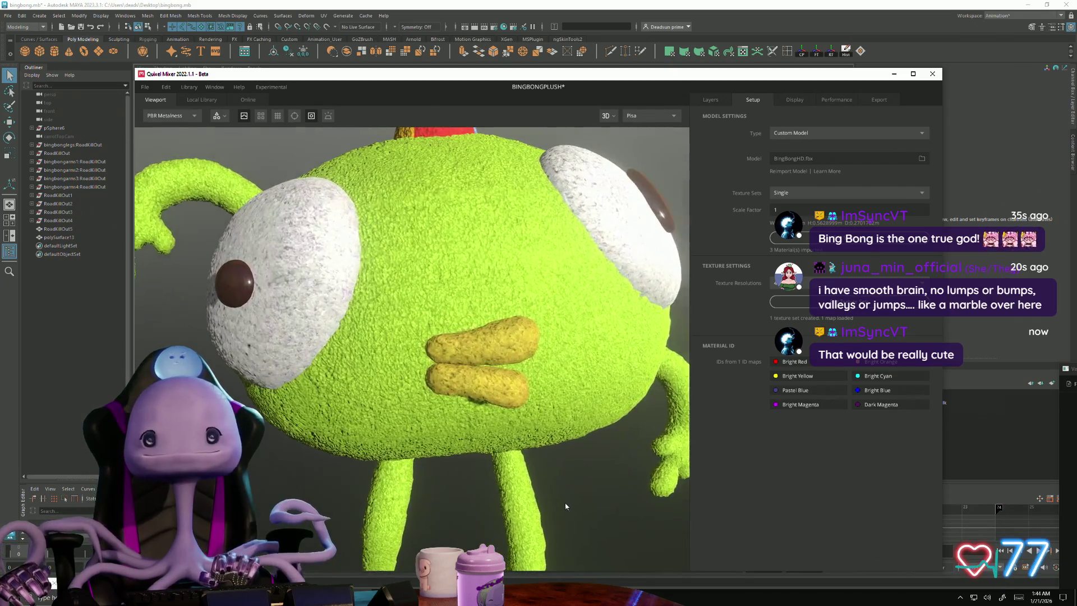
pyautogui.click(710, 99)
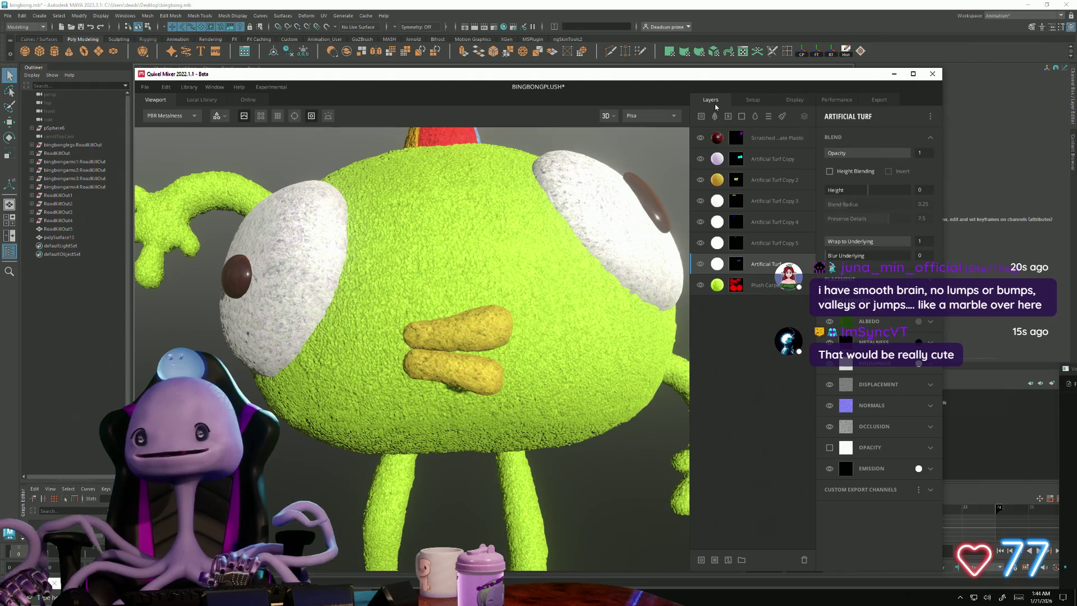
# - Lower the Plush Carpet layer's displacement strength from 14.92 to about 0.746, checking the side view
pyautogui.click(779, 289)
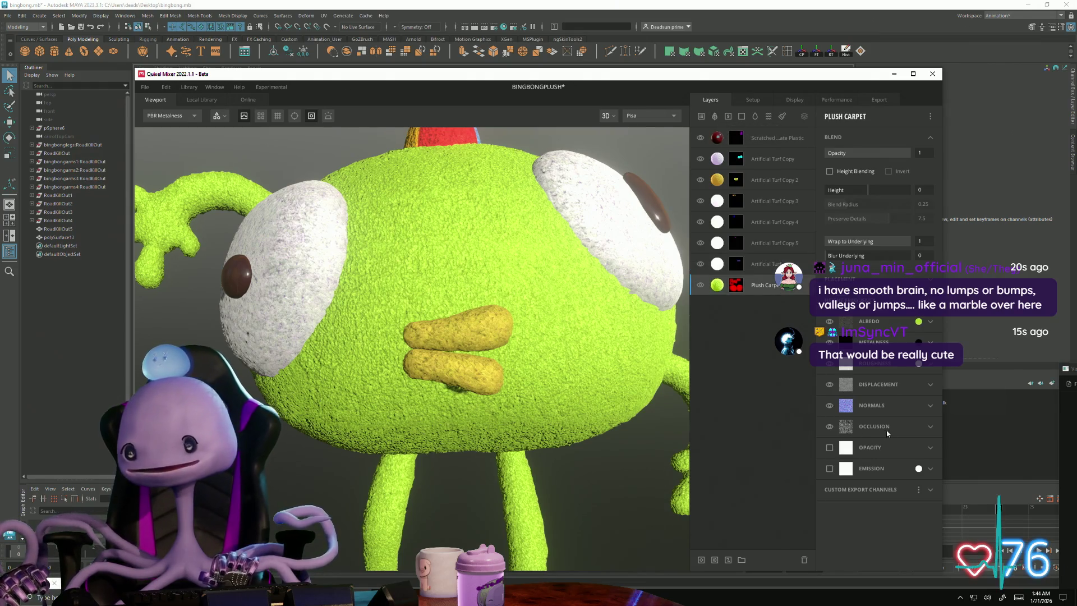
pyautogui.click(930, 385)
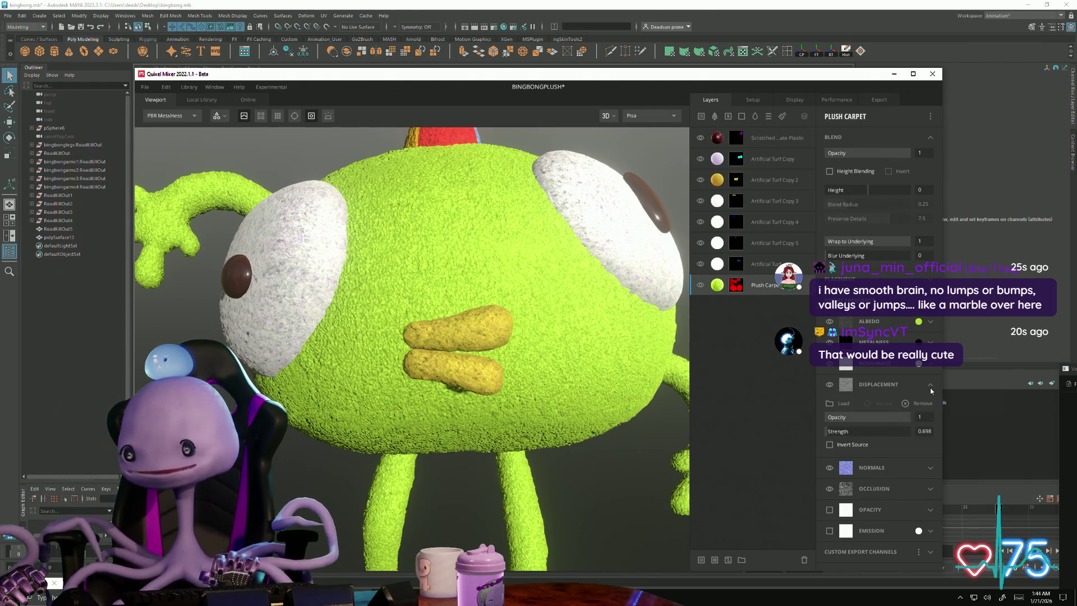
pyautogui.click(851, 431)
pyautogui.moveTo(852, 433); pyautogui.dragTo(832, 431)
pyautogui.scroll(-5, 359, 427)
pyautogui.moveTo(370, 426)
pyautogui.keyDown('alt'); pyautogui.mouseDown()
pyautogui.moveTo(326, 425)
pyautogui.moveTo(521, 431)
pyautogui.moveTo(642, 398)
pyautogui.moveTo(533, 392)
pyautogui.moveTo(503, 397)
pyautogui.moveTo(534, 446)
pyautogui.moveTo(591, 458)
pyautogui.moveTo(699, 467)
pyautogui.moveTo(776, 447)
pyautogui.moveTo(943, 450)
pyautogui.moveTo(579, 440)
pyautogui.moveTo(497, 474)
pyautogui.moveTo(482, 465)
pyautogui.moveTo(540, 477)
pyautogui.mouseUp(); pyautogui.keyUp('alt')
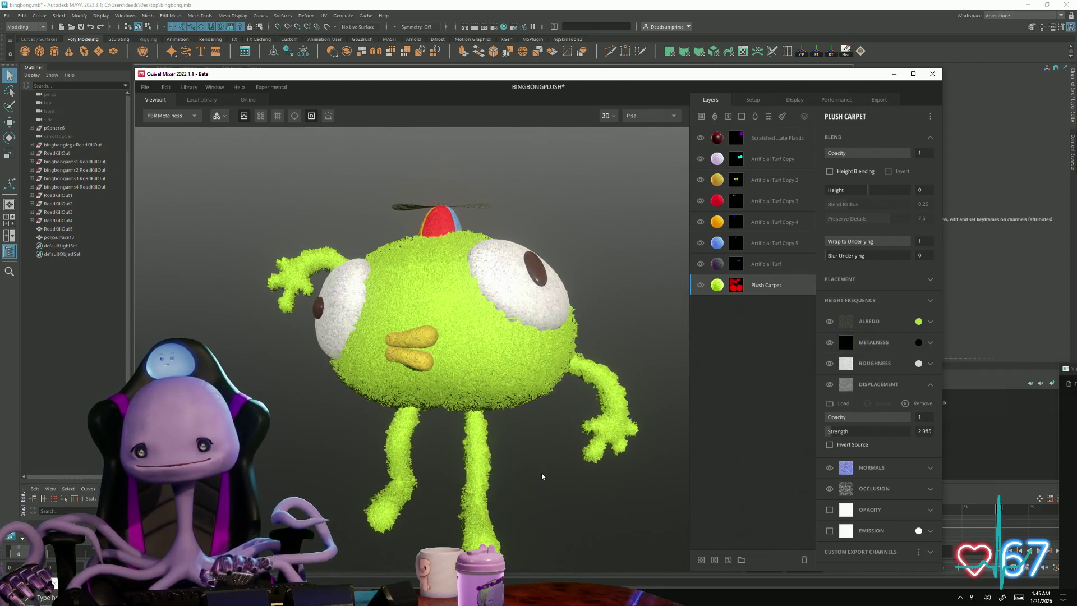
pyautogui.moveTo(884, 427); pyautogui.dragTo(826, 438)
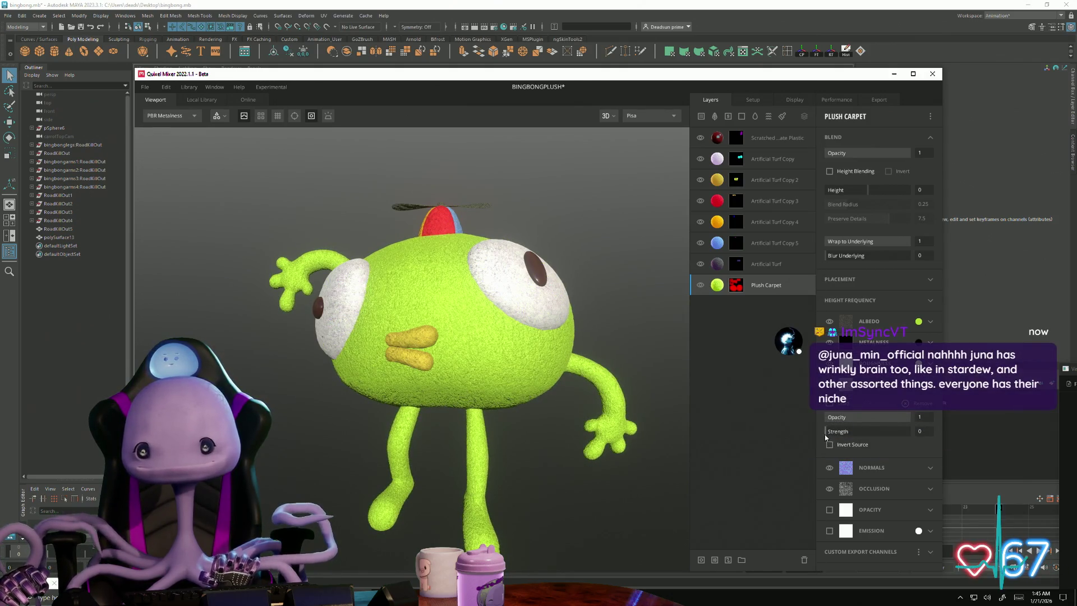
pyautogui.moveTo(826, 437); pyautogui.dragTo(827, 437)
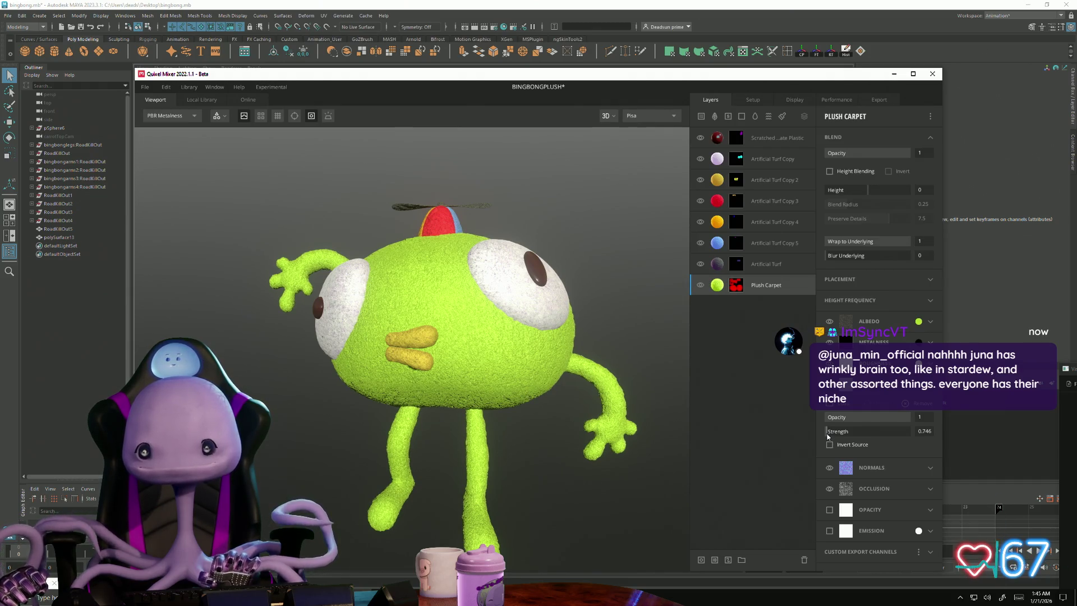
pyautogui.moveTo(676, 458)
pyautogui.mouseDown()
pyautogui.moveTo(662, 477)
pyautogui.moveTo(671, 505)
pyautogui.moveTo(618, 421)
pyautogui.moveTo(558, 425)
pyautogui.moveTo(483, 372)
pyautogui.moveTo(445, 474)
pyautogui.moveTo(510, 476)
pyautogui.moveTo(471, 449)
pyautogui.moveTo(415, 440)
pyautogui.moveTo(640, 512)
pyautogui.moveTo(172, 223)
pyautogui.mouseUp()
pyautogui.scroll(5, 671, 510)
pyautogui.scroll(-5, 445, 474)
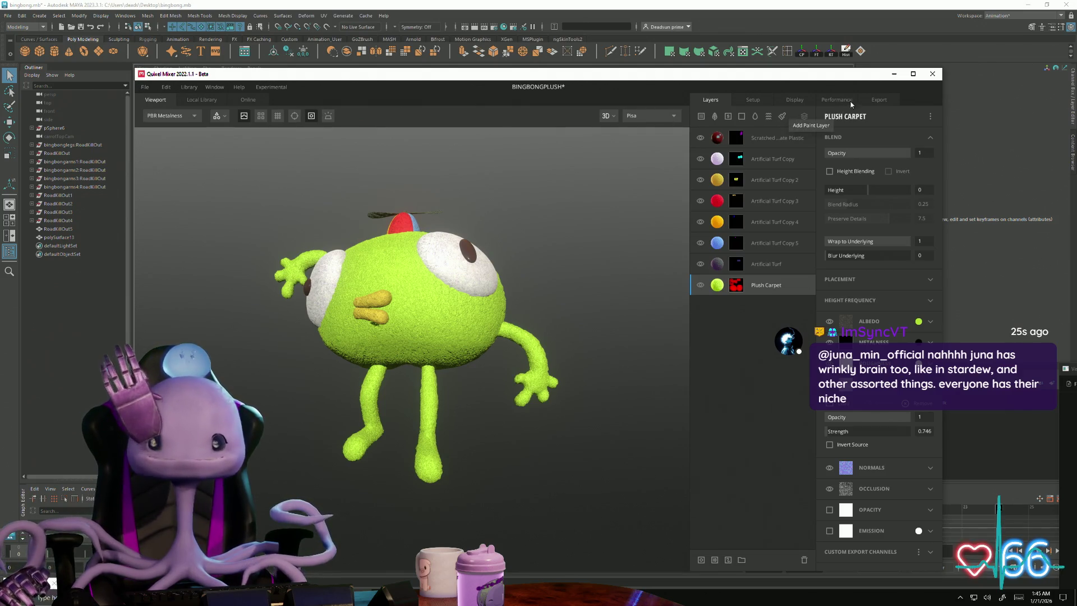
# - Open the export settings and browse the Props directory for the BINGBONGPLUSH folder
pyautogui.click(879, 100)
pyautogui.click(921, 154)
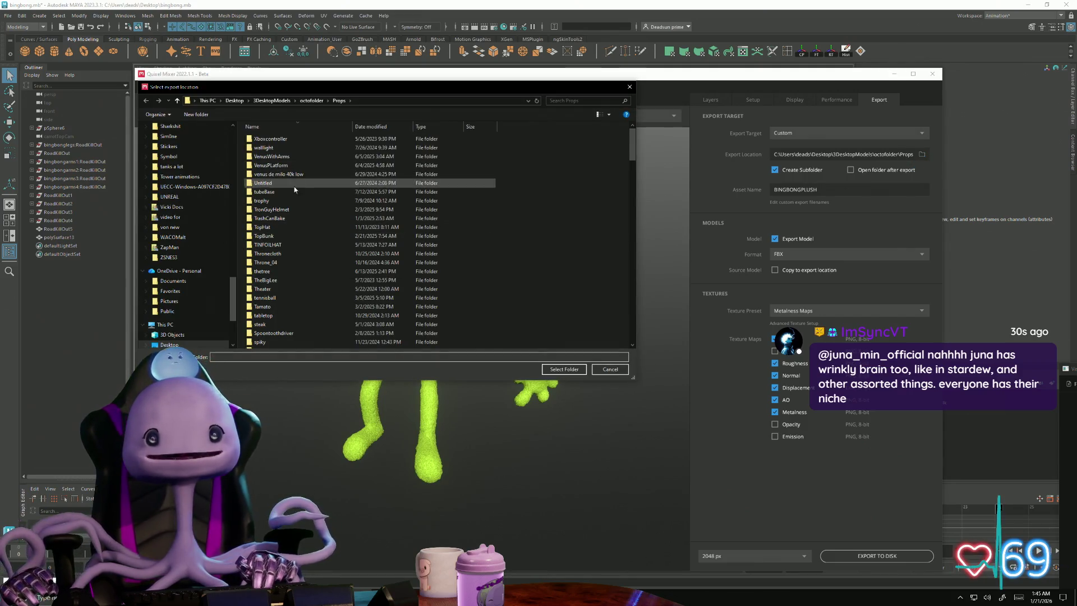
pyautogui.click(284, 186)
pyautogui.write('bing')
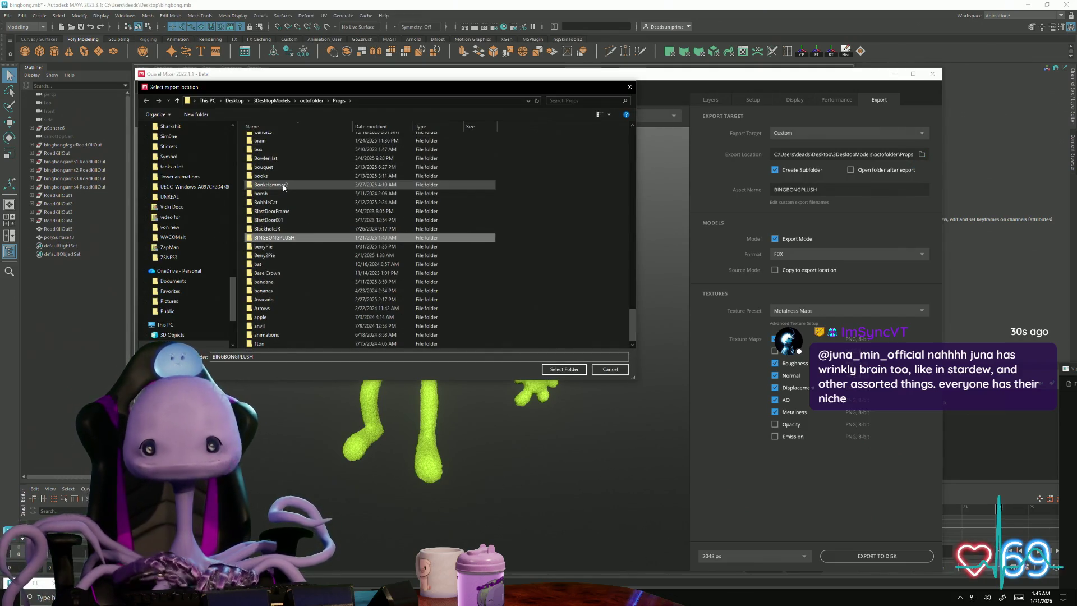
# - Archive the BINGBONGPLUSH folder as BINGBONGPLUSH.zip with 7-Zip
pyautogui.rightClick(285, 237)
pyautogui.press('Escape')
pyautogui.rightClick(286, 239)
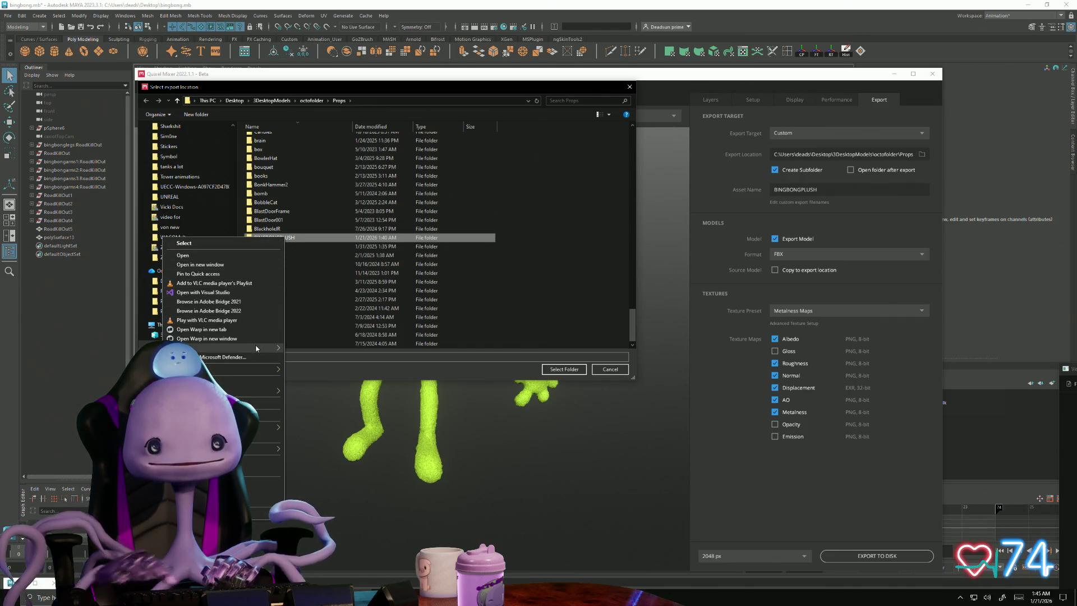
pyautogui.moveTo(264, 348)
pyautogui.click(318, 349)
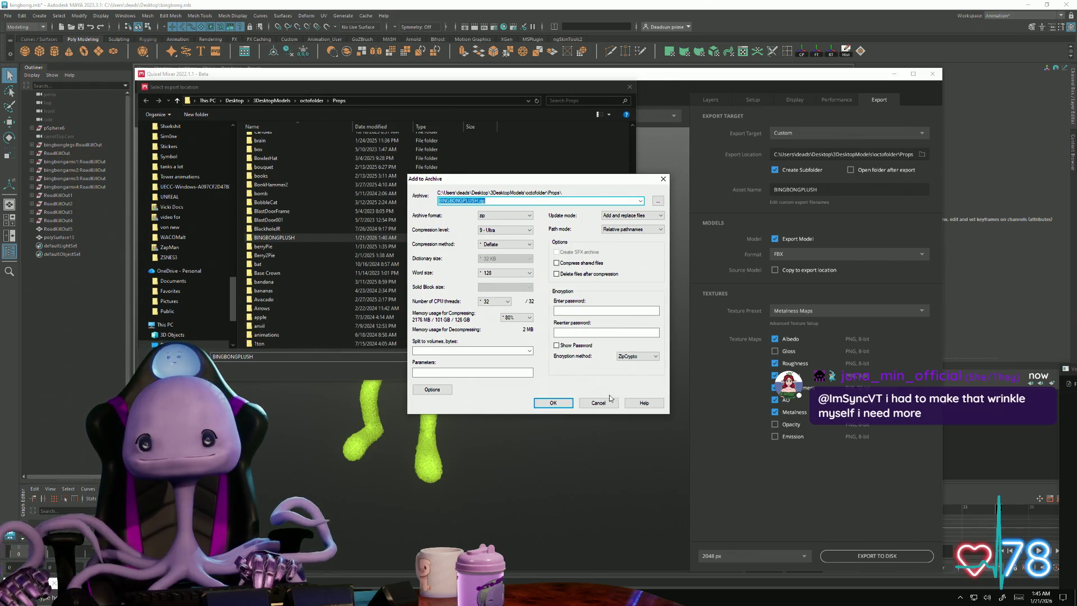
pyautogui.click(553, 403)
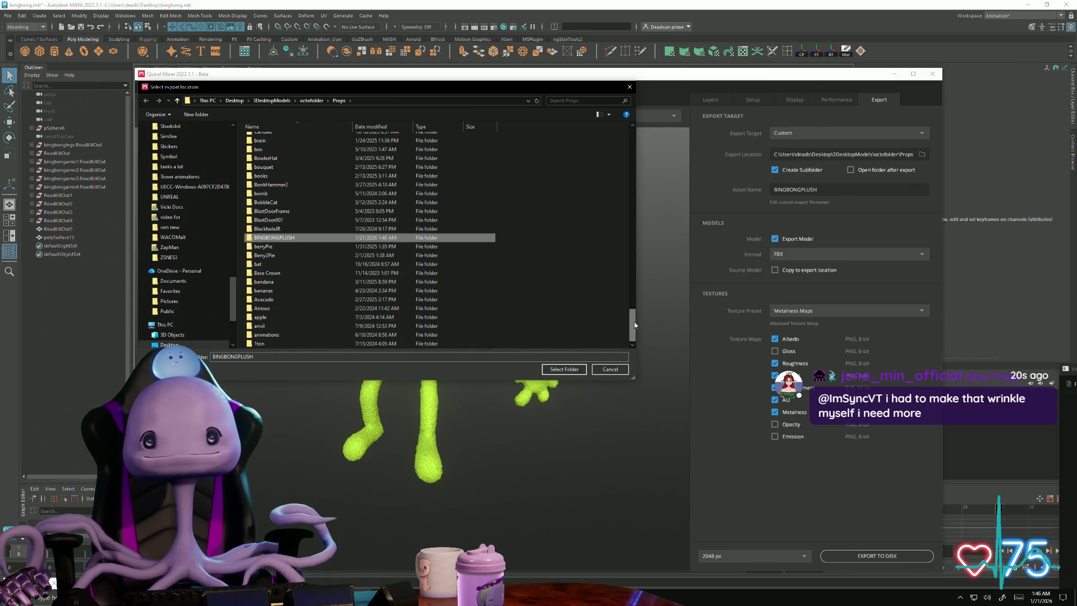
# - Cancel the folder picker, keeping the export location, and turn the plush to face left
pyautogui.scroll(5, 634, 329)
pyautogui.scroll(-10, 631, 340)
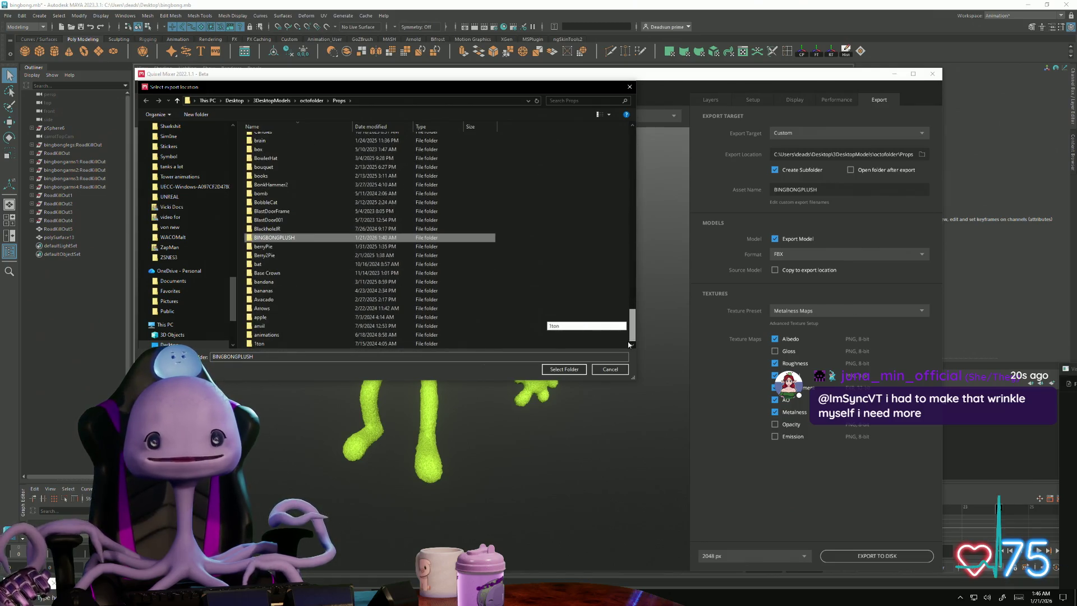
pyautogui.click(613, 371)
pyautogui.moveTo(265, 408)
pyautogui.mouseDown()
pyautogui.moveTo(350, 461)
pyautogui.moveTo(332, 446)
pyautogui.mouseUp()
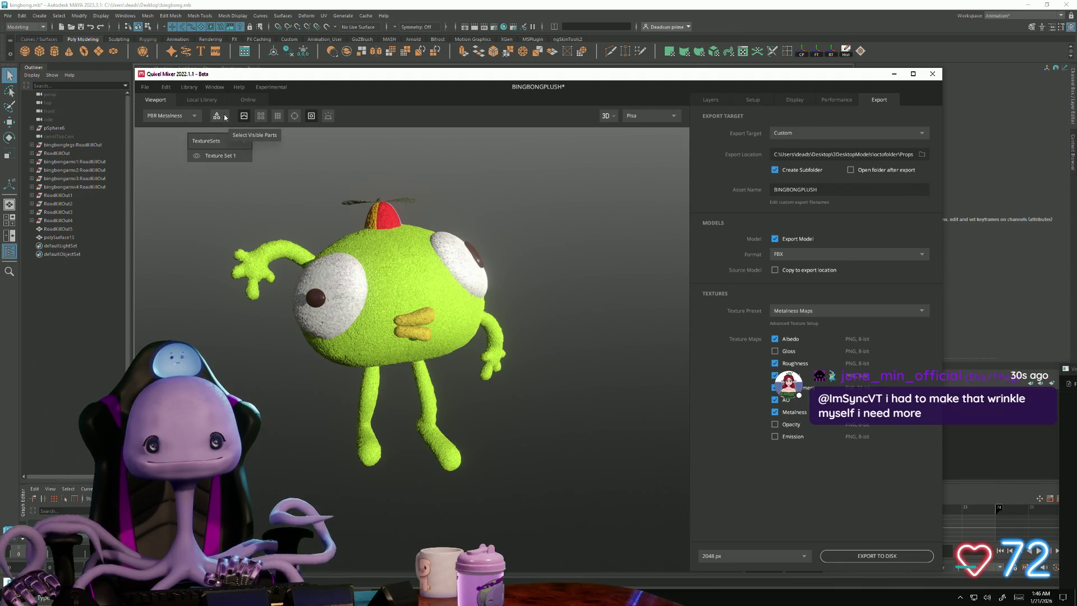
# - Turn off the displacement preview and snip a screenshot framing the whole plush
pyautogui.click(244, 116)
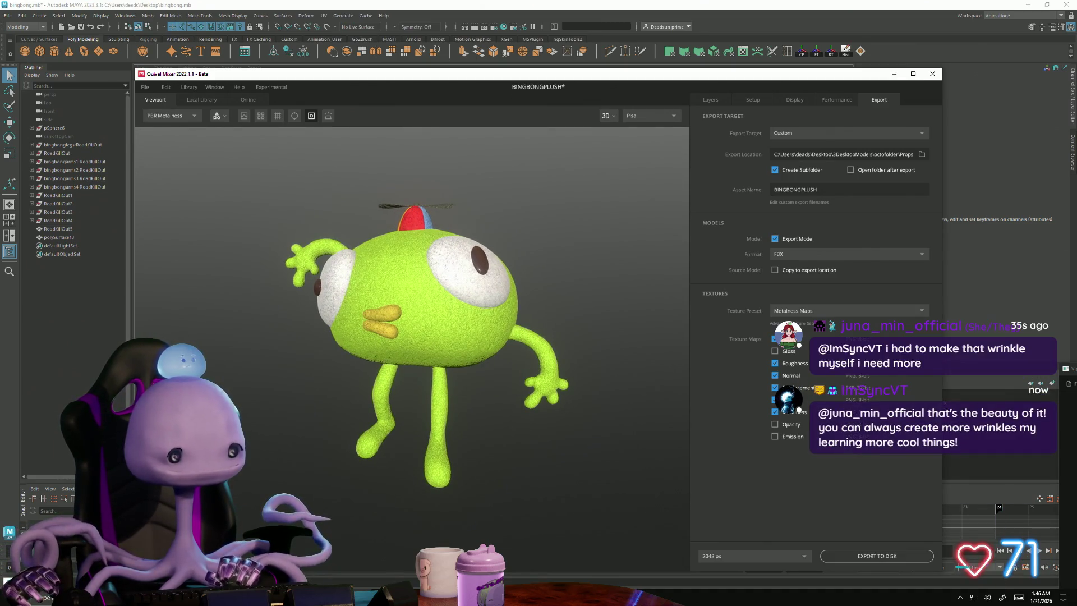
pyautogui.press('super+shift+s')
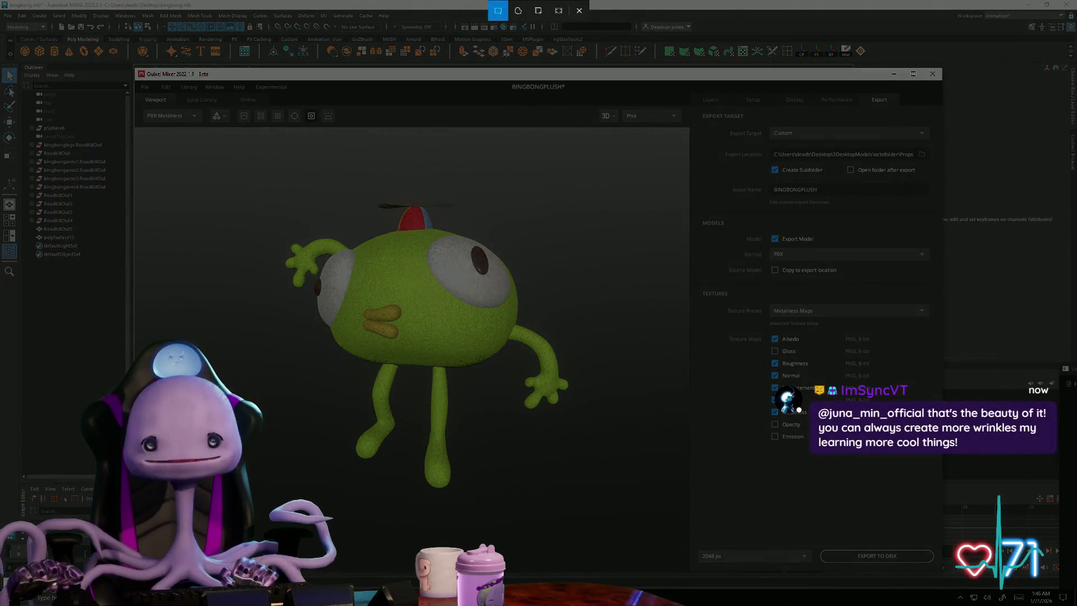
pyautogui.moveTo(260, 233)
pyautogui.mouseDown()
pyautogui.moveTo(584, 524)
pyautogui.moveTo(621, 526)
pyautogui.moveTo(608, 513)
pyautogui.mouseUp()
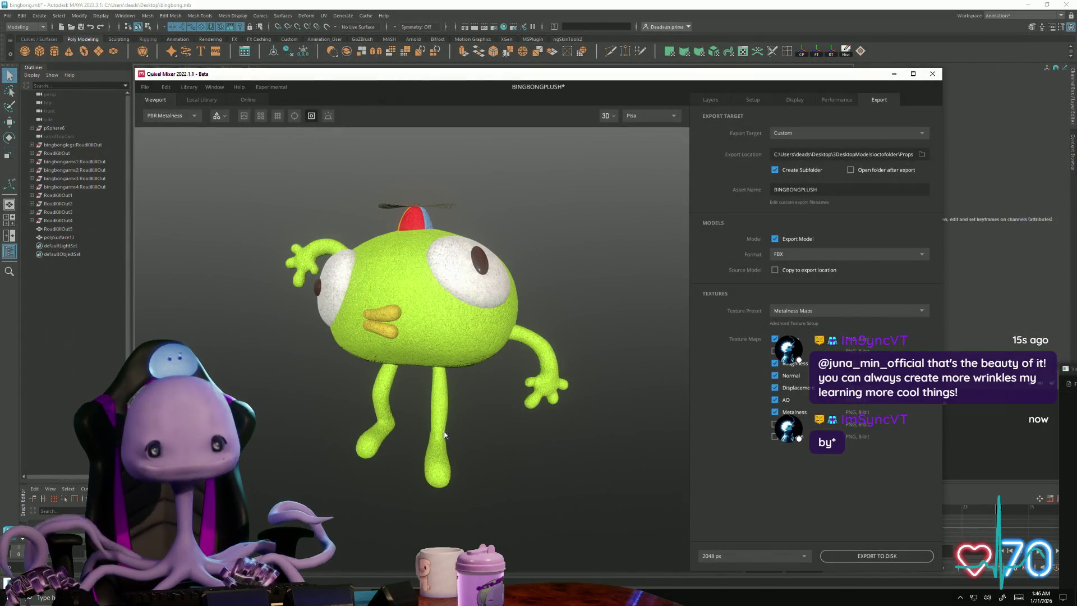
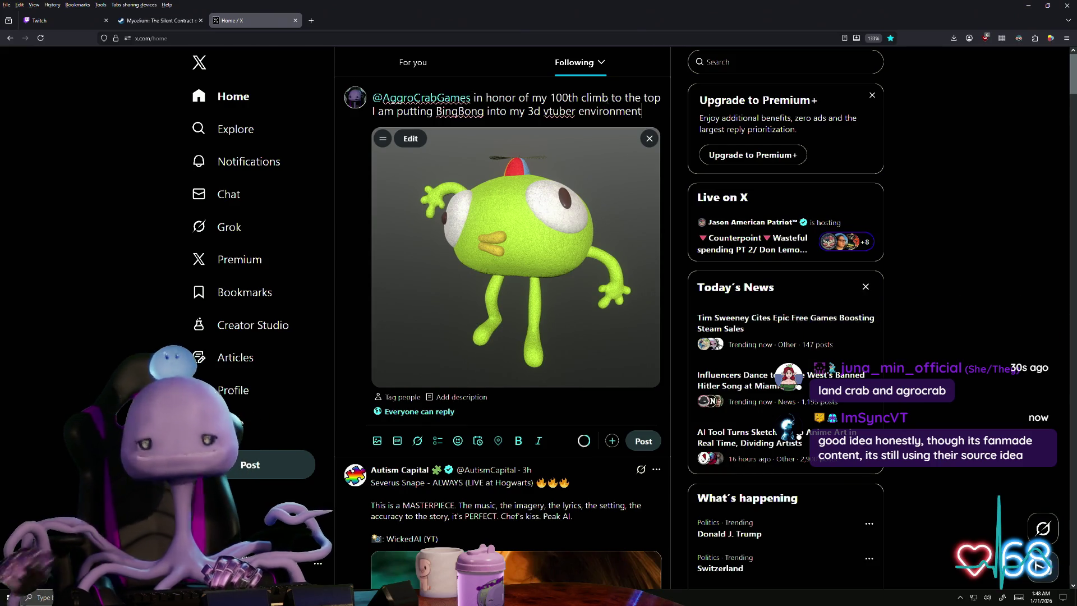
# - Continue the X draft after 'environment' so it ends 'real swell if I could use his voice lines.'
pyautogui.write(',')
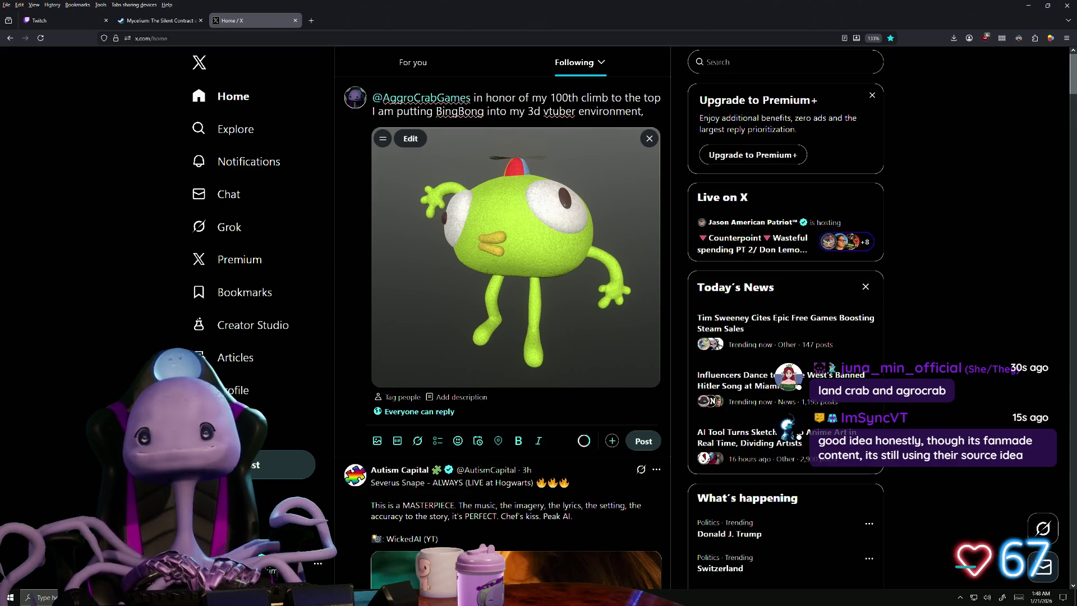
pyautogui.write(' it would be r')
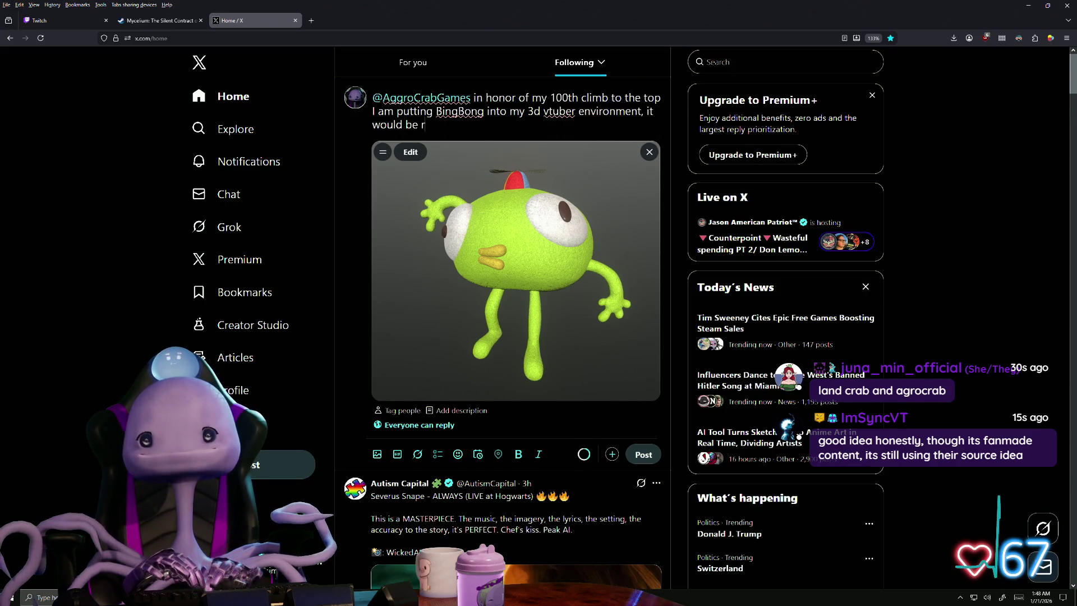
pyautogui.write('eal swel')
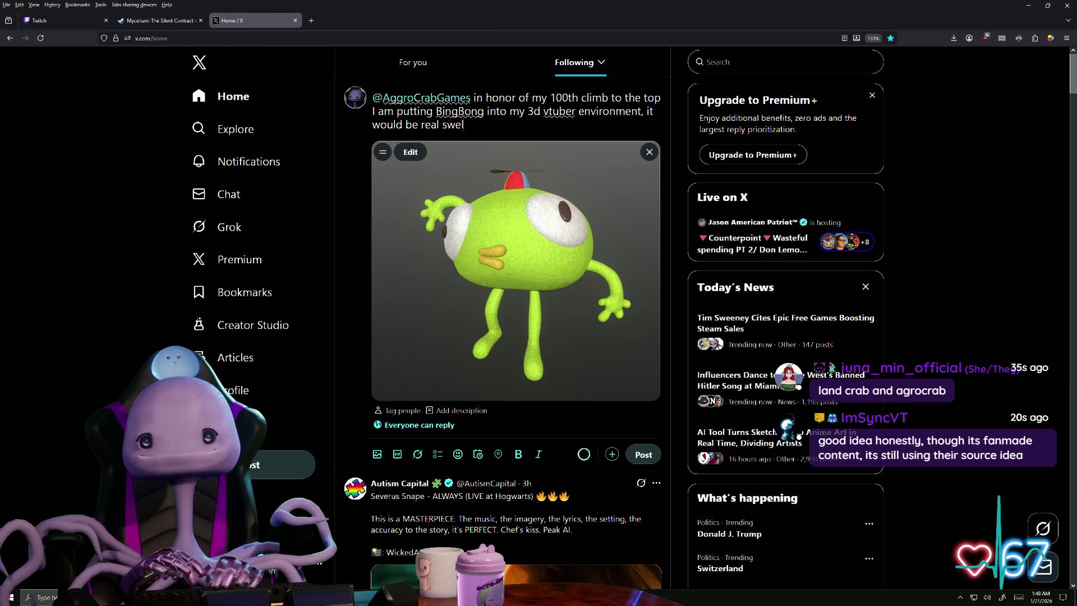
pyautogui.write(' i')
pyautogui.write('ou')
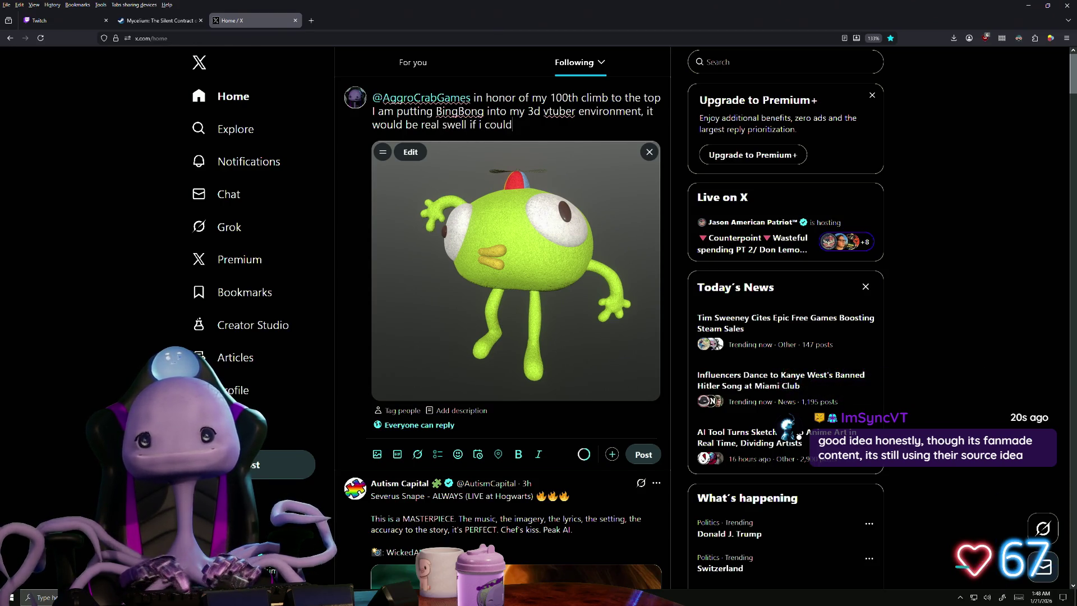
pyautogui.press('BackSpace')
pyautogui.press('BackSpace')
pyautogui.press('BackSpace')
pyautogui.press('BackSpace')
pyautogui.press('BackSpace')
pyautogui.write('I could')
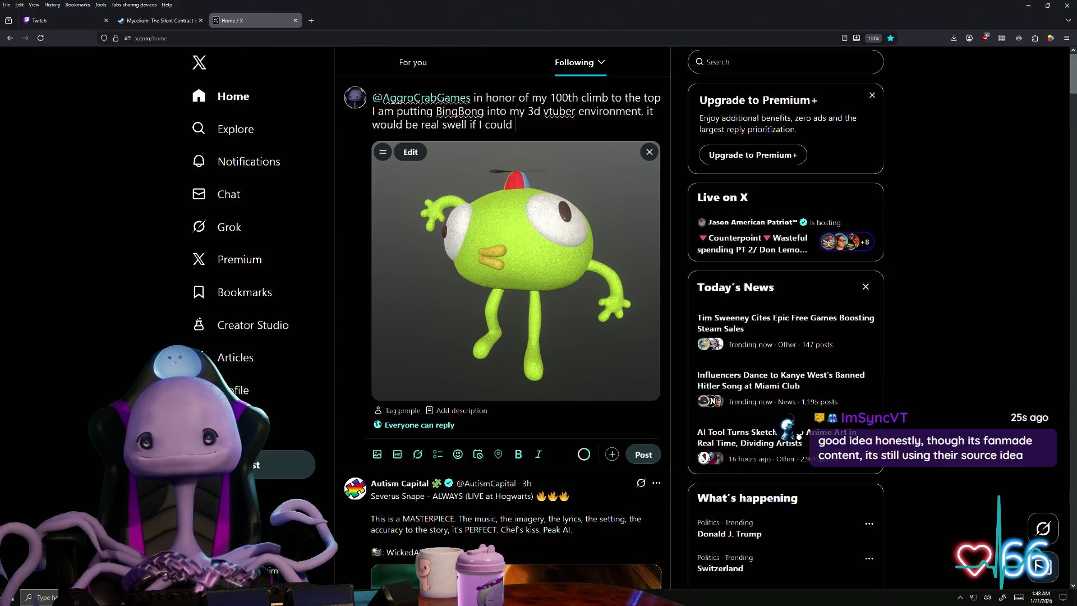
pyautogui.write(' use th')
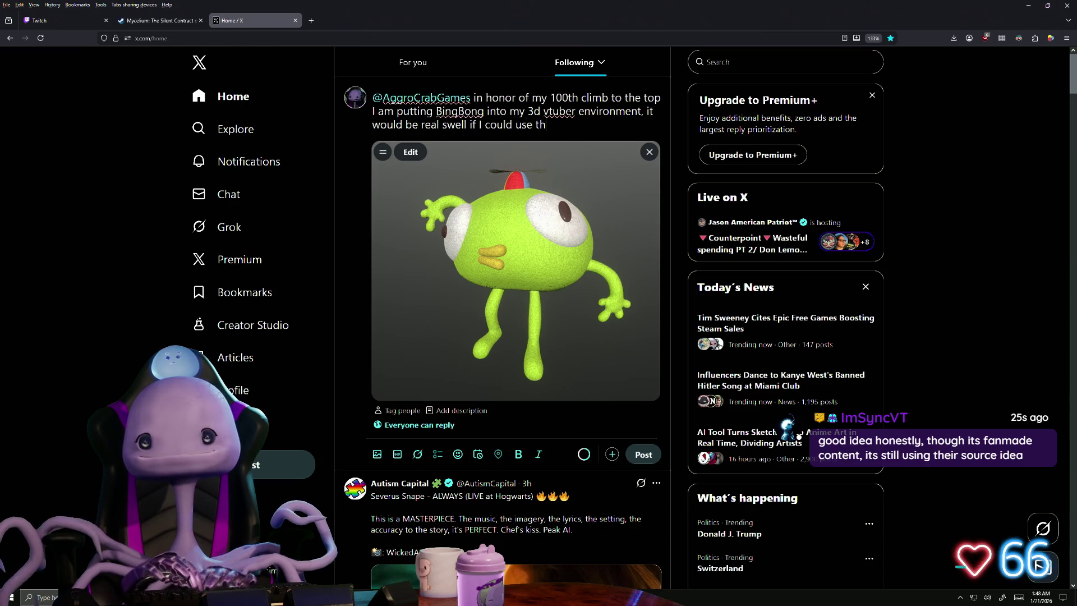
pyautogui.press('BackSpace')
pyautogui.press('BackSpace')
pyautogui.press('BackSpace')
pyautogui.write('his voice lines')
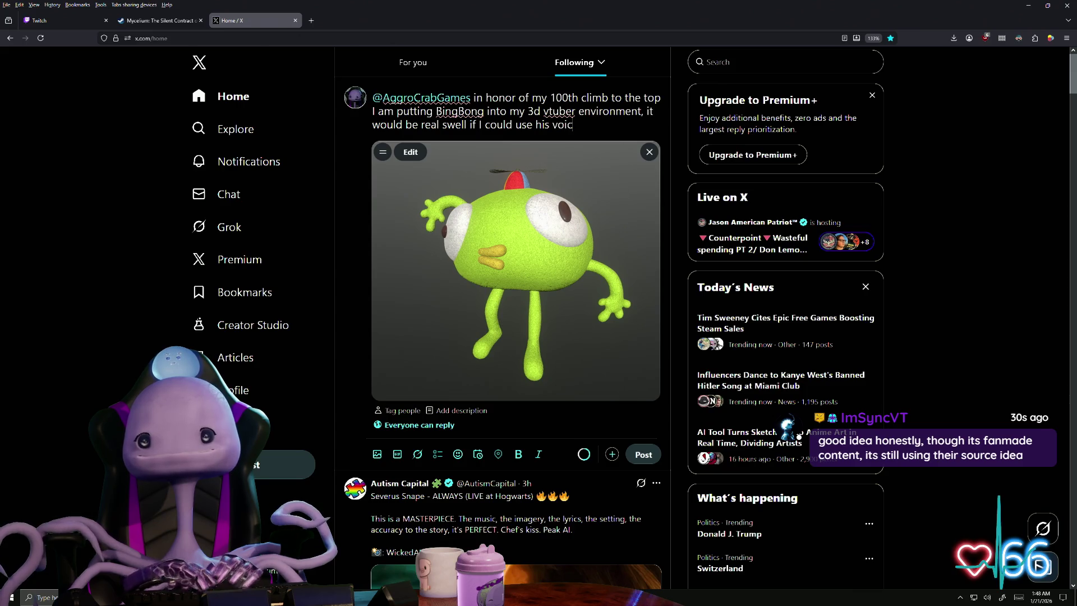
pyautogui.write('.')
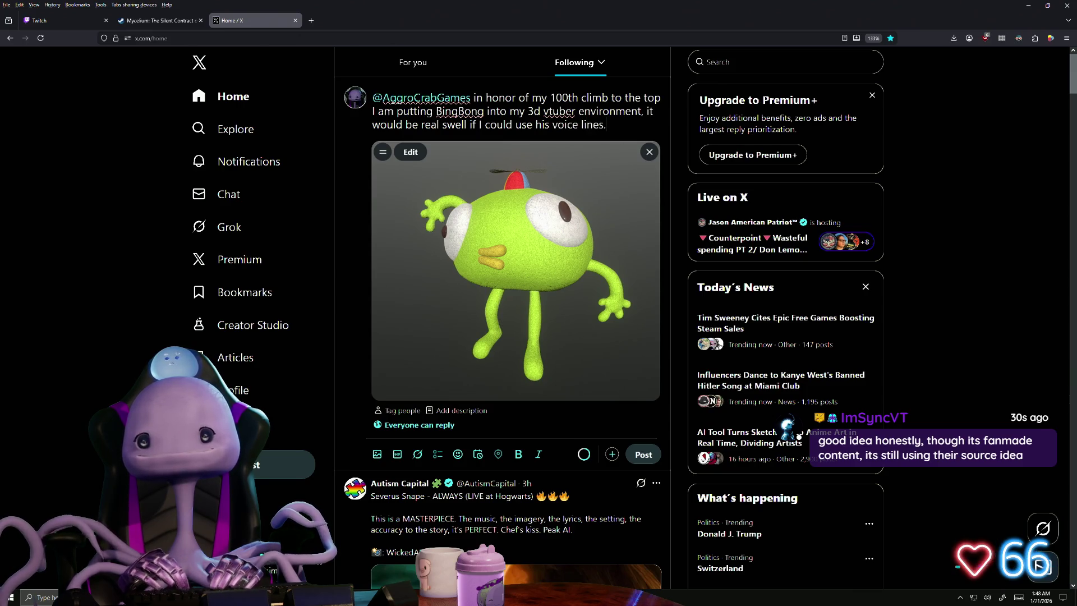
pyautogui.press('BackSpace')
pyautogui.write('!')
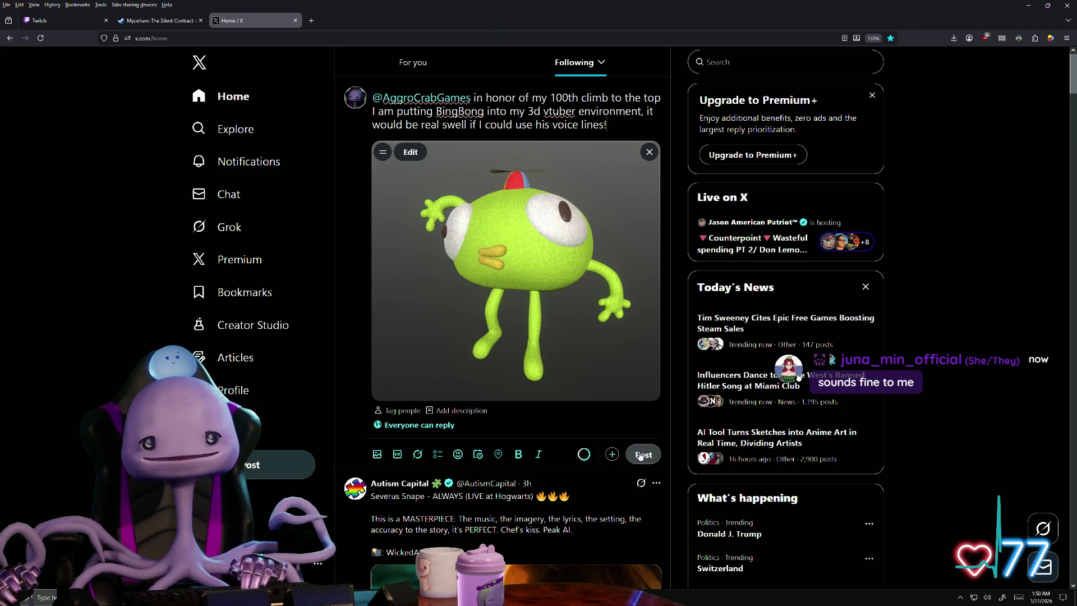
# - Publish the BingBong post ending 'his voice lines!' on X
pyautogui.click(640, 456)
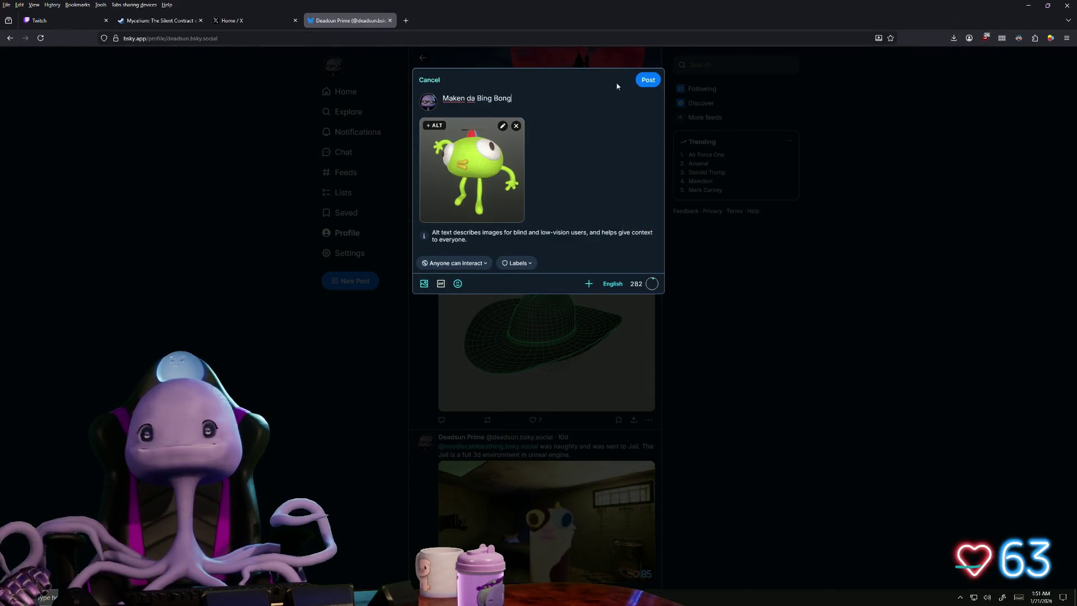
# - Post 'Maken da Bing Bong!' with the BingBong image on Bluesky
pyautogui.write('!')
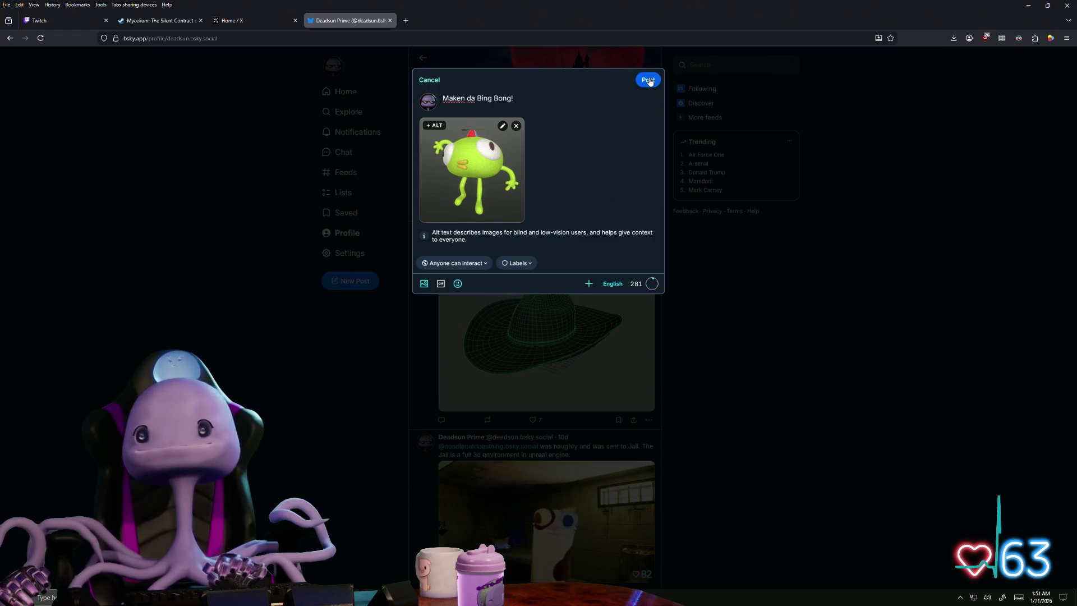
pyautogui.click(648, 80)
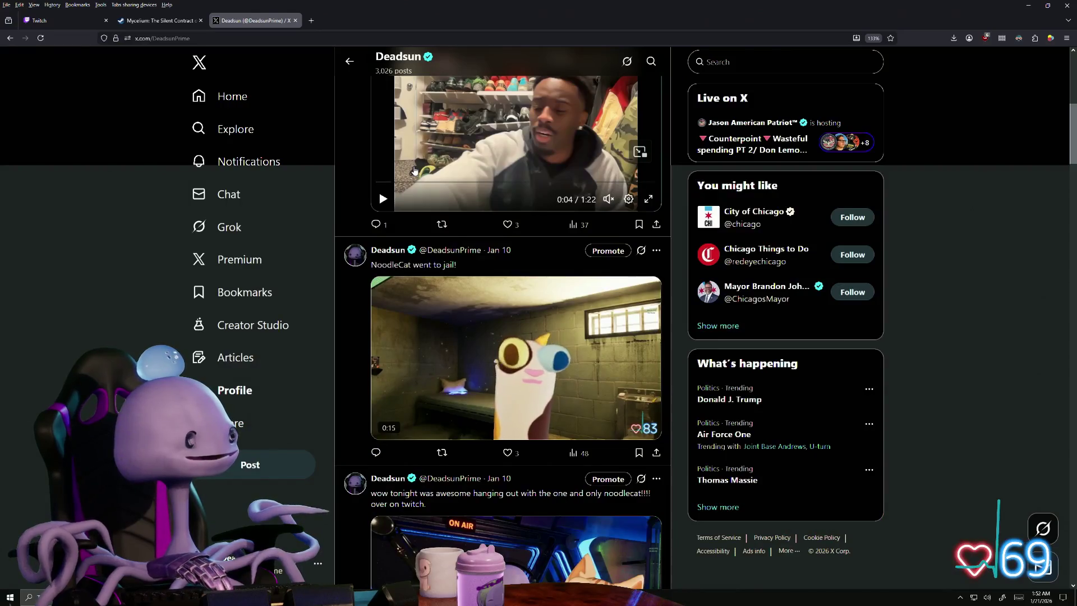
# - Scroll down your X profile feed to the 'NoodleCat went to jail!' video post
pyautogui.scroll(-2, 414, 171)
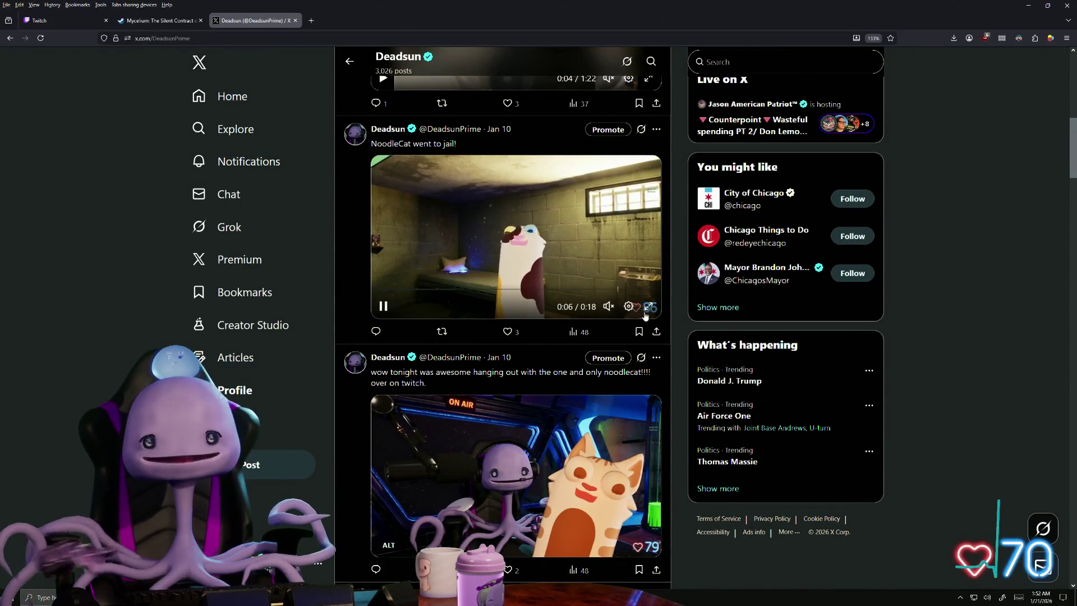
# - Show the NoodleCat 'ON AIR' picture in X's full-screen media viewer
pyautogui.click(648, 307)
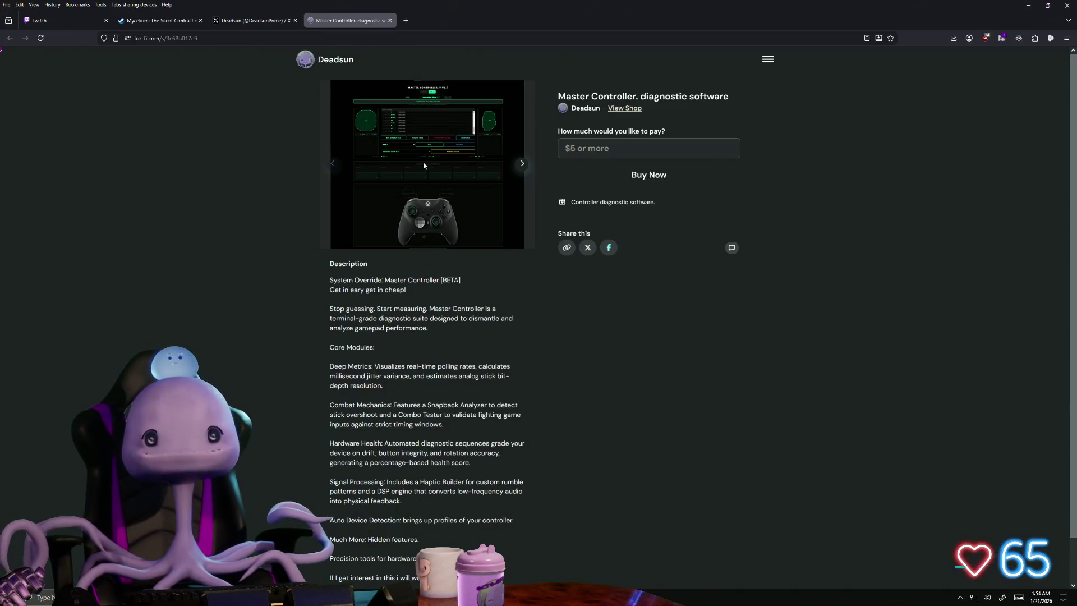
# - Page forward and back through the Master Controller screenshots, including the Xbox controller one
pyautogui.scroll(-4, 426, 264)
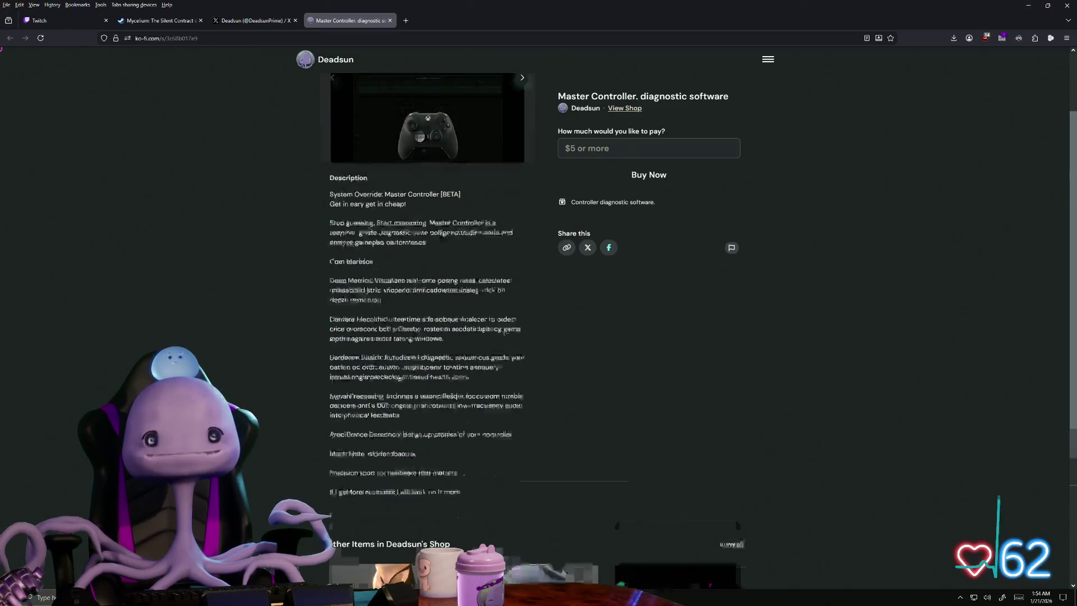
pyautogui.scroll(4, 418, 257)
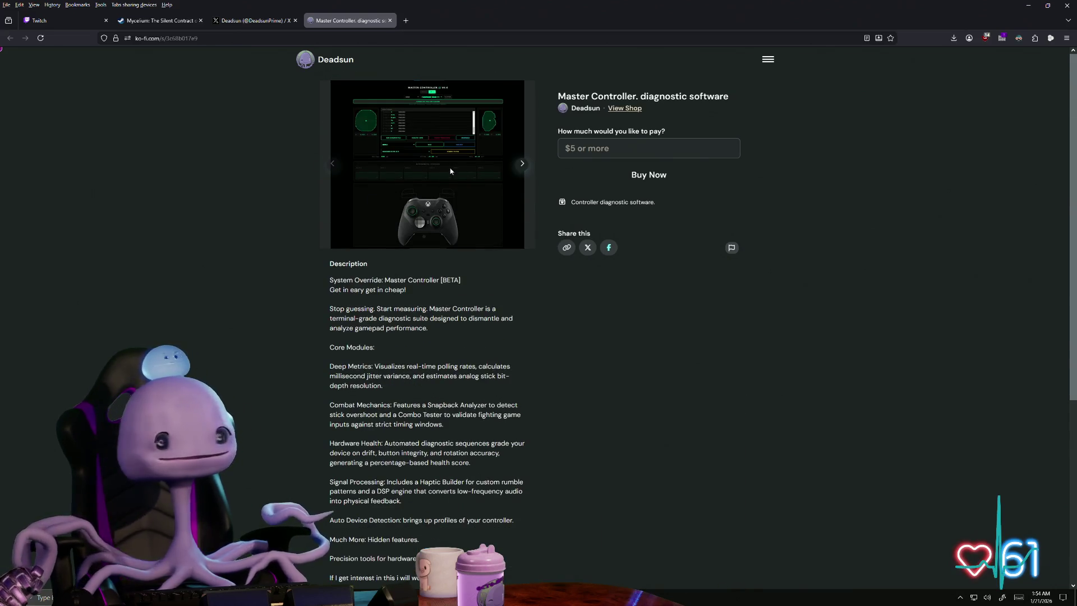
pyautogui.click(521, 163)
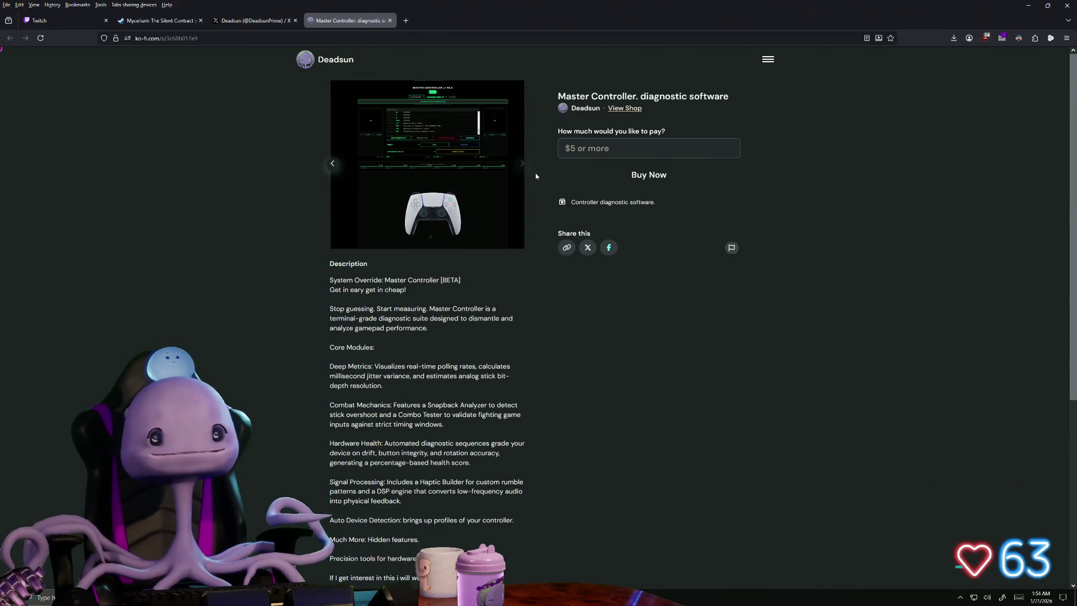
pyautogui.click(521, 165)
pyautogui.click(522, 167)
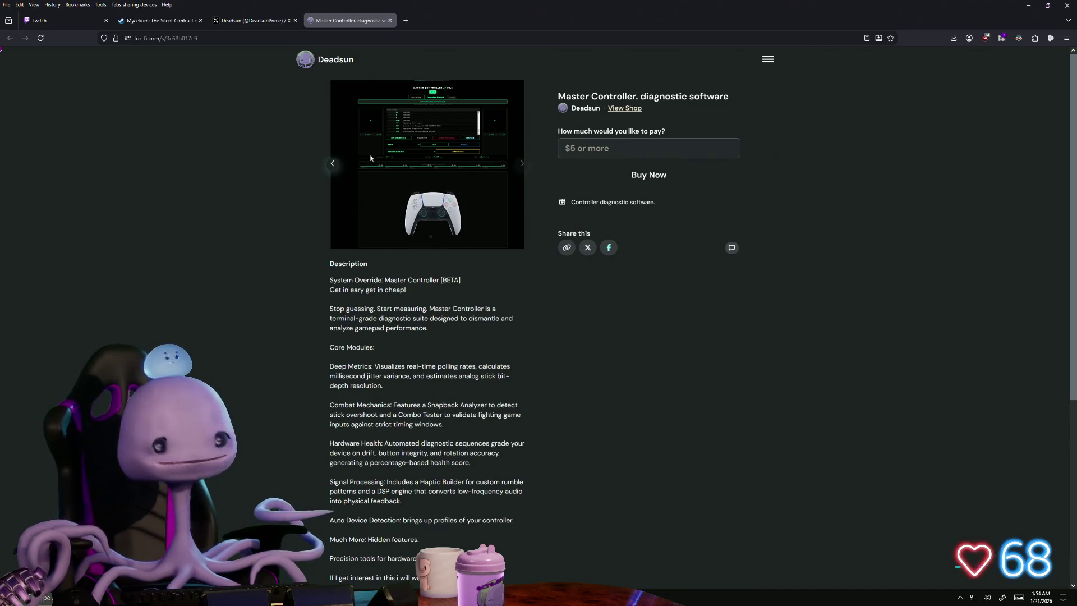
pyautogui.click(339, 172)
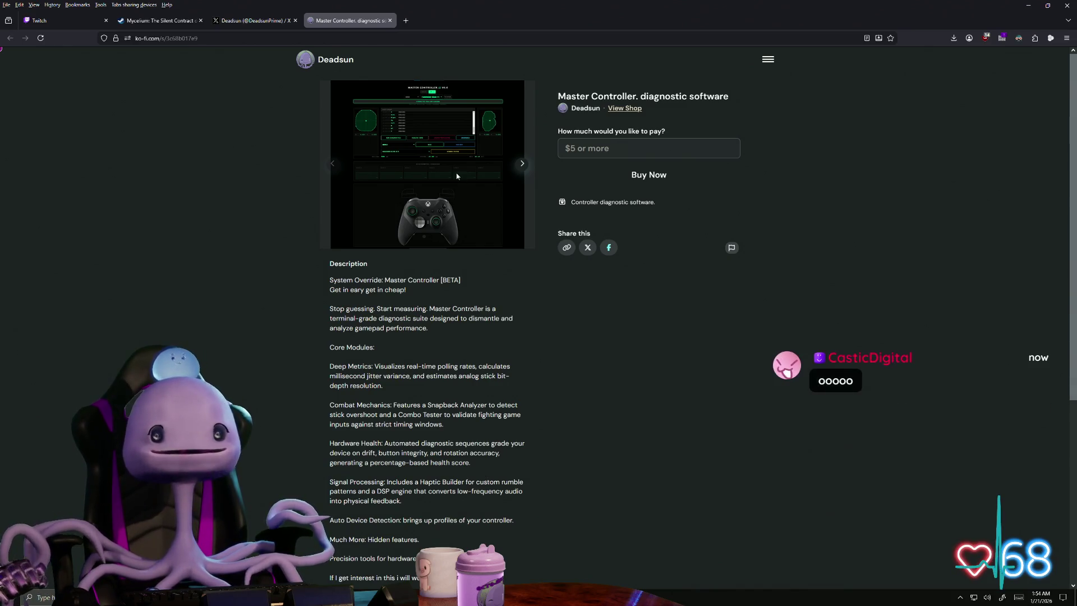
pyautogui.click(523, 165)
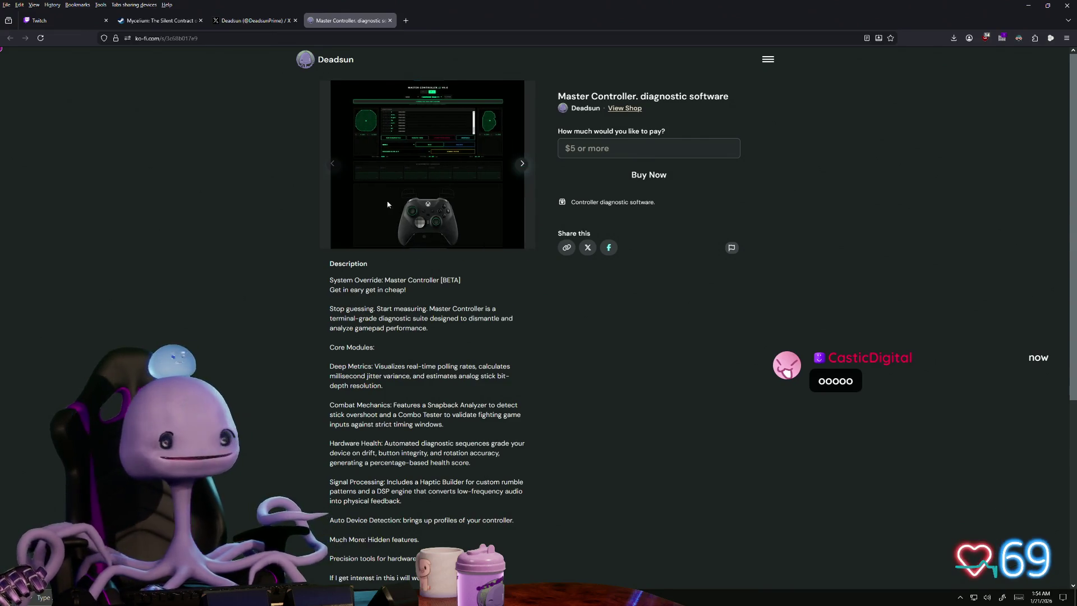
pyautogui.press('super')
pyautogui.write('maste')
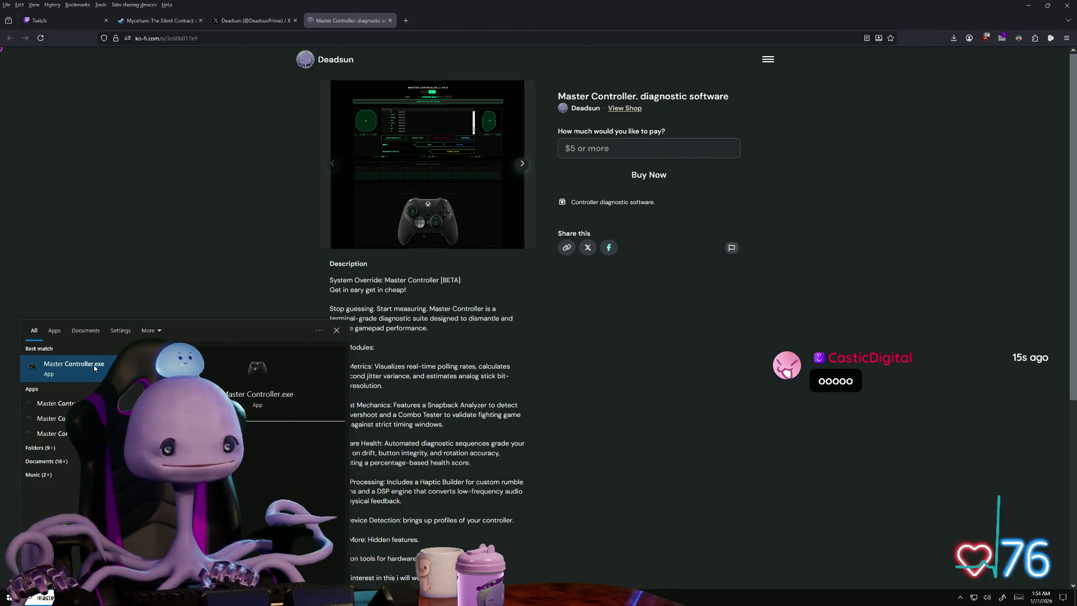
pyautogui.click(94, 368)
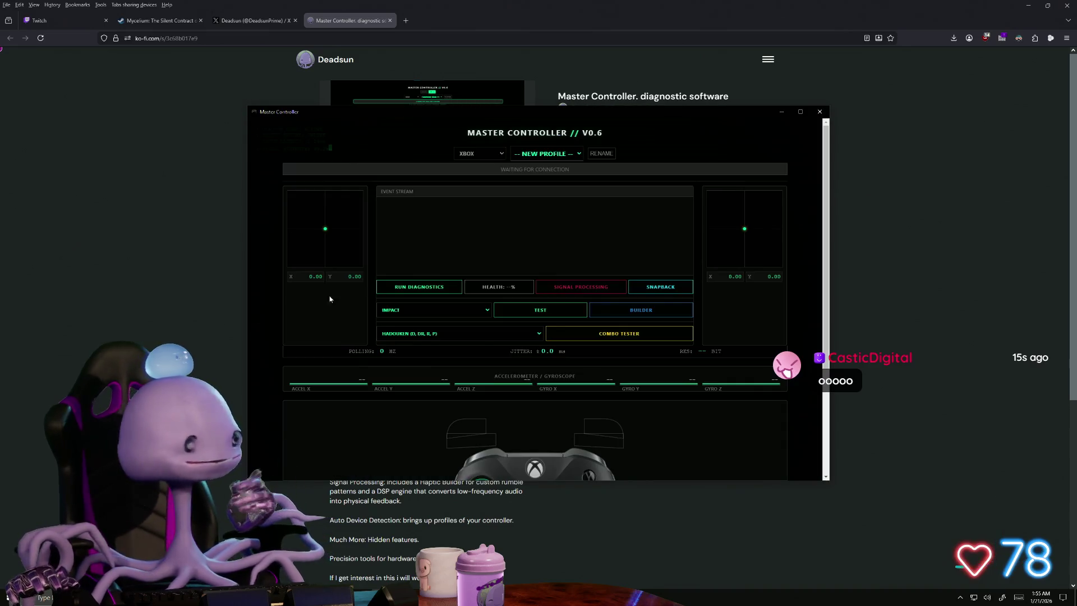
pyautogui.scroll(-3, 621, 281)
pyautogui.scroll(3, 393, 252)
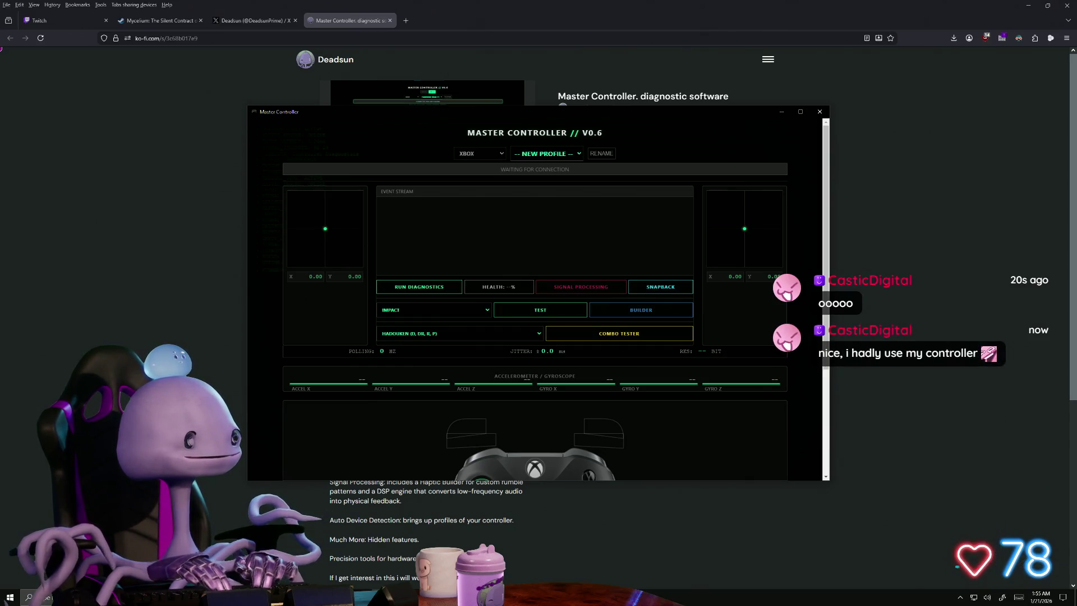
pyautogui.moveTo(247, 480); pyautogui.dragTo(128, 582)
pyautogui.click(421, 153)
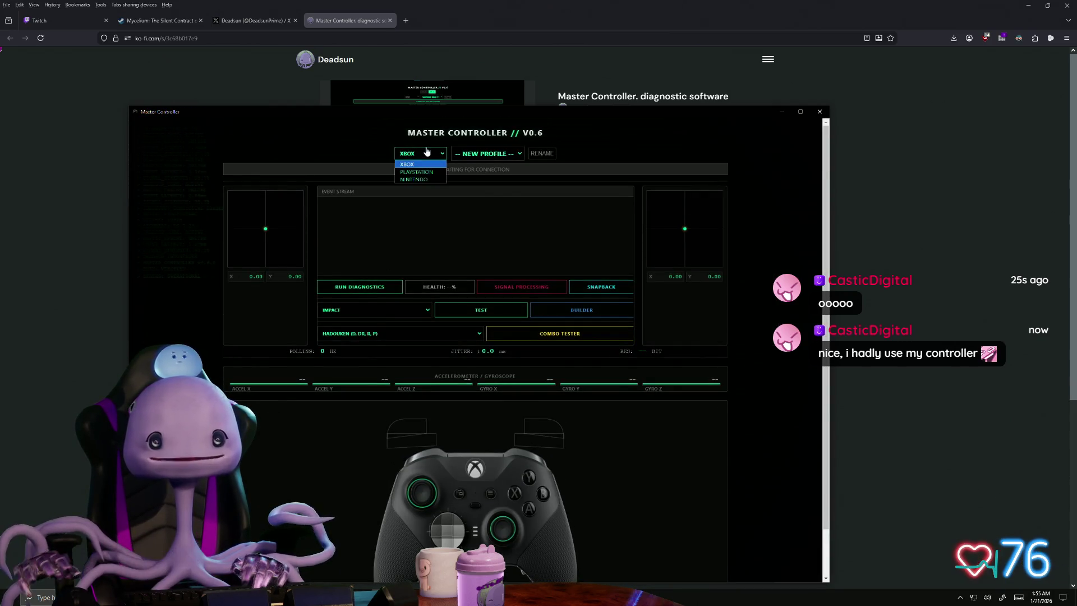
pyautogui.click(428, 172)
pyautogui.click(425, 178)
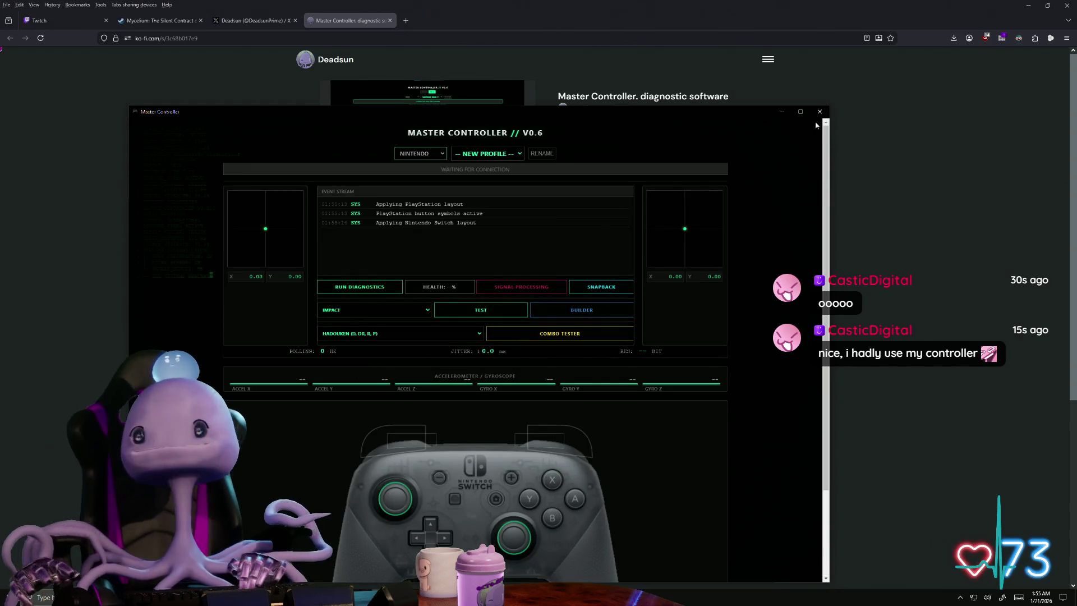
pyautogui.click(819, 112)
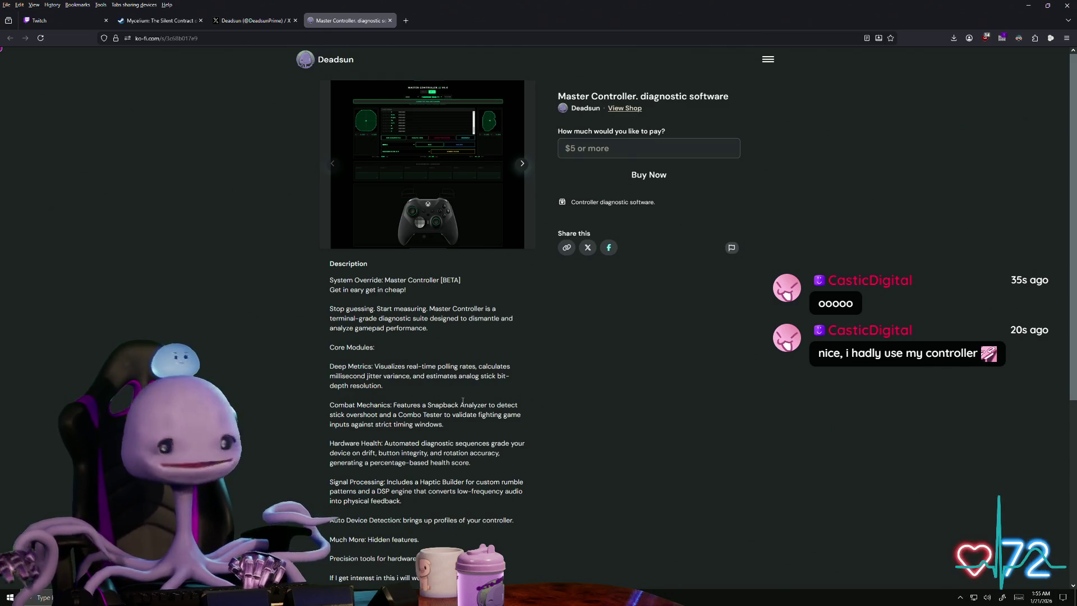
# - Move the Ko-fi carousel to the controller-only product screenshot
pyautogui.click(336, 168)
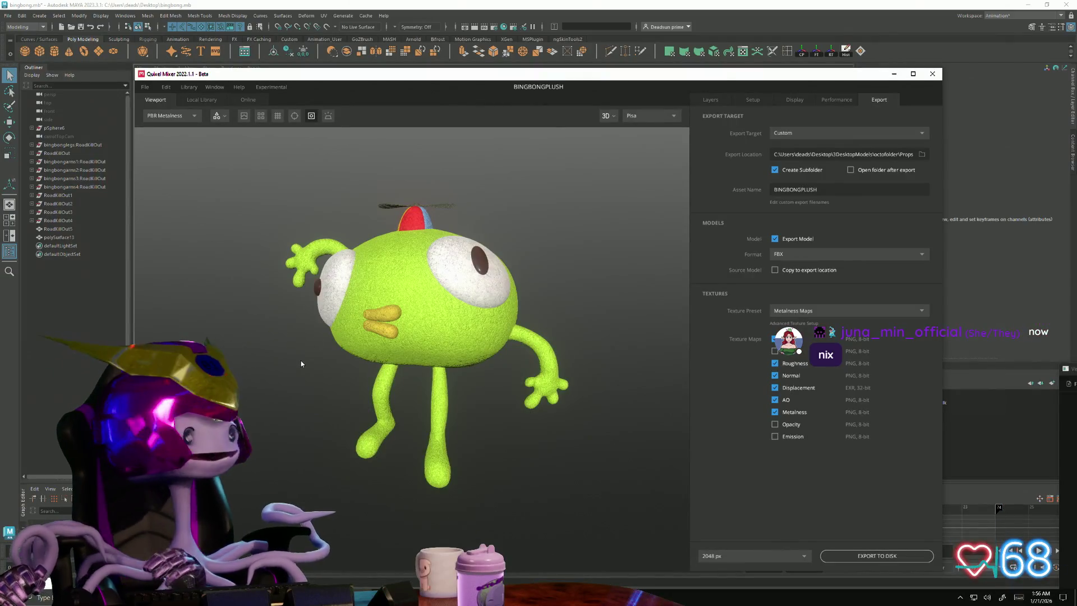
# - Frame the plush from the front, check its layers, and export BINGBONGPLUSH as FBX with 2048 px maps
pyautogui.scroll(10, 392, 412)
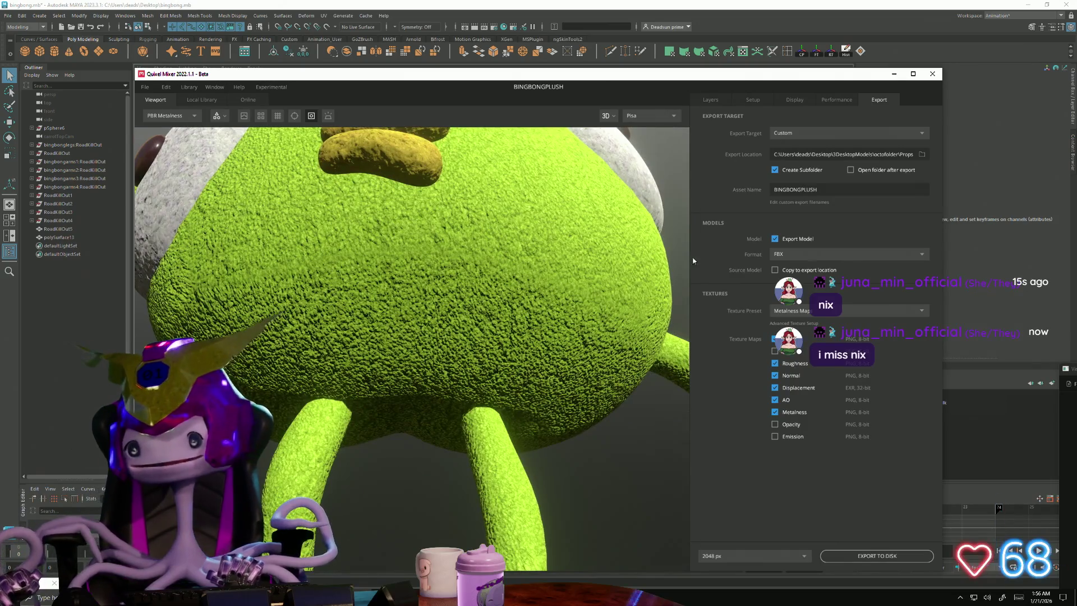
pyautogui.scroll(5, 342, 328)
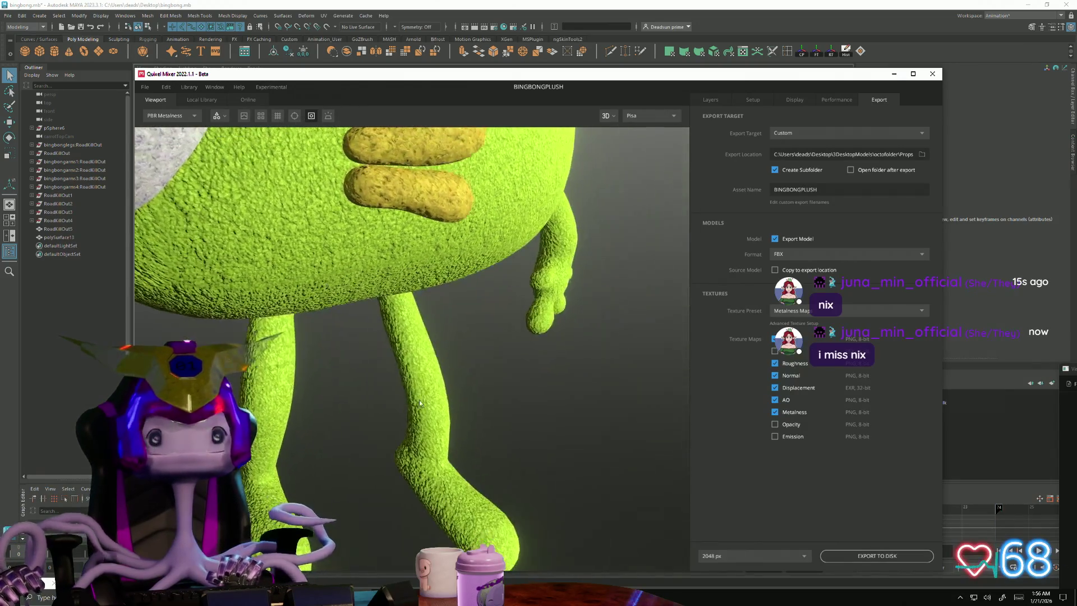
pyautogui.scroll(-5, 423, 409)
pyautogui.moveTo(320, 325)
pyautogui.mouseDown()
pyautogui.moveTo(275, 303)
pyautogui.moveTo(349, 382)
pyautogui.moveTo(359, 372)
pyautogui.moveTo(346, 369)
pyautogui.mouseUp()
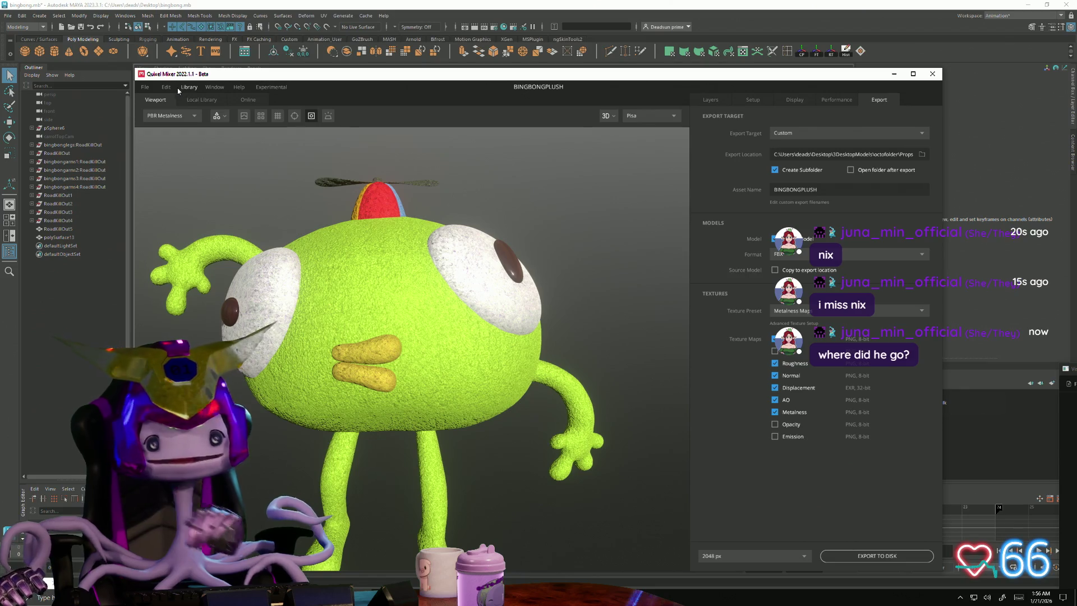
pyautogui.click(711, 100)
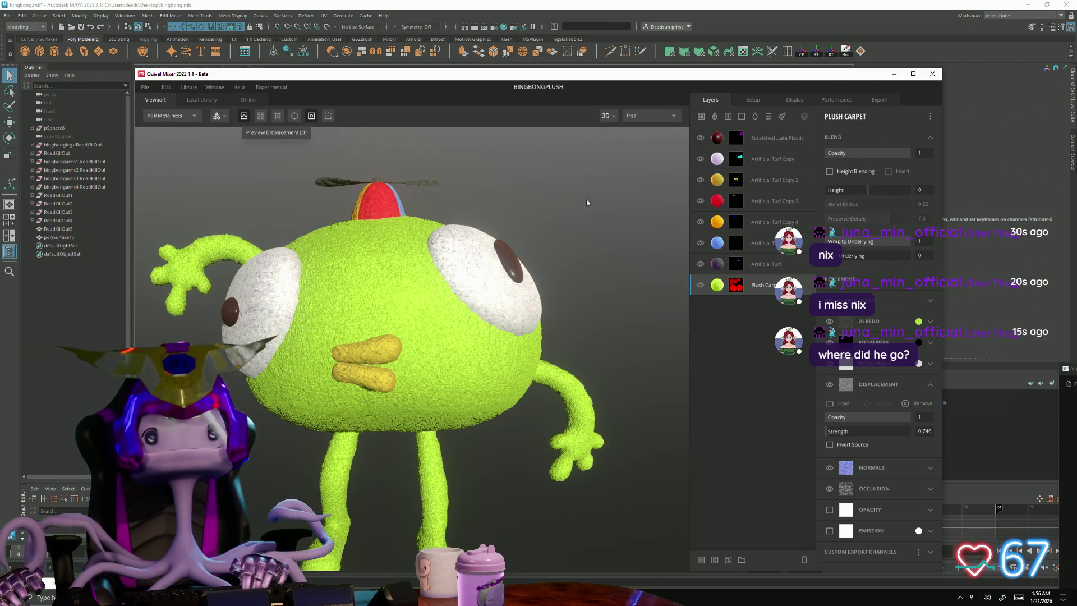
pyautogui.click(880, 99)
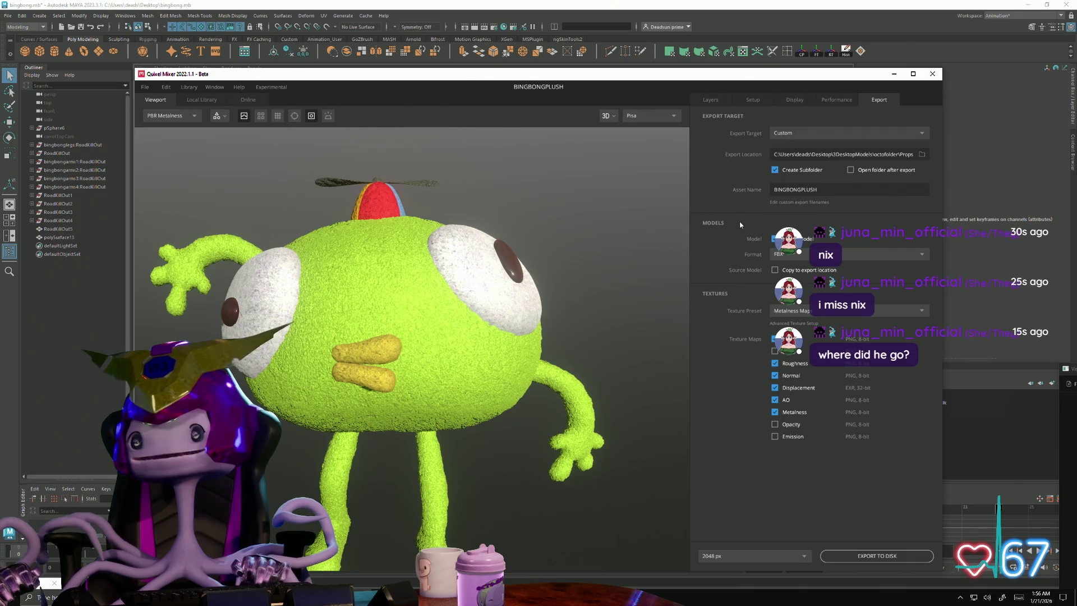
pyautogui.click(843, 556)
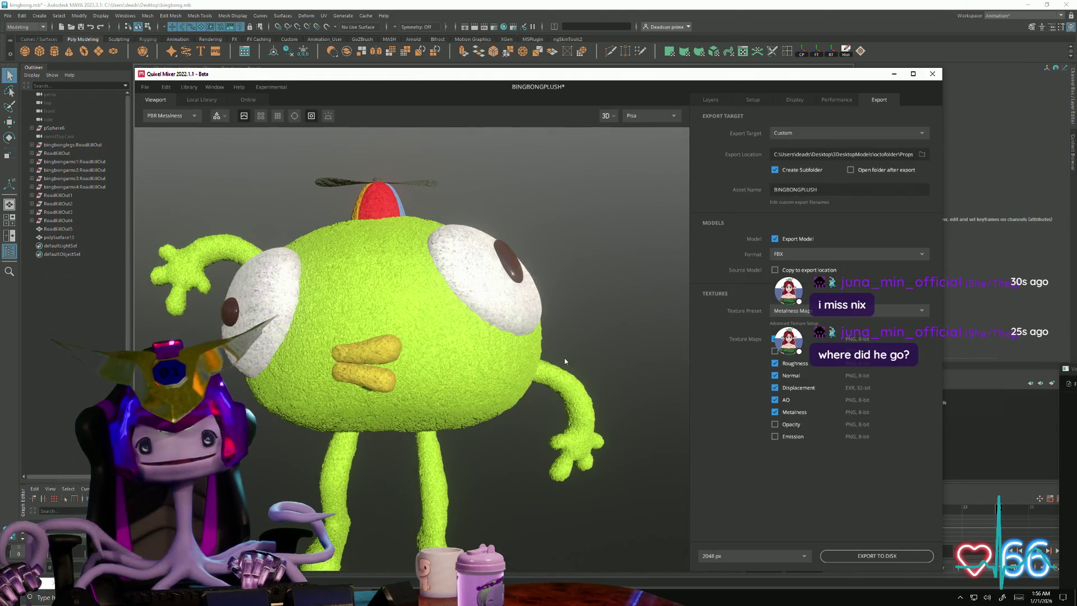
# - Orbit the plush to review it from other angles
pyautogui.moveTo(463, 345)
pyautogui.mouseDown()
pyautogui.moveTo(378, 402)
pyautogui.moveTo(299, 361)
pyautogui.moveTo(405, 321)
pyautogui.moveTo(419, 335)
pyautogui.mouseUp()
pyautogui.moveTo(356, 361)
pyautogui.mouseDown()
pyautogui.moveTo(300, 356)
pyautogui.moveTo(308, 345)
pyautogui.moveTo(320, 354)
pyautogui.mouseUp()
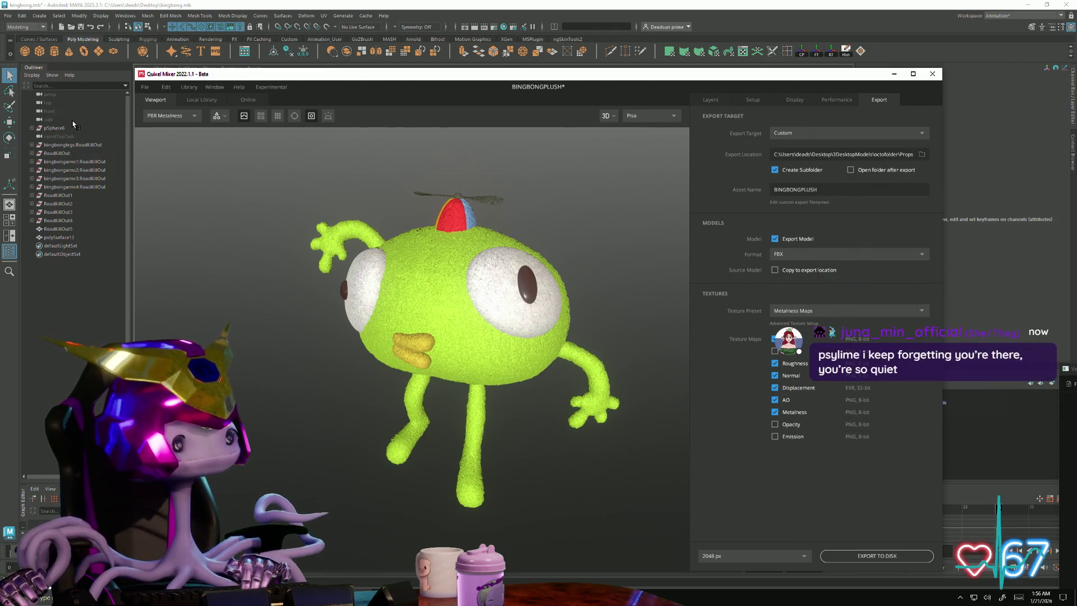
pyautogui.click(147, 90)
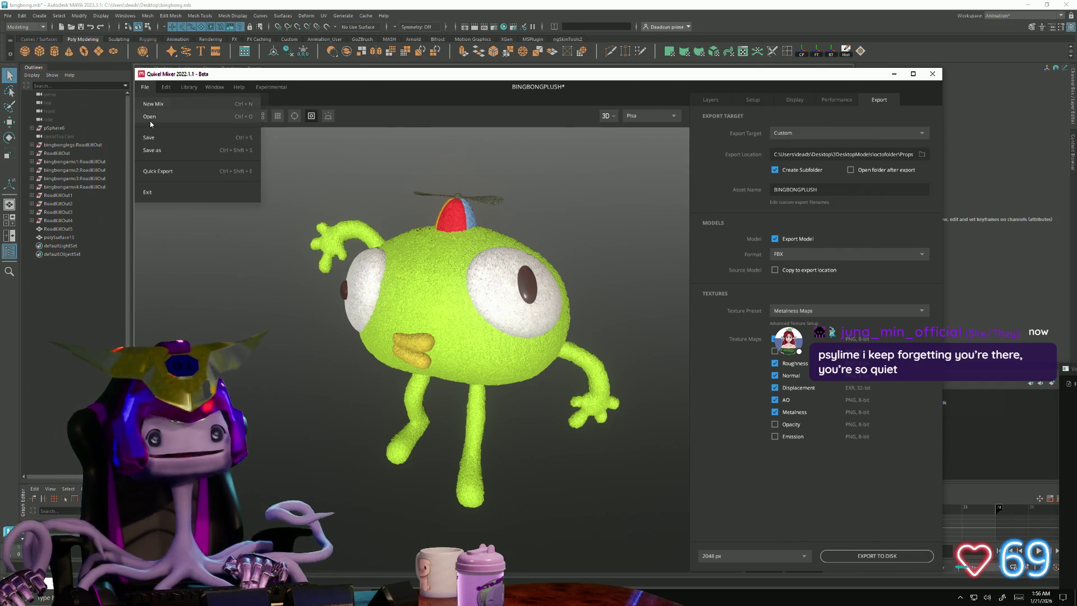
# - Save the BINGBONGPLUSH mix, then in Maya select polySurface13 with the Move tool
pyautogui.click(150, 138)
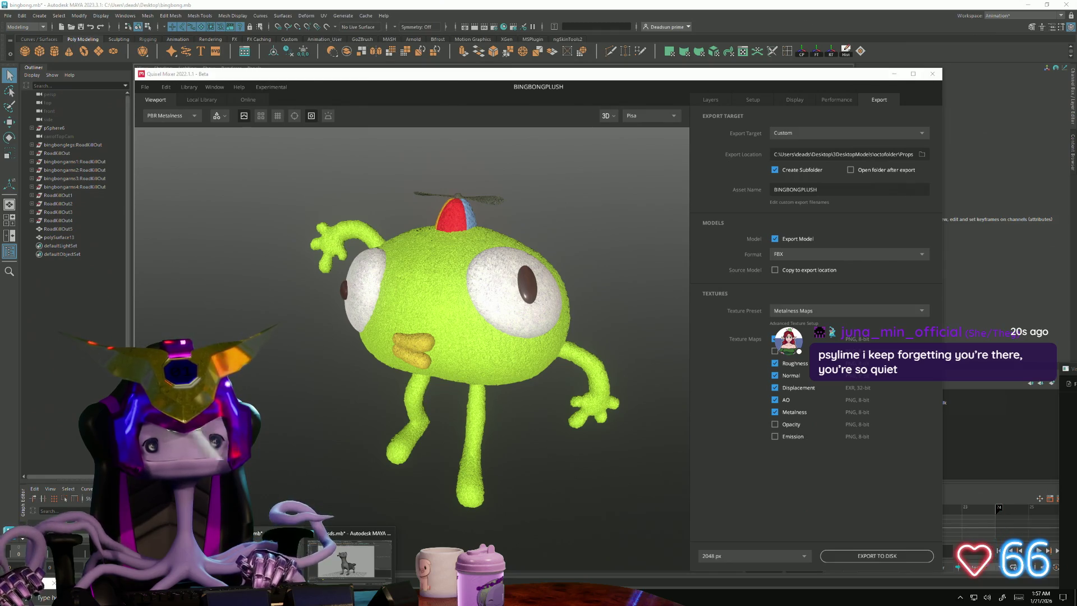
pyautogui.hotkey('alt', 'Tab')
pyautogui.moveTo(341, 394)
pyautogui.keyDown('alt'); pyautogui.mouseDown()
pyautogui.moveTo(477, 387)
pyautogui.moveTo(469, 308)
pyautogui.moveTo(252, 320)
pyautogui.moveTo(207, 312)
pyautogui.mouseUp(); pyautogui.keyUp('alt')
pyautogui.click(465, 277)
pyautogui.press('w')
pyautogui.click(553, 313)
pyautogui.moveTo(553, 312)
pyautogui.keyDown('alt'); pyautogui.mouseDown()
pyautogui.moveTo(586, 360)
pyautogui.moveTo(525, 394)
pyautogui.moveTo(669, 372)
pyautogui.mouseUp(); pyautogui.keyUp('alt')
# - Move polySurface13 up along Y and sideways along X, clear of the green character
pyautogui.press('w')
pyautogui.moveTo(525, 418)
pyautogui.keyDown('alt'); pyautogui.mouseDown()
pyautogui.moveTo(428, 377)
pyautogui.moveTo(430, 361)
pyautogui.mouseUp(); pyautogui.keyUp('alt')
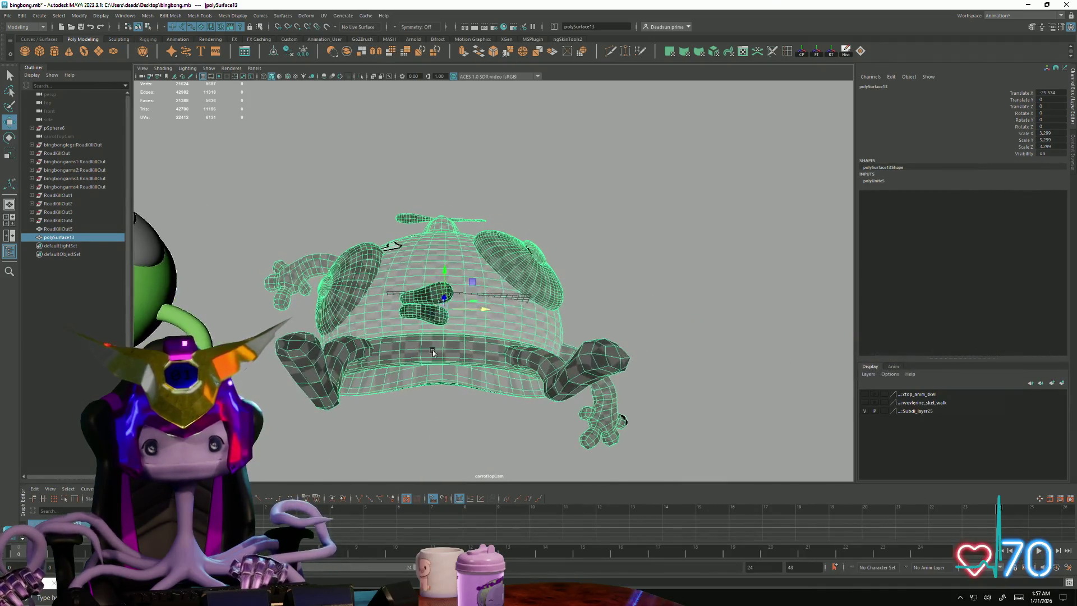
pyautogui.moveTo(446, 273); pyautogui.dragTo(446, 224)
pyautogui.keyDown('alt'); pyautogui.moveTo(446, 224); pyautogui.dragTo(529, 268); pyautogui.keyUp('alt')
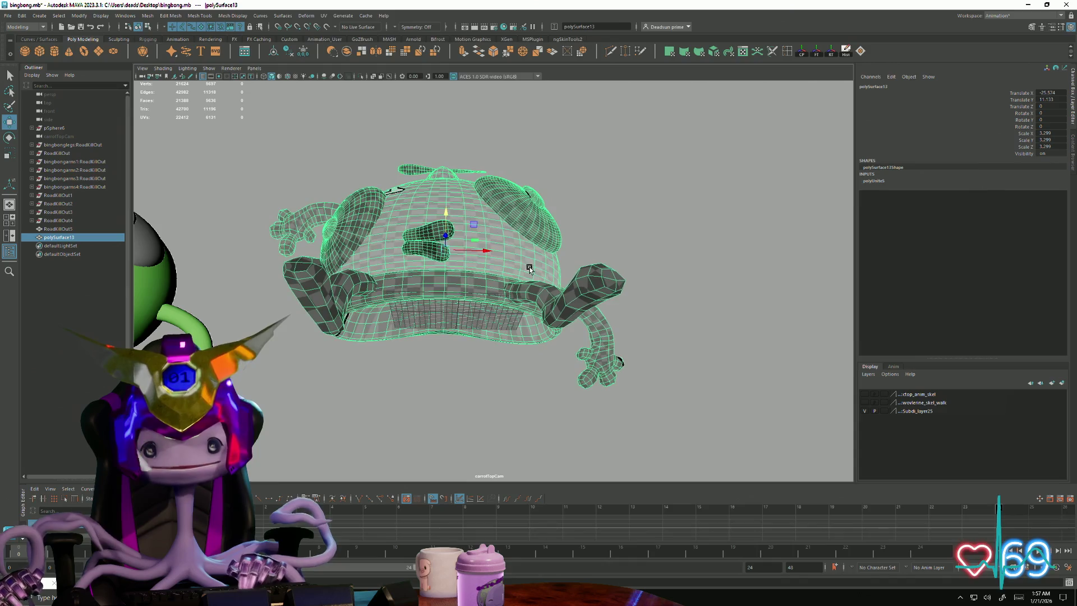
pyautogui.moveTo(449, 251)
pyautogui.mouseDown()
pyautogui.moveTo(496, 254)
pyautogui.moveTo(458, 257)
pyautogui.moveTo(403, 330)
pyautogui.moveTo(457, 241)
pyautogui.moveTo(456, 345)
pyautogui.moveTo(337, 345)
pyautogui.moveTo(363, 353)
pyautogui.mouseUp()
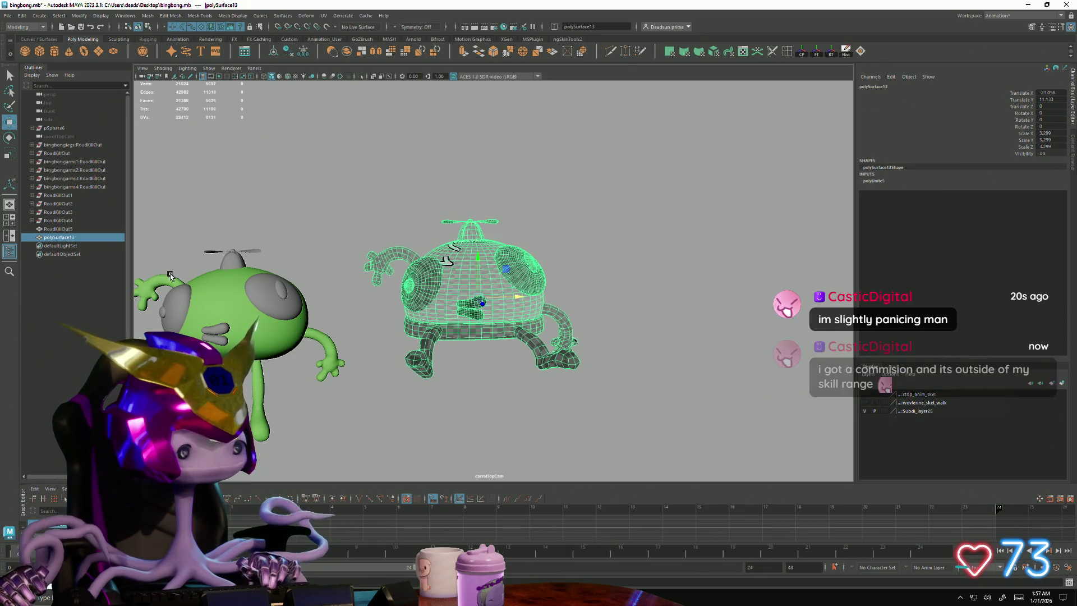
pyautogui.keyDown('alt'); pyautogui.moveTo(172, 272); pyautogui.dragTo(255, 321, button='right'); pyautogui.keyUp('alt')
pyautogui.moveTo(254, 320)
pyautogui.keyDown('alt'); pyautogui.mouseDown(button='middle')
pyautogui.moveTo(224, 269)
pyautogui.moveTo(224, 233)
pyautogui.moveTo(224, 245)
pyautogui.mouseUp(button='middle'); pyautogui.keyUp('alt')
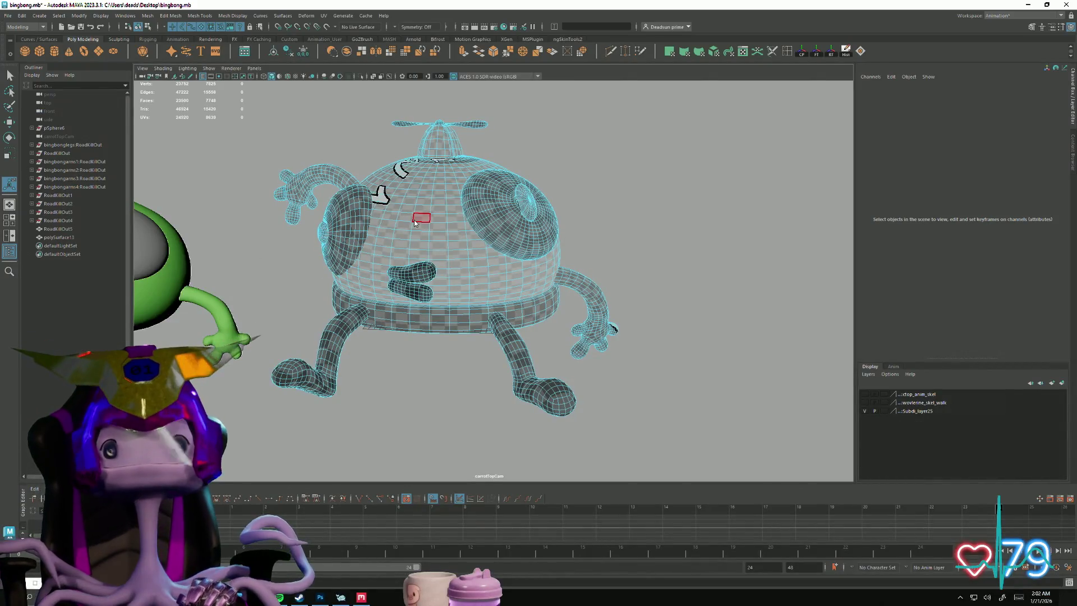
# - Open polySurface13's UV layout in the UV Editor and enlarge it over the viewport
pyautogui.click(323, 15)
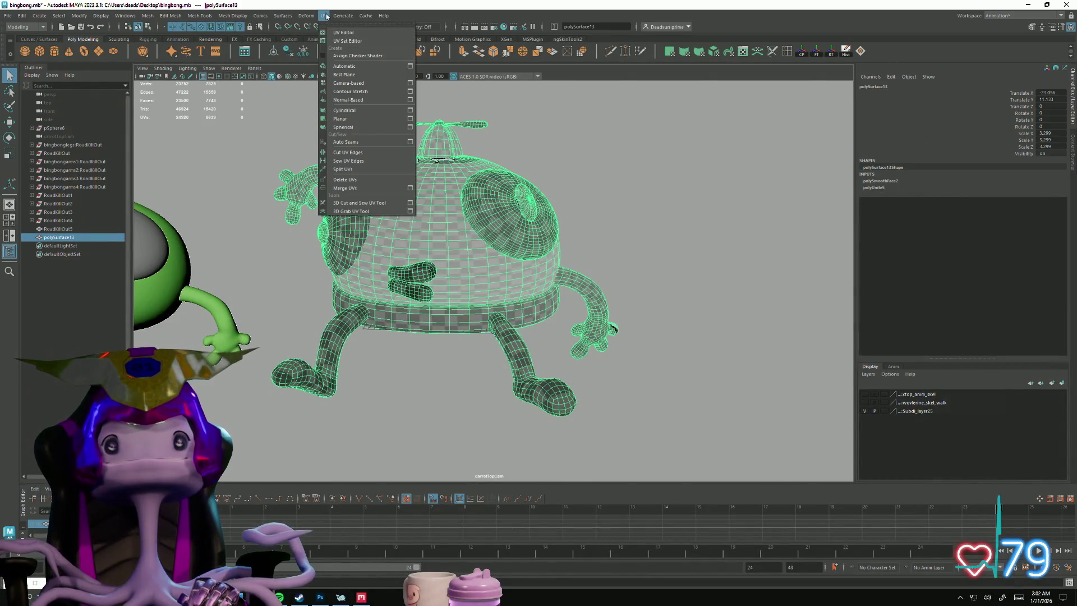
pyautogui.click(353, 33)
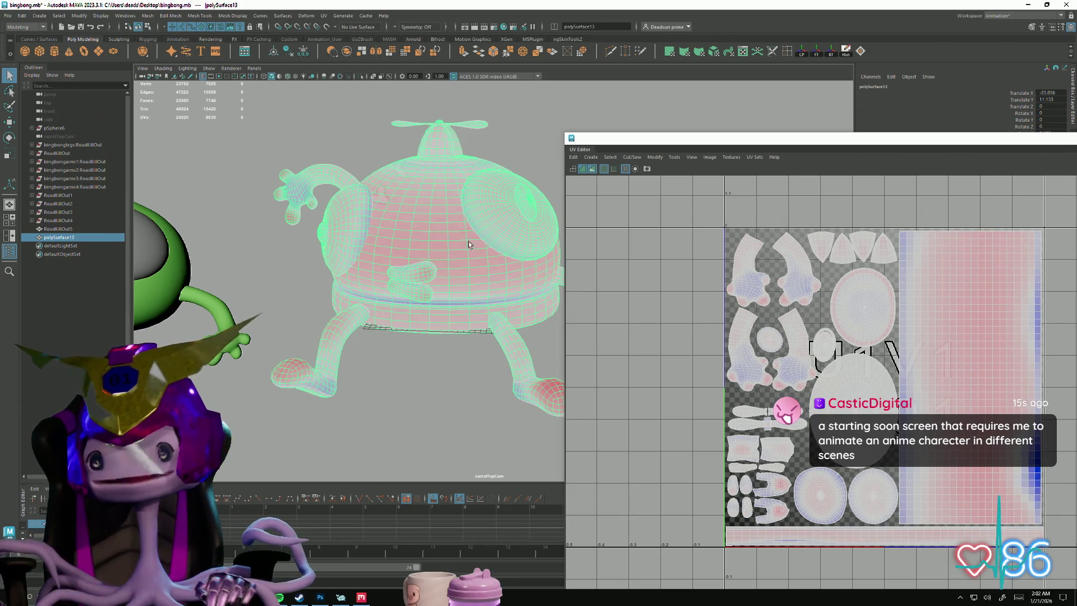
pyautogui.moveTo(738, 145)
pyautogui.mouseDown()
pyautogui.moveTo(393, 109)
pyautogui.moveTo(219, 39)
pyautogui.moveTo(270, 60)
pyautogui.moveTo(351, 43)
pyautogui.moveTo(675, 64)
pyautogui.moveTo(645, 79)
pyautogui.moveTo(260, 66)
pyautogui.moveTo(267, 53)
pyautogui.mouseUp()
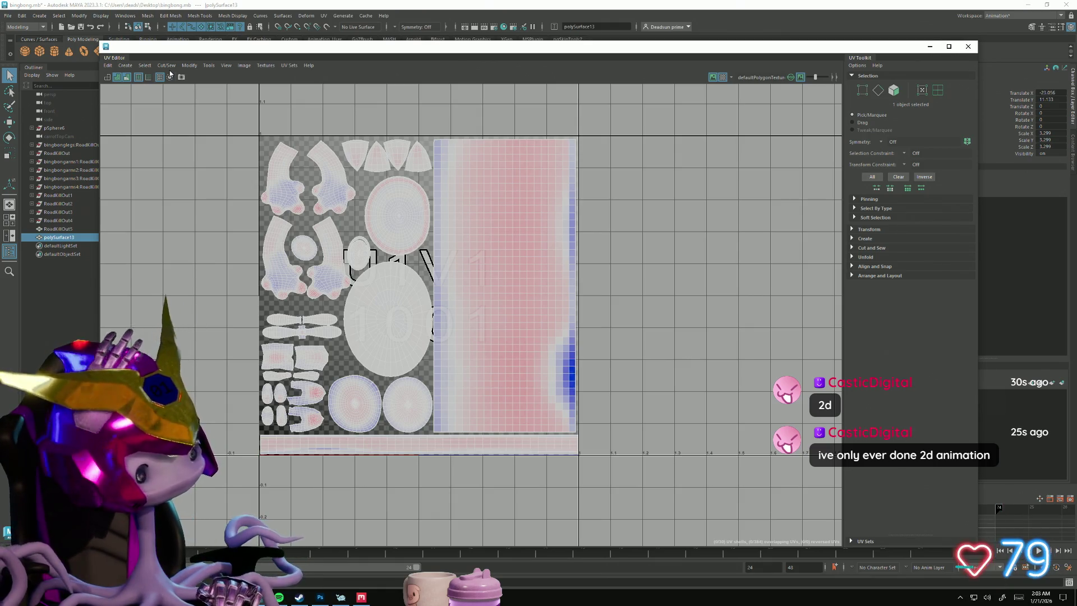
# - Save a 4096×4096 PNG UV snapshot as bingbonghatID, overwriting the existing file
pyautogui.click(227, 66)
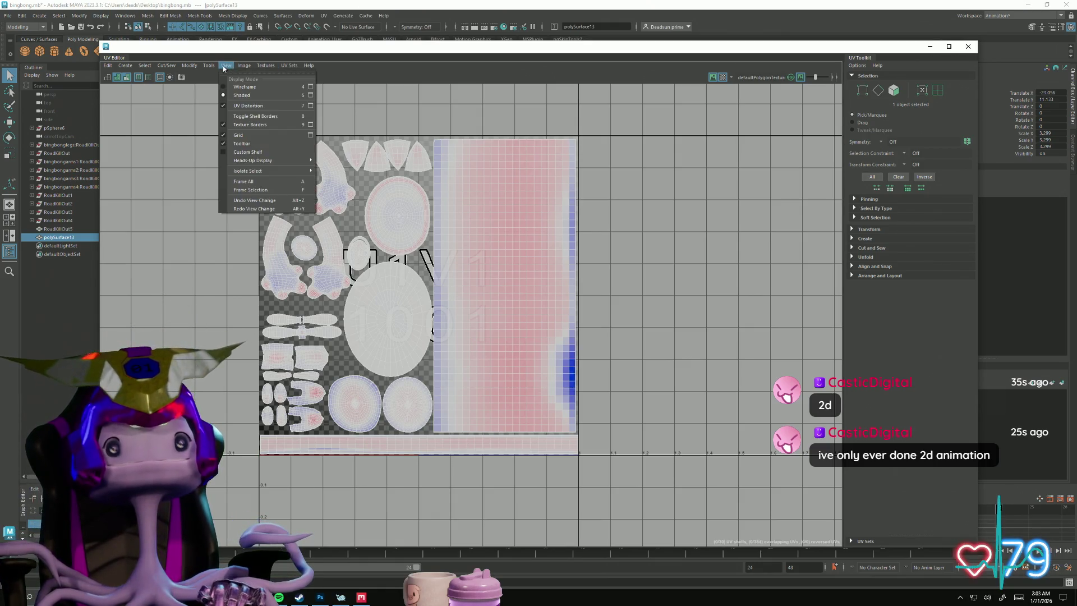
pyautogui.moveTo(208, 67)
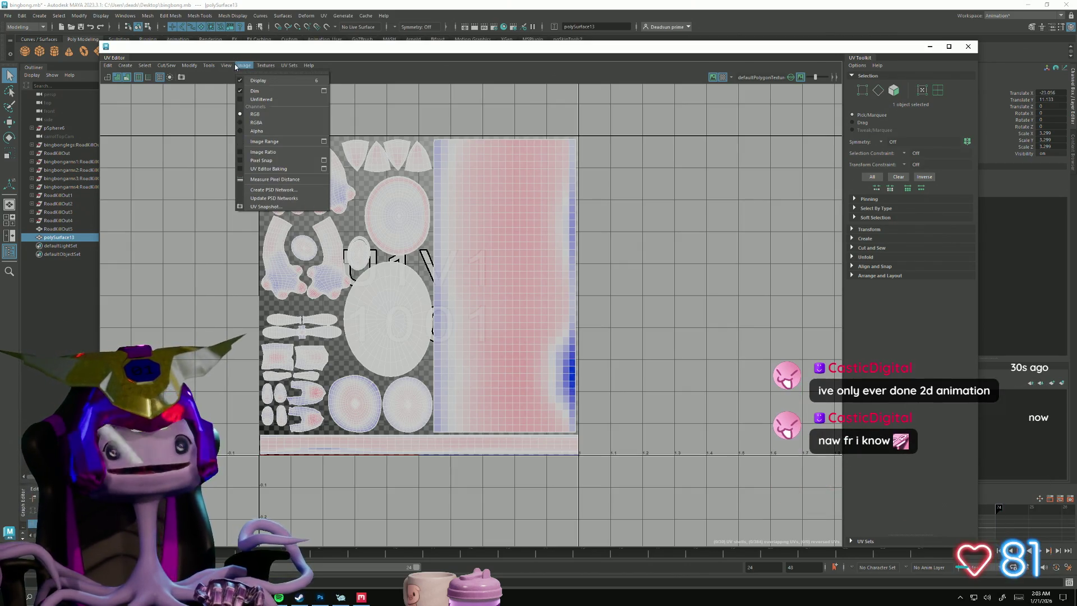
pyautogui.click(264, 206)
pyautogui.write('hat')
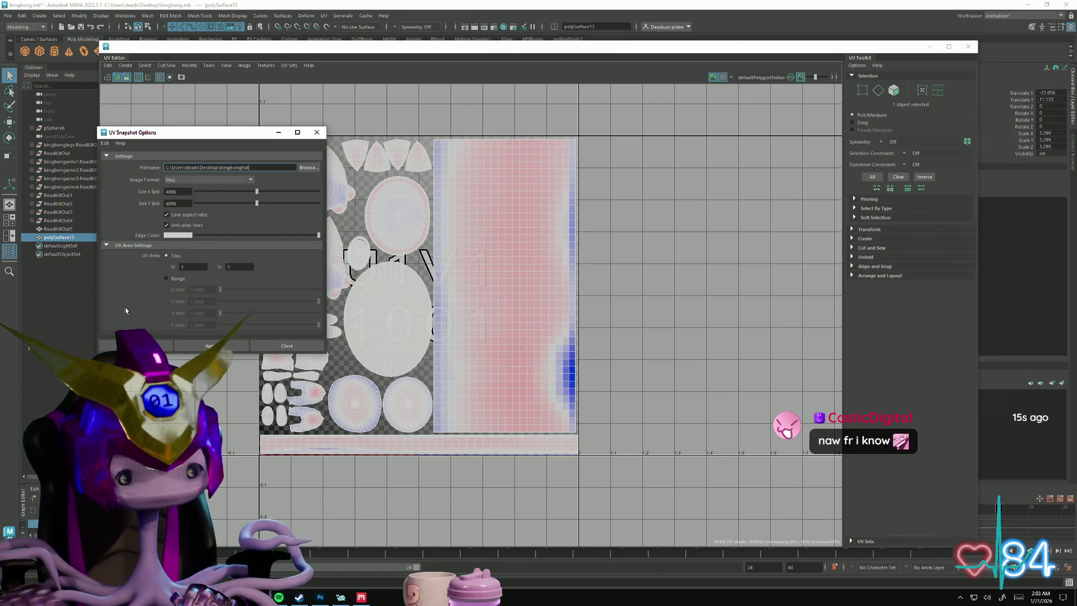
pyautogui.write('ID')
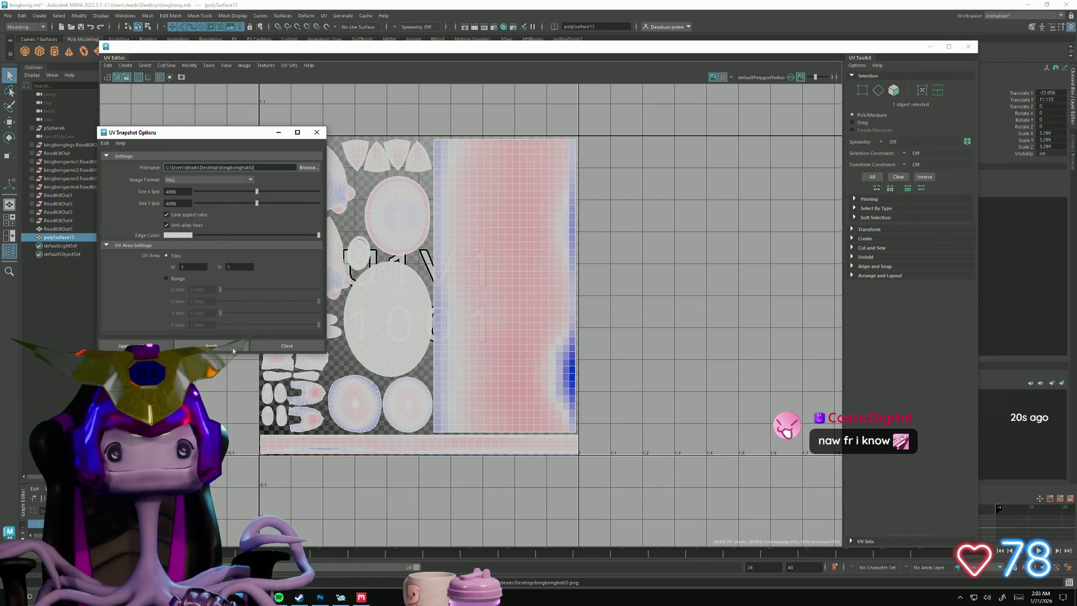
pyautogui.click(223, 347)
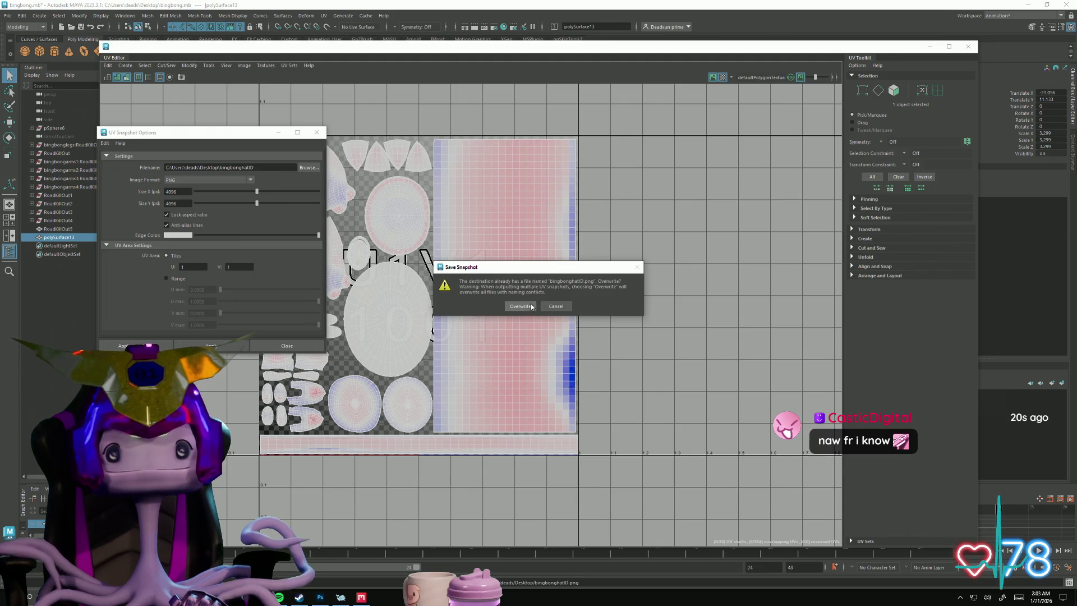
pyautogui.click(520, 307)
pyautogui.click(317, 133)
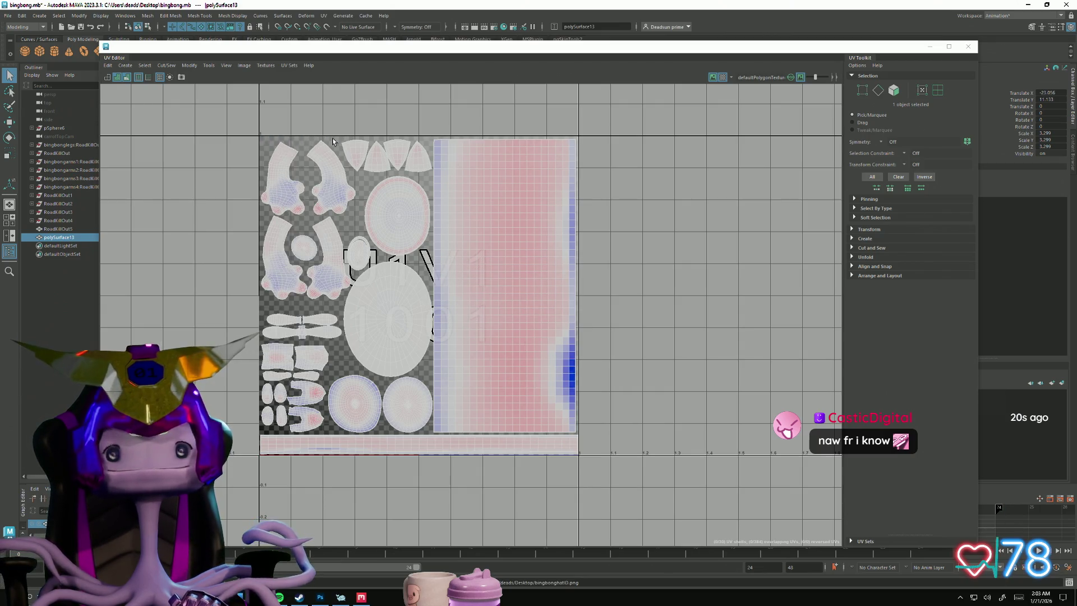
pyautogui.hotkey('alt', 'Tab')
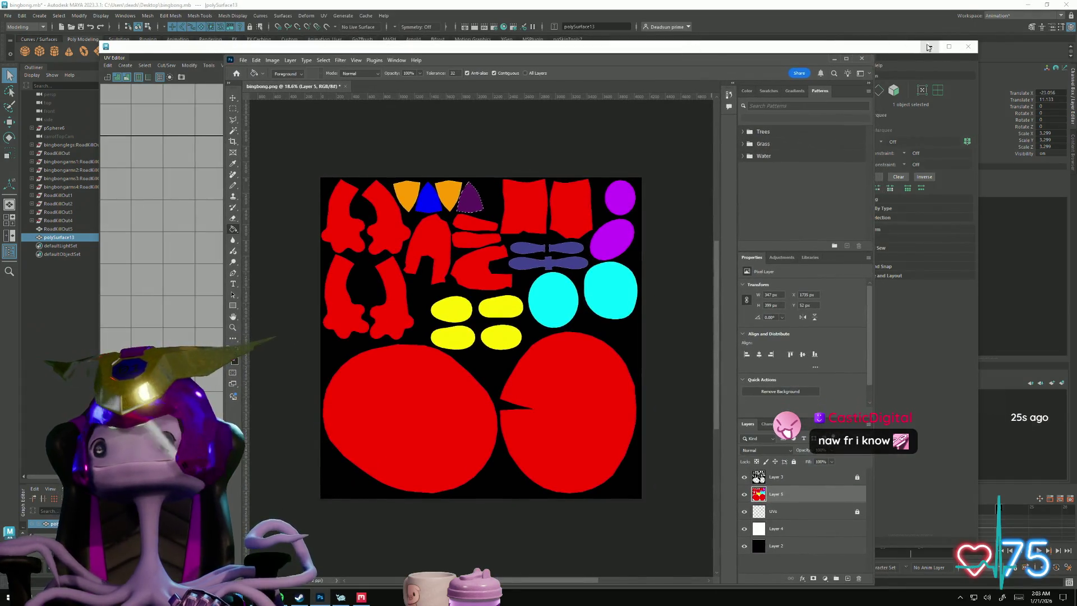
# - Save the bingbong Maya scene, then return to the coloured UV map in Photoshop
pyautogui.hotkey('alt', 'Tab')
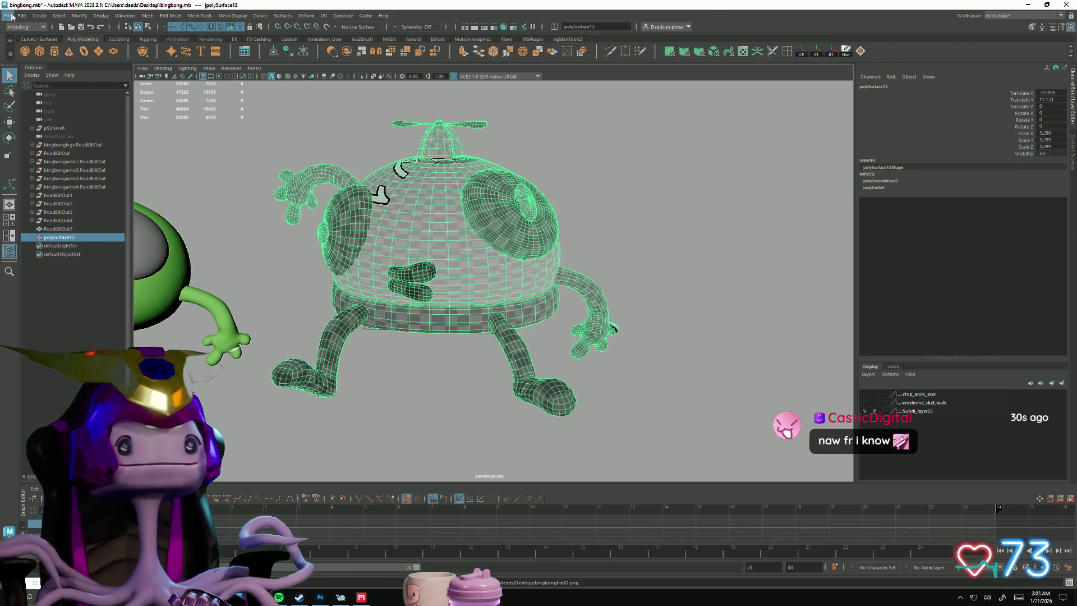
pyautogui.hotkey('ctrl', 's')
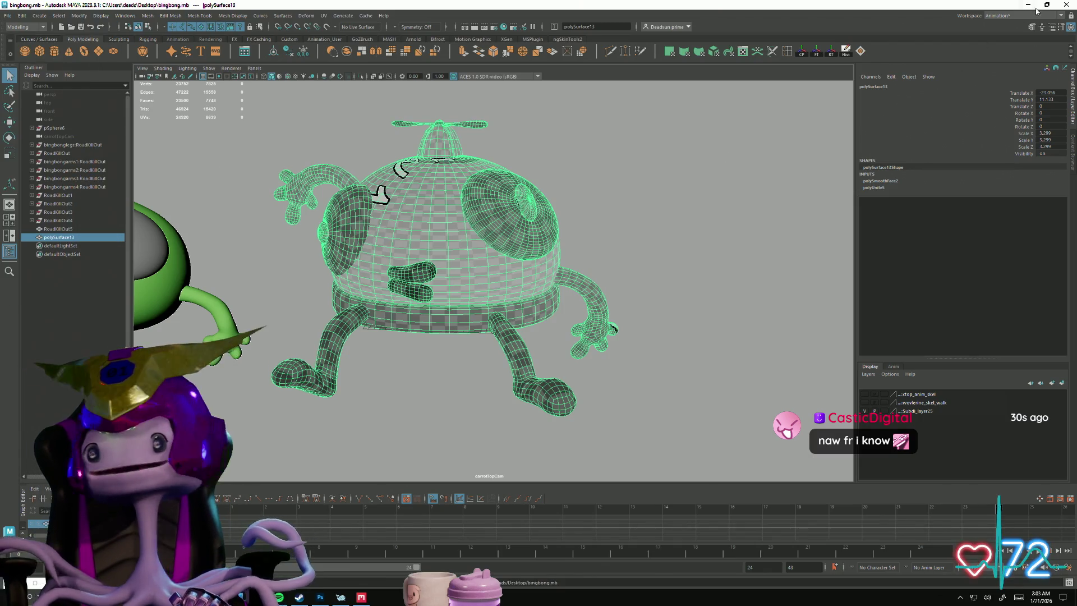
pyautogui.hotkey('alt', 'Tab')
pyautogui.click(195, 74)
pyautogui.hotkey('alt', 'Tab')
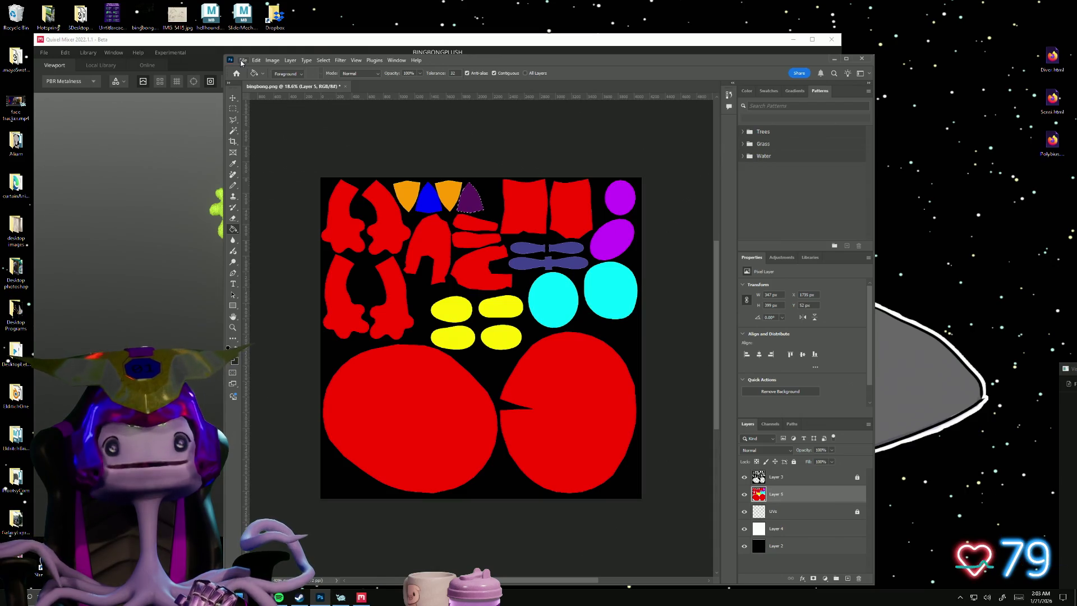
# - Open bingbonghatID.png from the desktop in Photoshop, then close that empty document
pyautogui.click(793, 39)
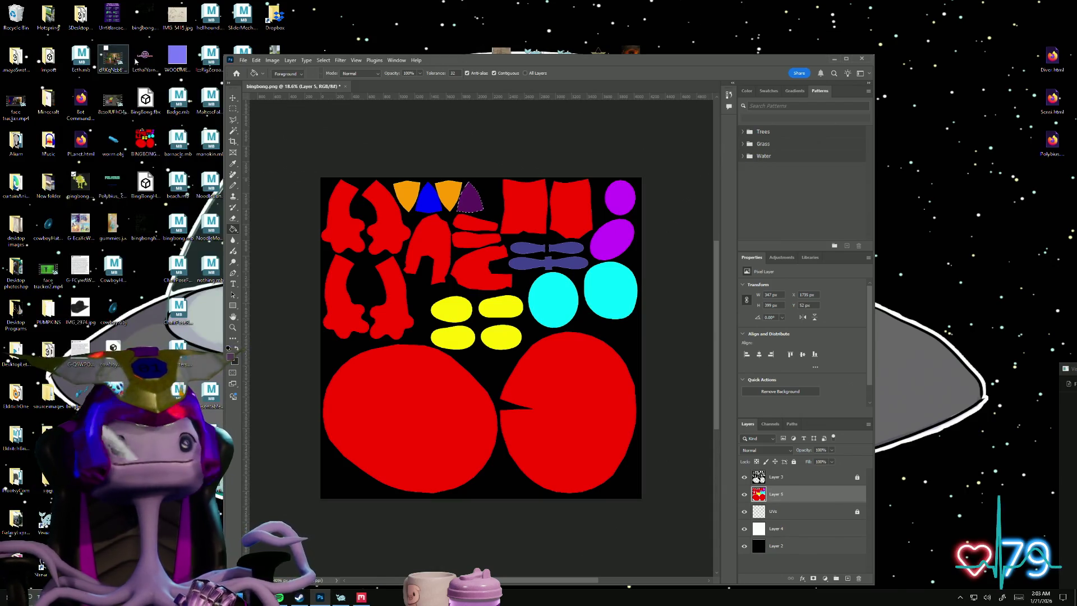
pyautogui.rightClick(139, 234)
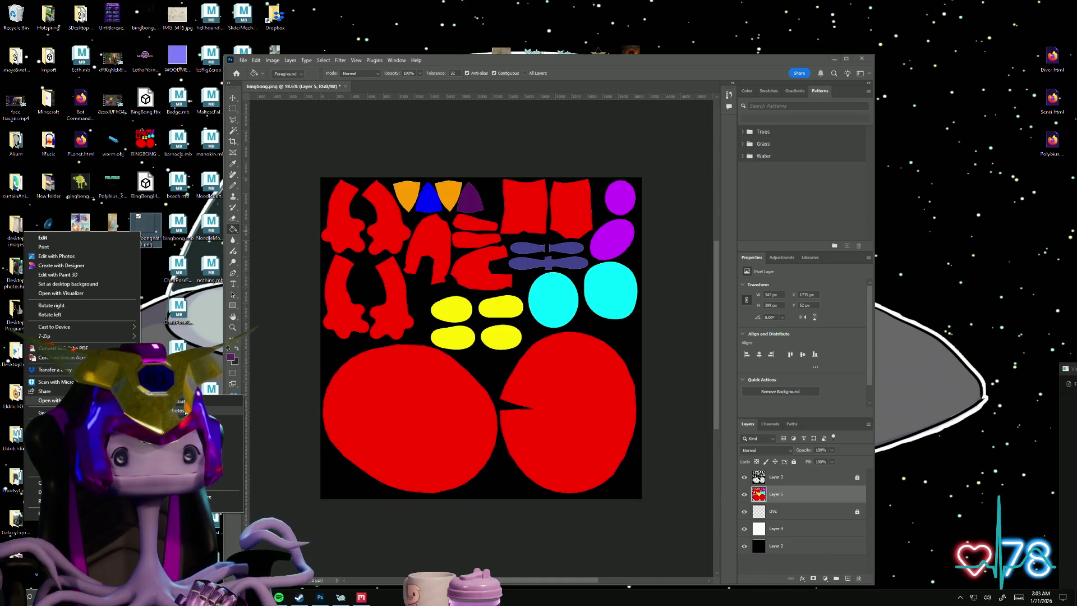
pyautogui.click(185, 411)
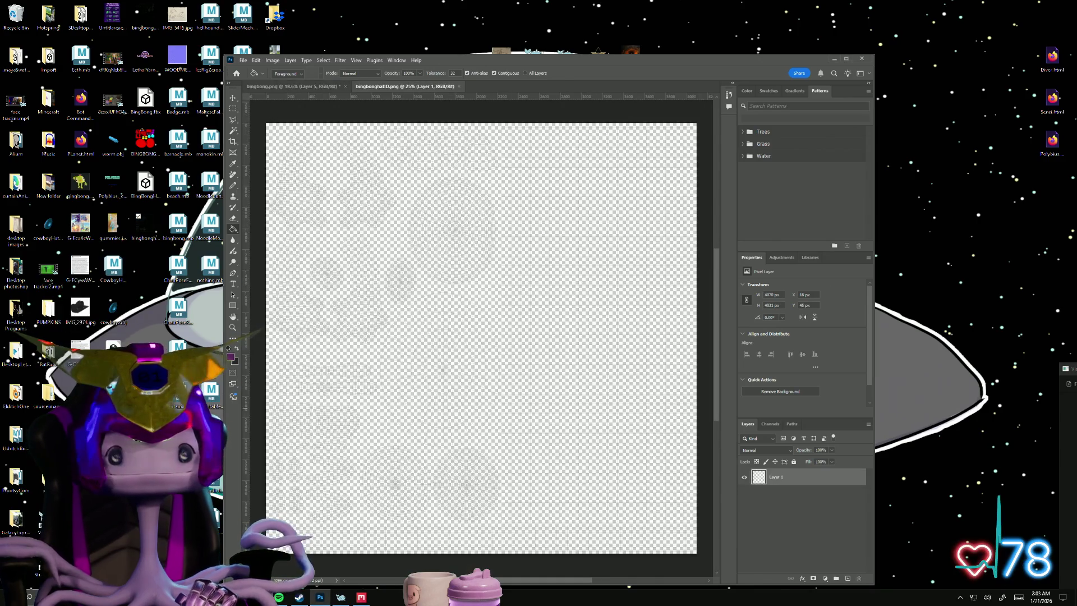
pyautogui.click(459, 87)
# - Place bingbonghatID.png onto the bingbong UV map and shift it to cover the canvas
pyautogui.moveTo(190, 234); pyautogui.dragTo(461, 364)
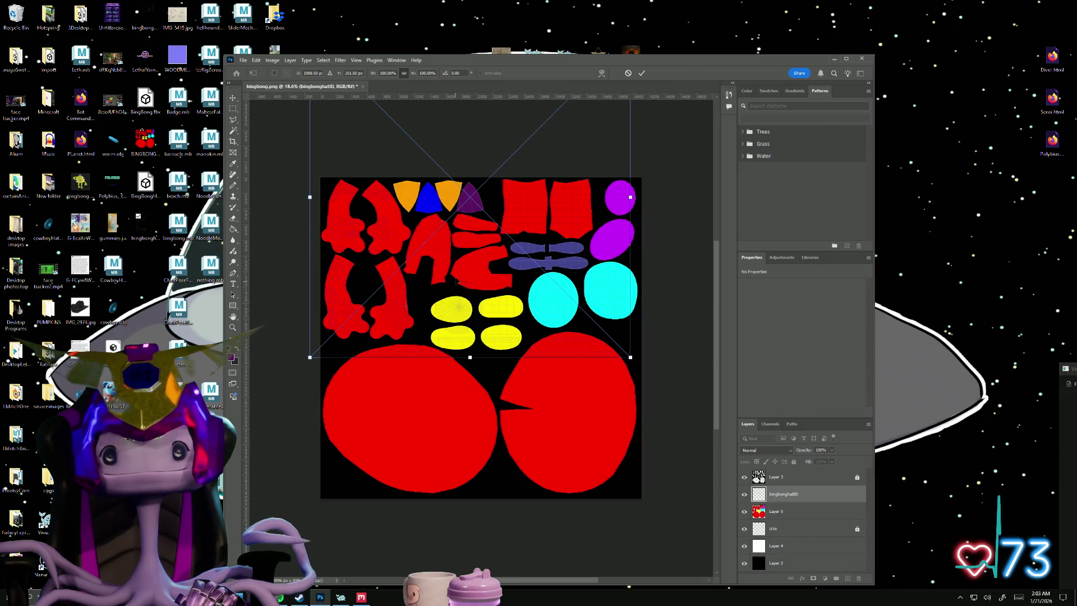
pyautogui.moveTo(463, 260)
pyautogui.mouseDown()
pyautogui.moveTo(466, 397)
pyautogui.moveTo(541, 352)
pyautogui.moveTo(530, 357)
pyautogui.mouseUp()
pyautogui.keyDown('alt'); pyautogui.scroll(5, 543, 383); pyautogui.keyUp('alt')
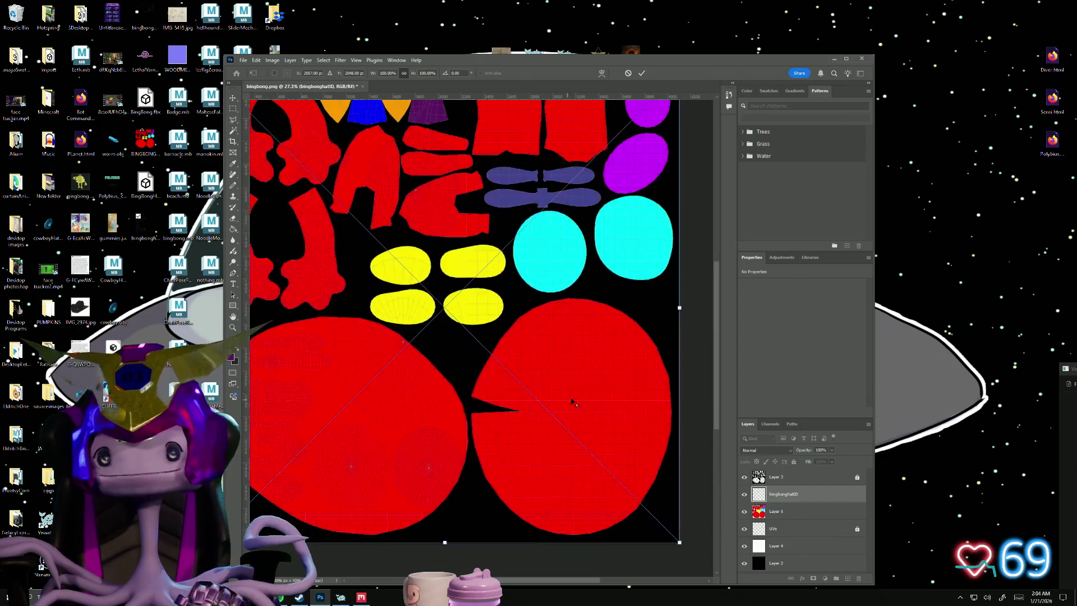
pyautogui.scroll(-3, 413, 274)
pyautogui.keyDown('ctrl'); pyautogui.hscroll(3, 413, 274); pyautogui.keyUp('ctrl')
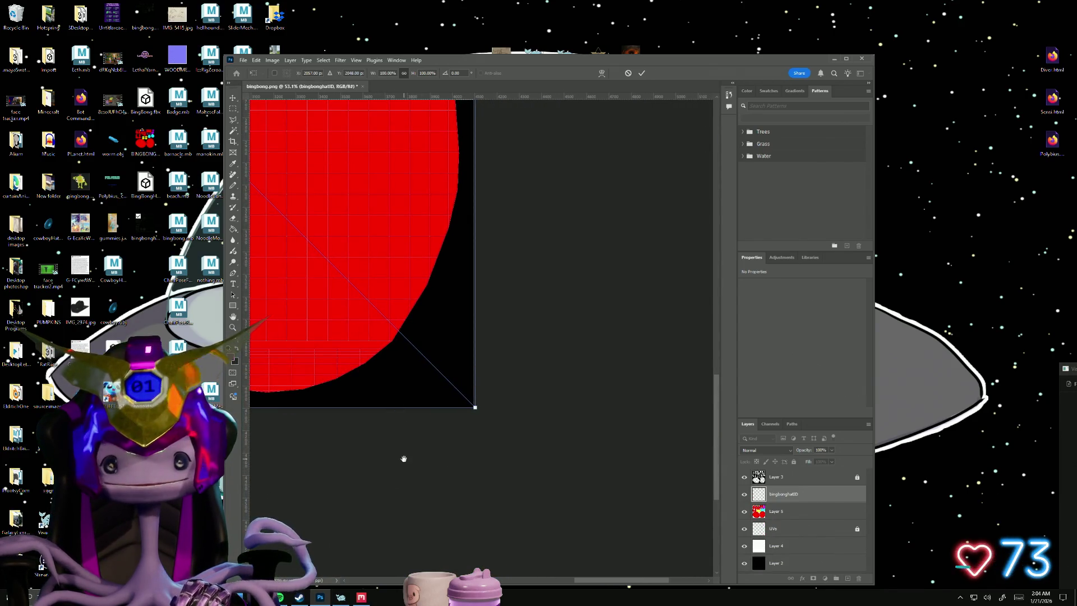
pyautogui.keyDown('alt'); pyautogui.scroll(3, 477, 343); pyautogui.keyUp('alt')
pyautogui.moveTo(445, 390)
pyautogui.mouseDown()
pyautogui.moveTo(419, 391)
pyautogui.moveTo(437, 393)
pyautogui.mouseUp()
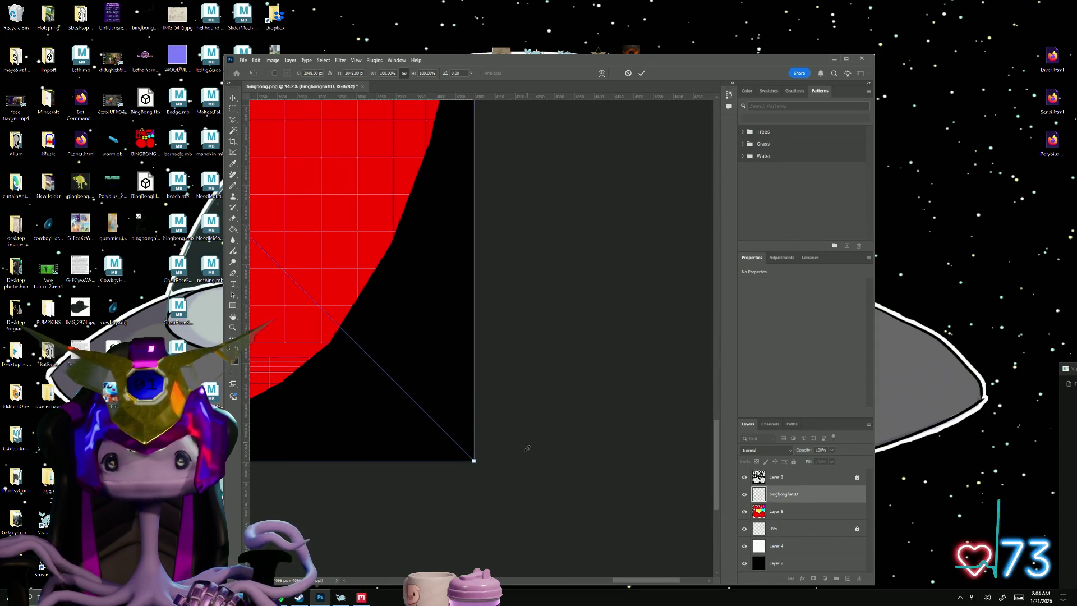
# - Check the placed image's left edge and bottom-left corner, then commit the placement
pyautogui.keyDown('alt'); pyautogui.scroll(-1, 501, 513); pyautogui.keyUp('alt')
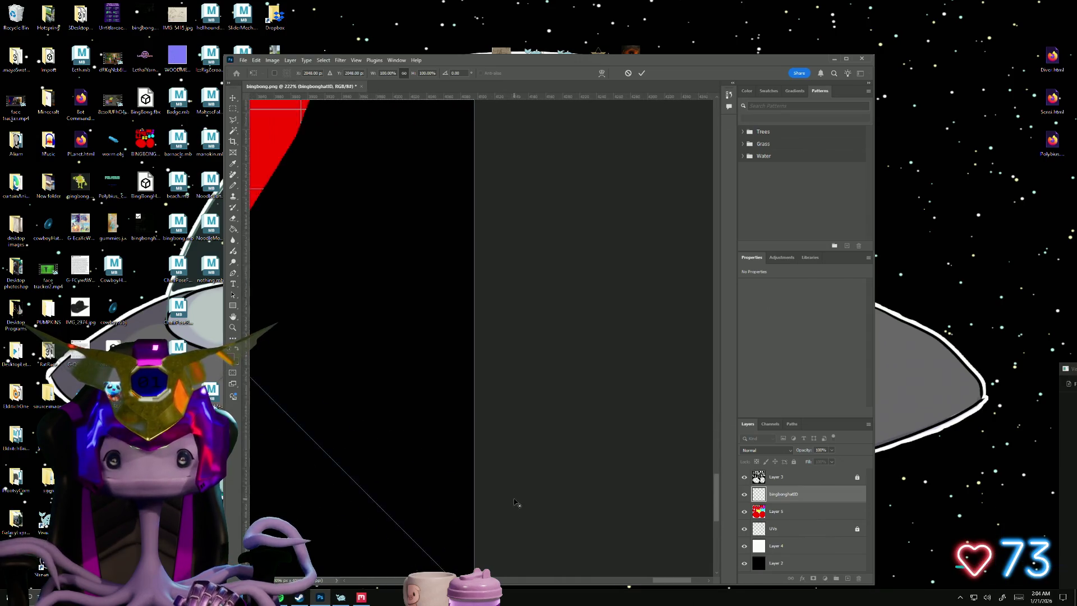
pyautogui.moveTo(476, 513); pyautogui.dragTo(645, 504)
pyautogui.moveTo(404, 481); pyautogui.dragTo(630, 498)
pyautogui.moveTo(238, 502)
pyautogui.mouseDown()
pyautogui.moveTo(368, 502)
pyautogui.moveTo(469, 445)
pyautogui.moveTo(596, 464)
pyautogui.mouseUp()
pyautogui.keyDown('alt'); pyautogui.scroll(-1, 596, 464); pyautogui.keyUp('alt')
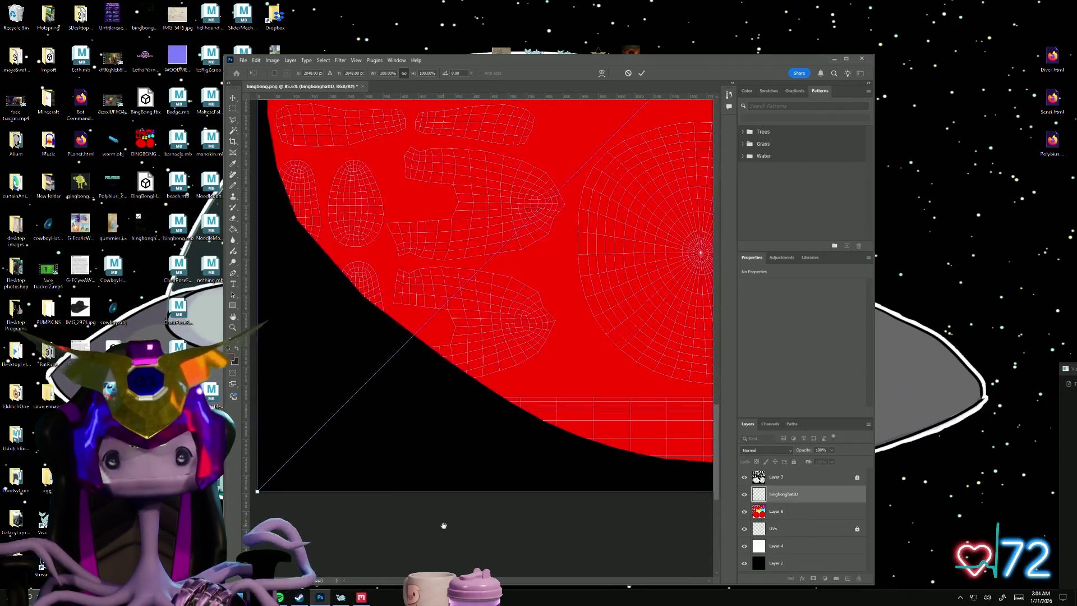
pyautogui.moveTo(445, 519); pyautogui.dragTo(518, 526)
pyautogui.keyDown('alt'); pyautogui.scroll(-15, 519, 526); pyautogui.keyUp('alt')
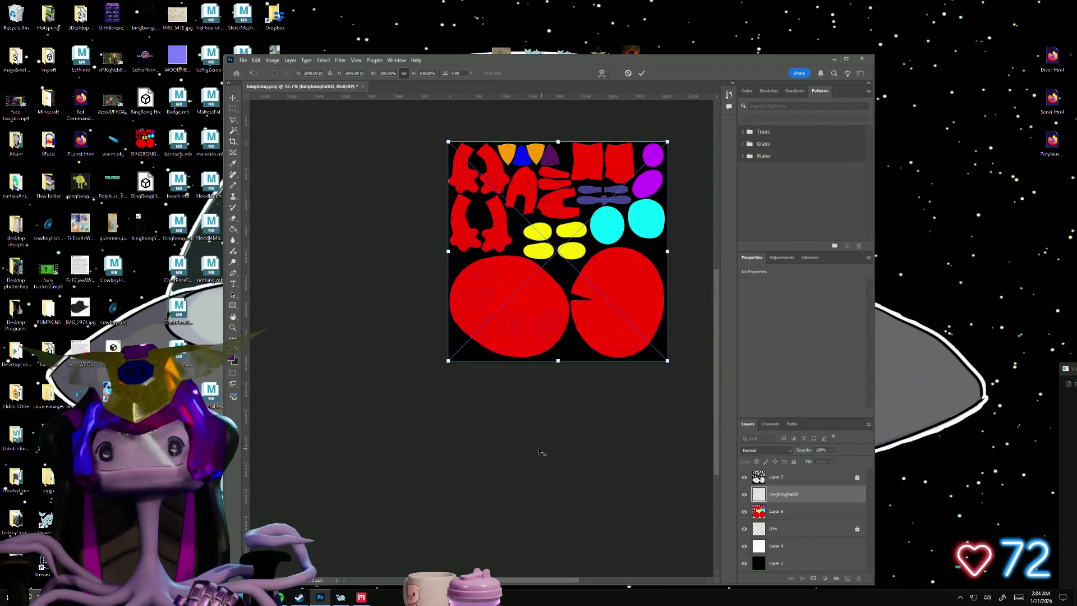
pyautogui.keyDown('alt'); pyautogui.scroll(2, 520, 461); pyautogui.keyUp('alt')
pyautogui.keyDown('alt'); pyautogui.scroll(-1, 521, 474); pyautogui.keyUp('alt')
pyautogui.moveTo(485, 468); pyautogui.dragTo(389, 566)
pyautogui.press('Return')
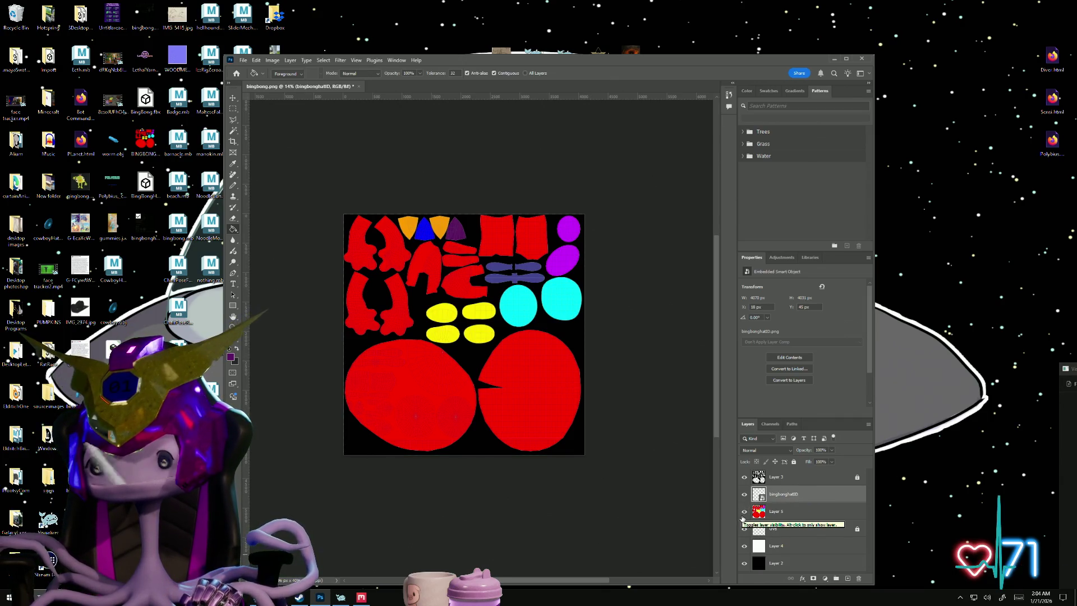
# - Hide Layers 3, 4, 5 and UVs, and fully lock the bingbonghatID layer
pyautogui.click(745, 478)
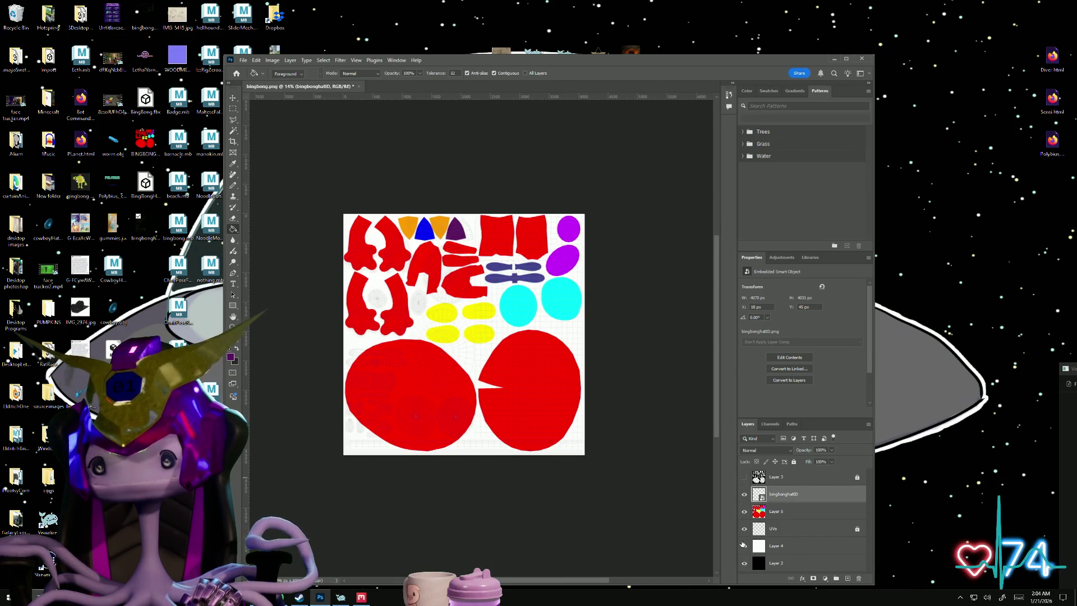
pyautogui.click(743, 545)
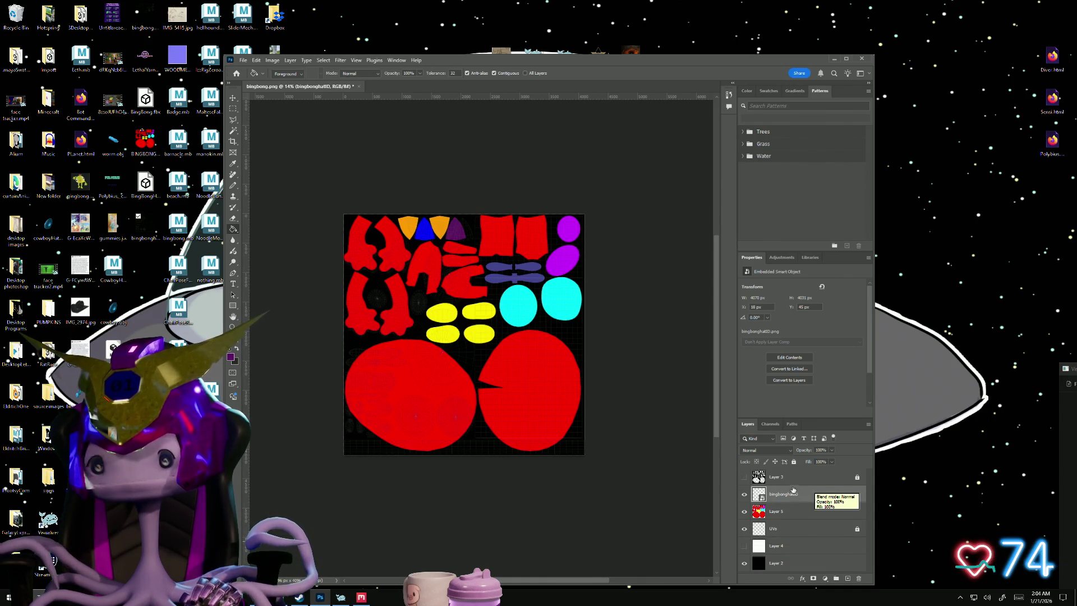
pyautogui.click(794, 461)
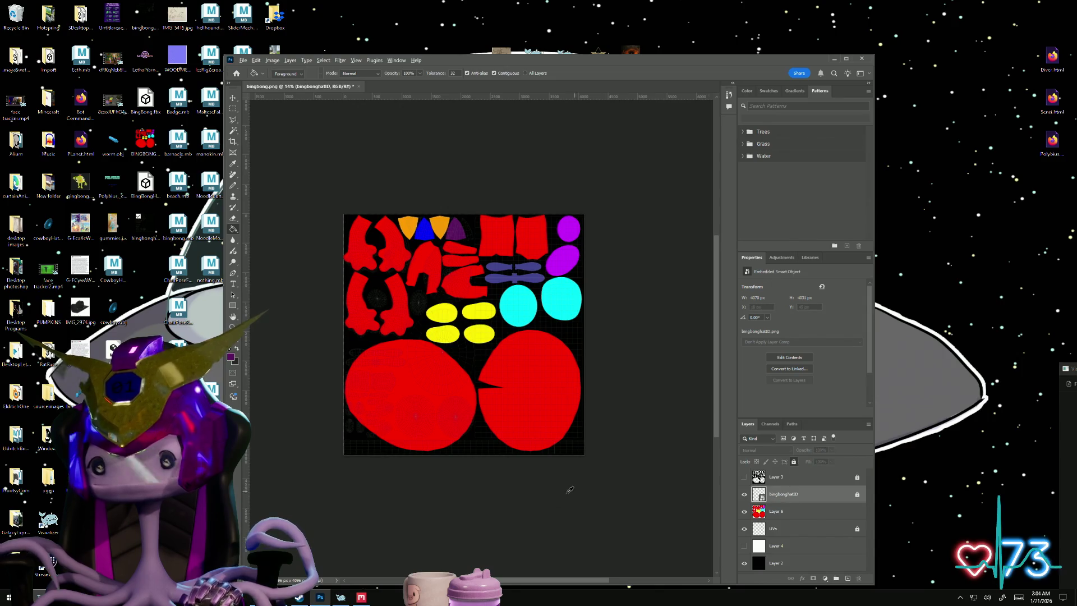
pyautogui.keyDown('alt'); pyautogui.scroll(4, 572, 489); pyautogui.keyUp('alt')
pyautogui.click(745, 512)
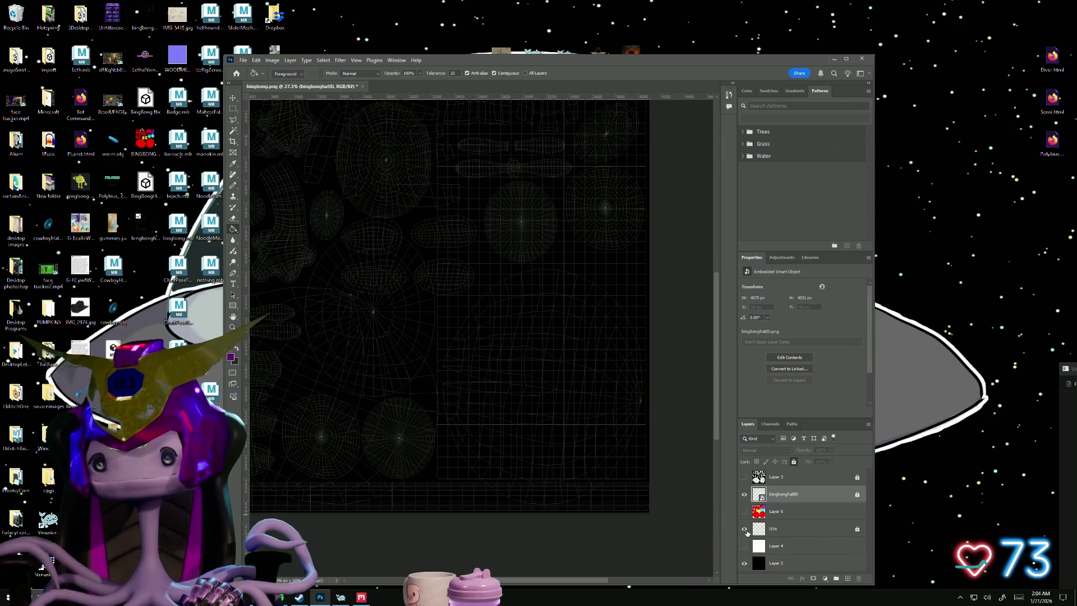
pyautogui.click(745, 530)
pyautogui.keyDown('alt'); pyautogui.scroll(-2, 356, 429); pyautogui.keyUp('alt')
# - Select the wireframe's UV shell areas with the Magic Wand
pyautogui.moveTo(336, 367); pyautogui.dragTo(505, 436)
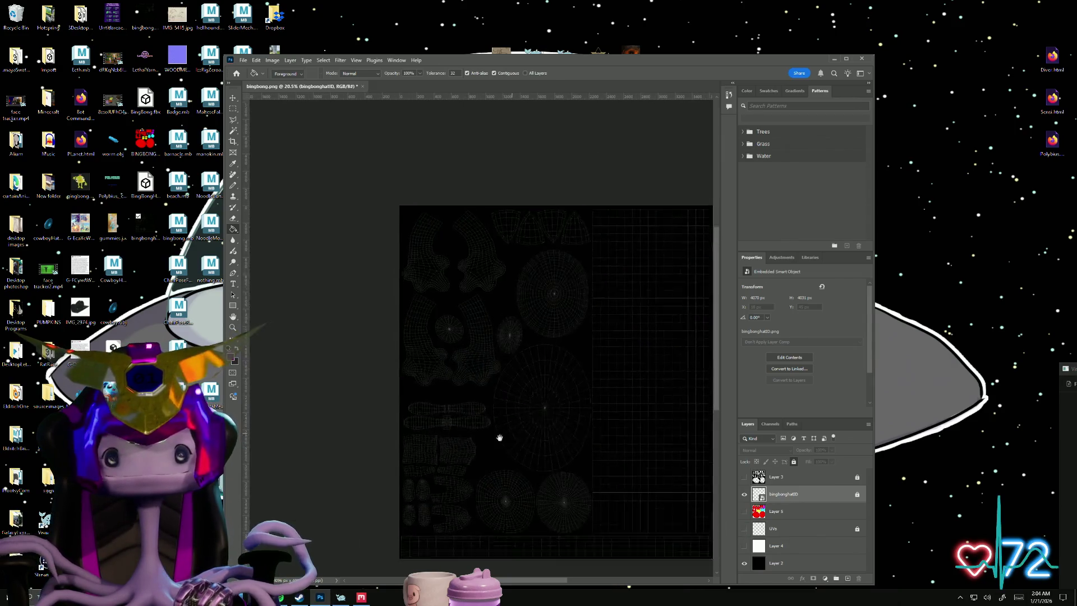
pyautogui.keyDown('alt'); pyautogui.scroll(4, 488, 432); pyautogui.keyUp('alt')
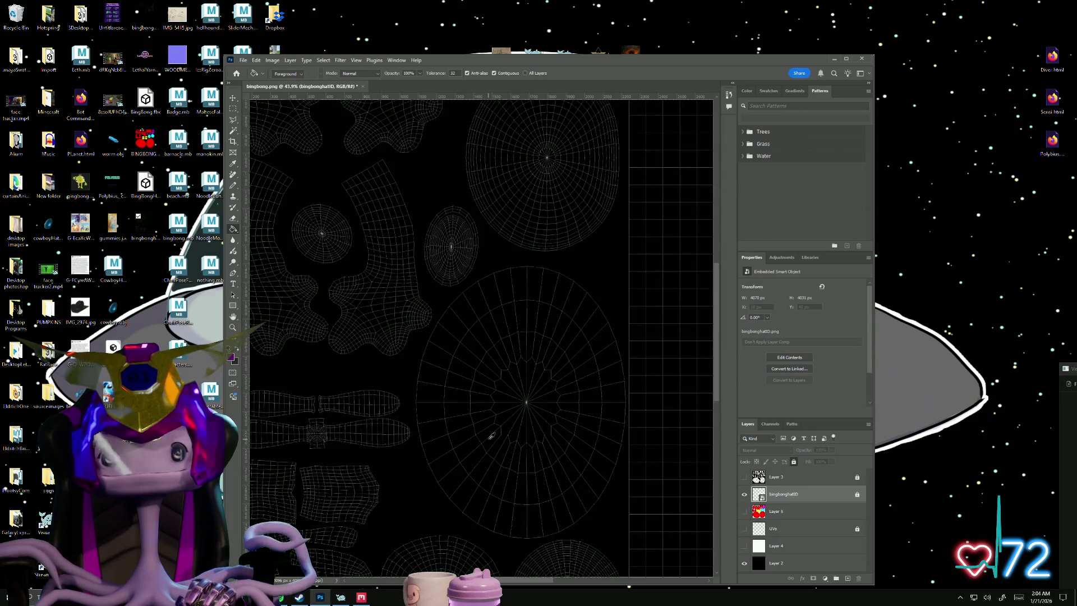
pyautogui.keyDown('alt'); pyautogui.scroll(-3, 491, 435); pyautogui.keyUp('alt')
pyautogui.moveTo(542, 436)
pyautogui.mouseDown()
pyautogui.moveTo(414, 330)
pyautogui.moveTo(448, 375)
pyautogui.mouseUp()
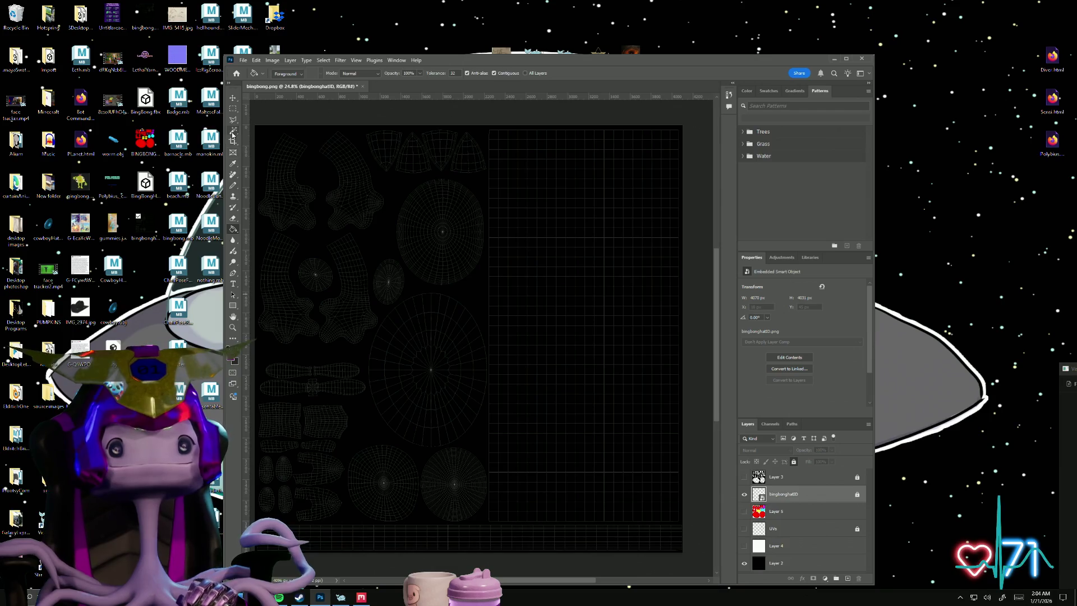
pyautogui.click(233, 131)
pyautogui.click(464, 298)
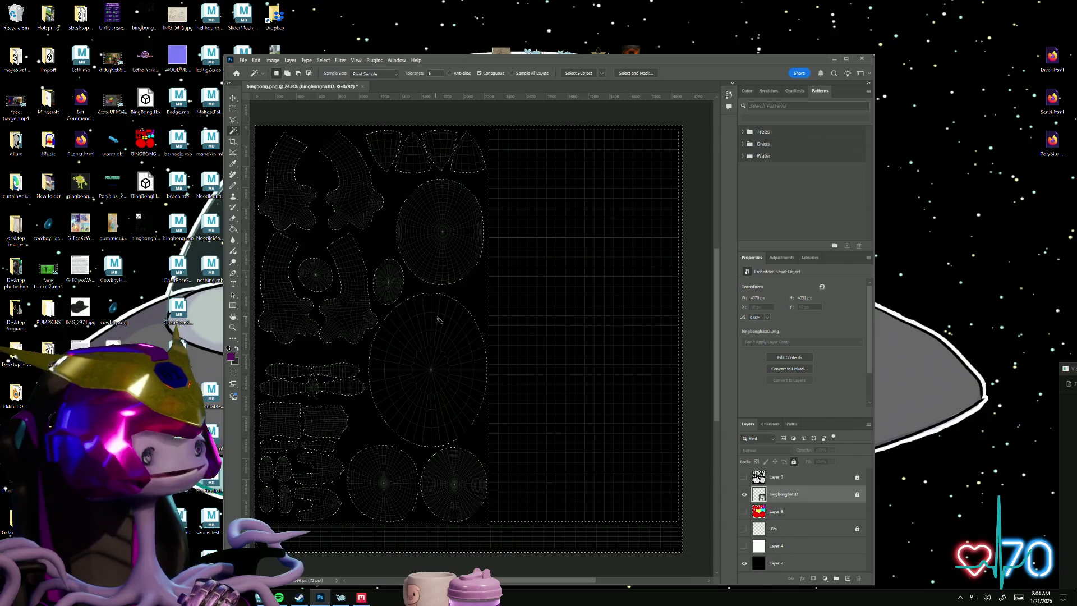
# - Maximize the Photoshop window, zoom the view, and browse the Filter, View and Select menus
pyautogui.click(847, 58)
pyautogui.keyDown('alt'); pyautogui.scroll(3, 362, 344); pyautogui.keyUp('alt')
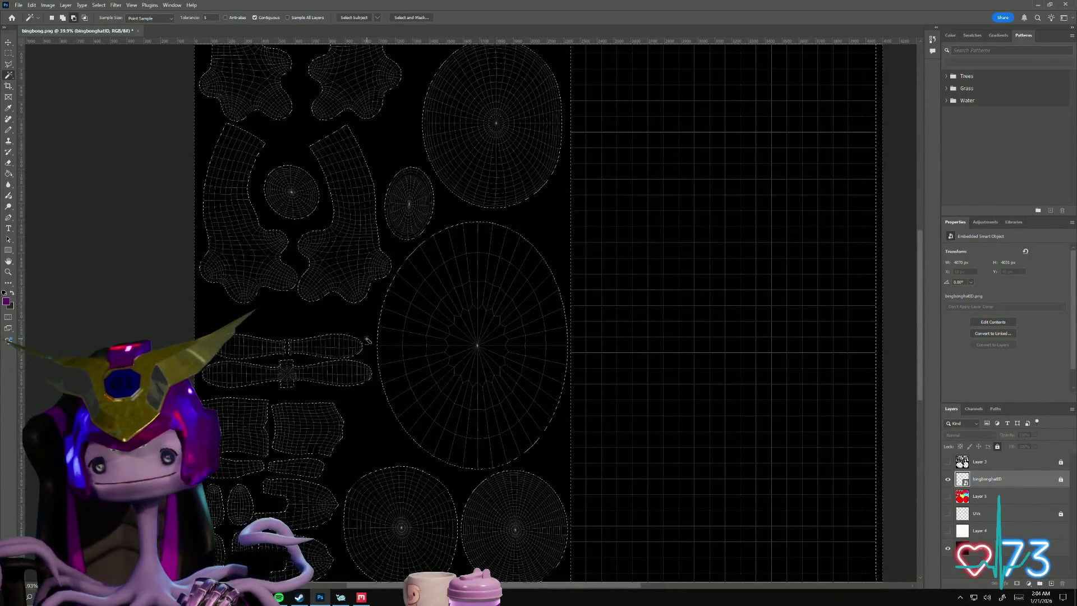
pyautogui.keyDown('alt'); pyautogui.scroll(2, 364, 347); pyautogui.keyUp('alt')
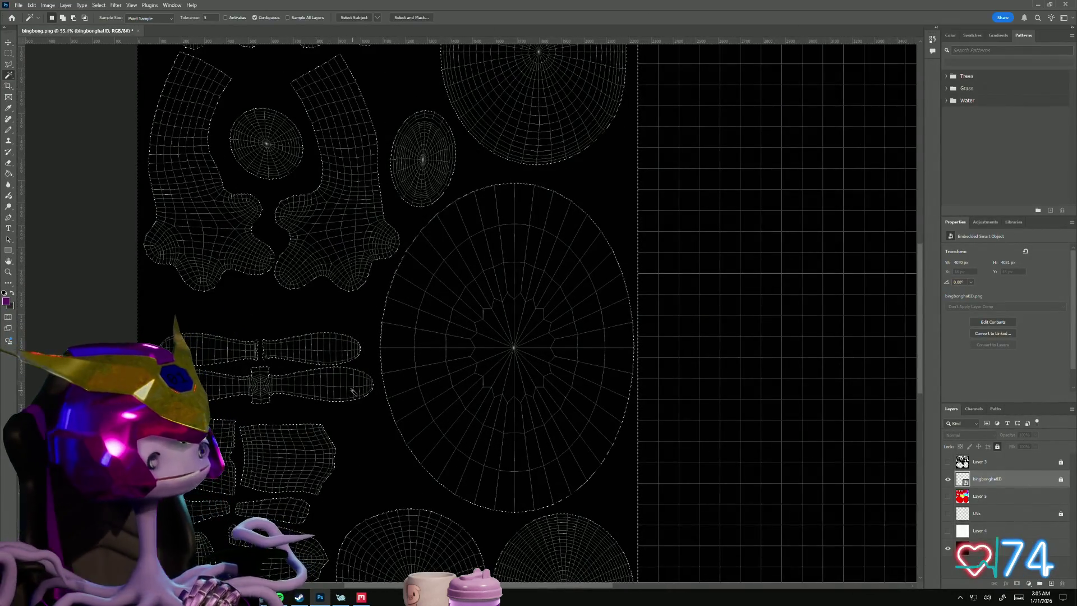
pyautogui.keyDown('alt'); pyautogui.scroll(-2, 330, 298); pyautogui.keyUp('alt')
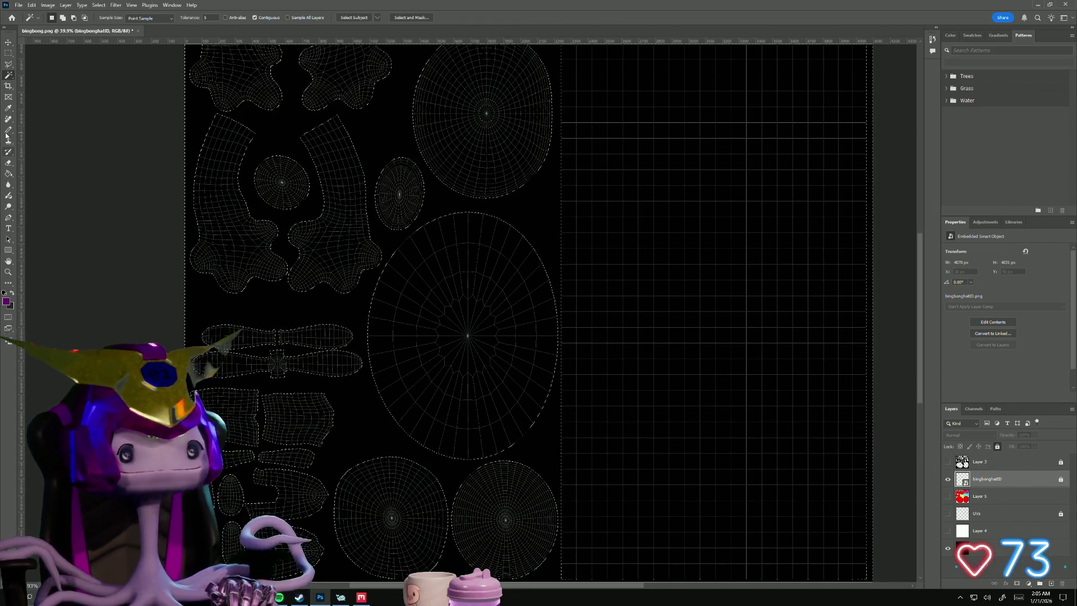
pyautogui.click(116, 5)
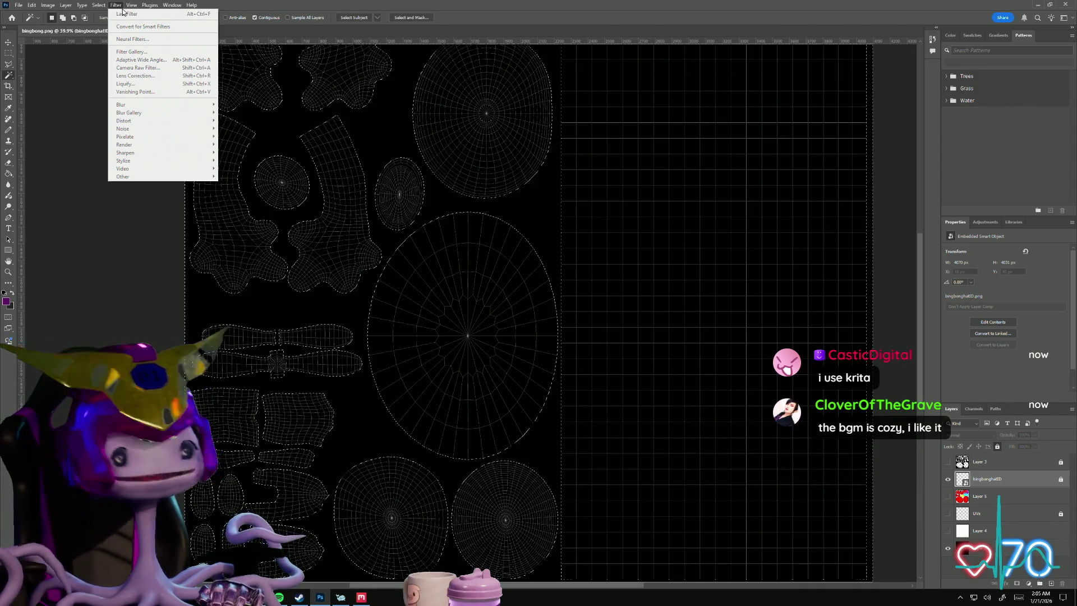
pyautogui.moveTo(126, 10)
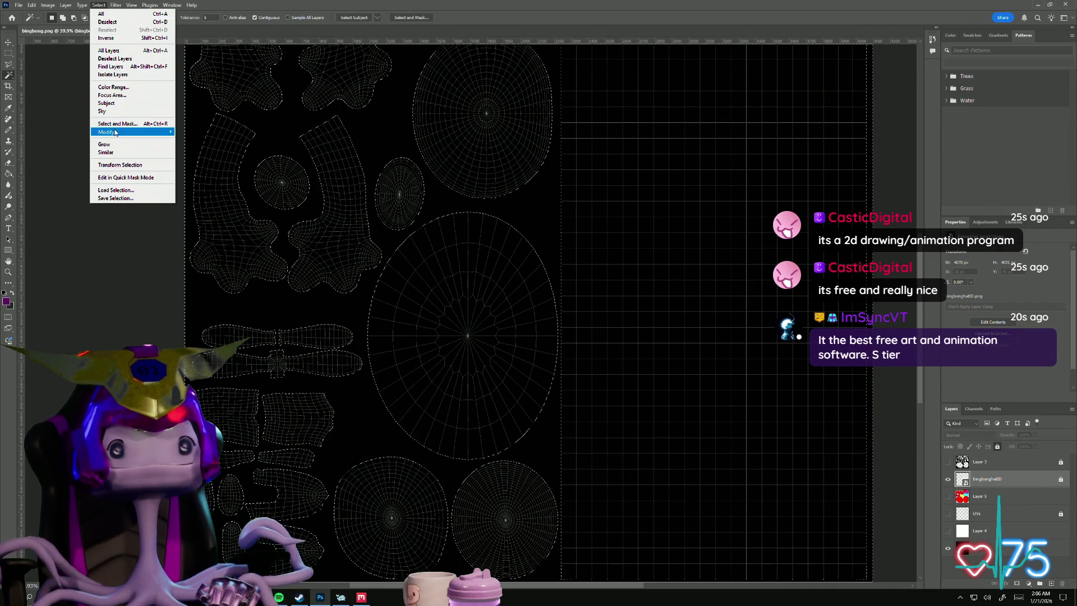
# - Contract the UV shell selection by 1 pixel and add a new empty layer
pyautogui.moveTo(116, 132)
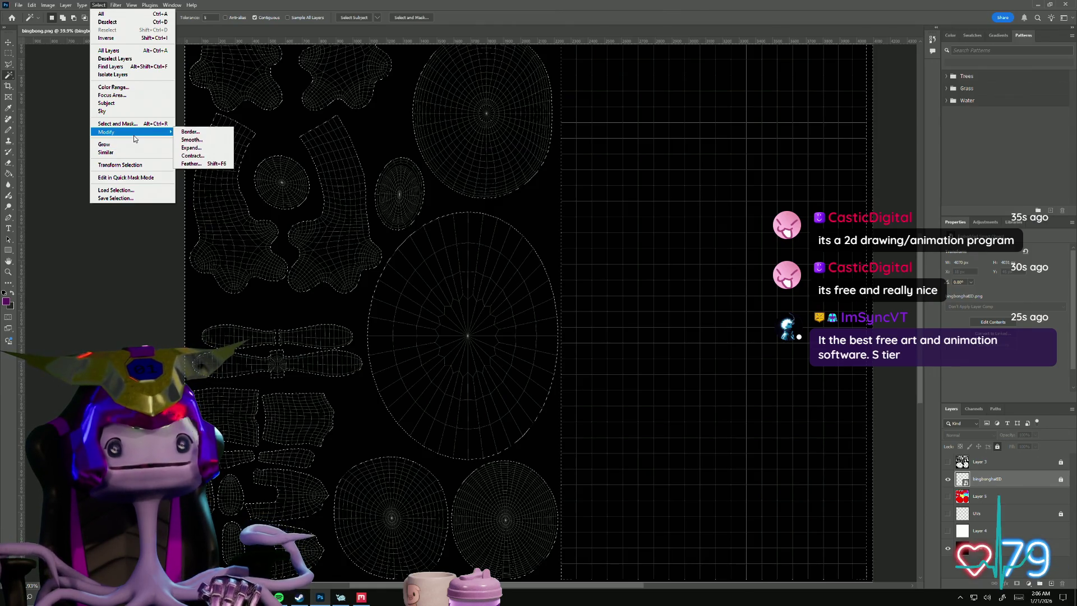
pyautogui.click(192, 155)
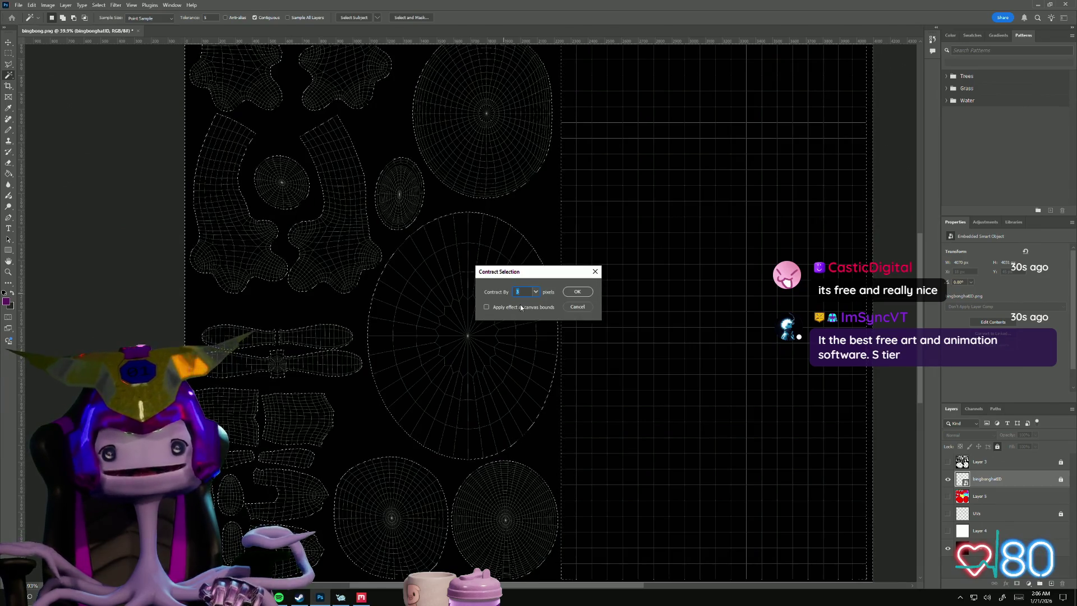
pyautogui.click(578, 292)
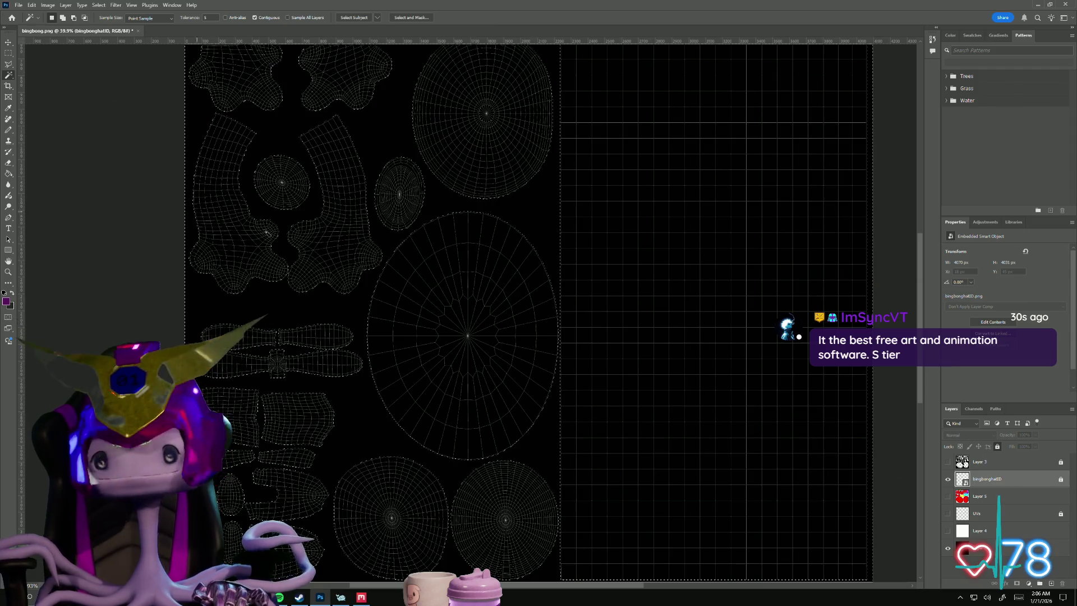
pyautogui.hotkey('ctrl', 'shift', 'alt', 'n')
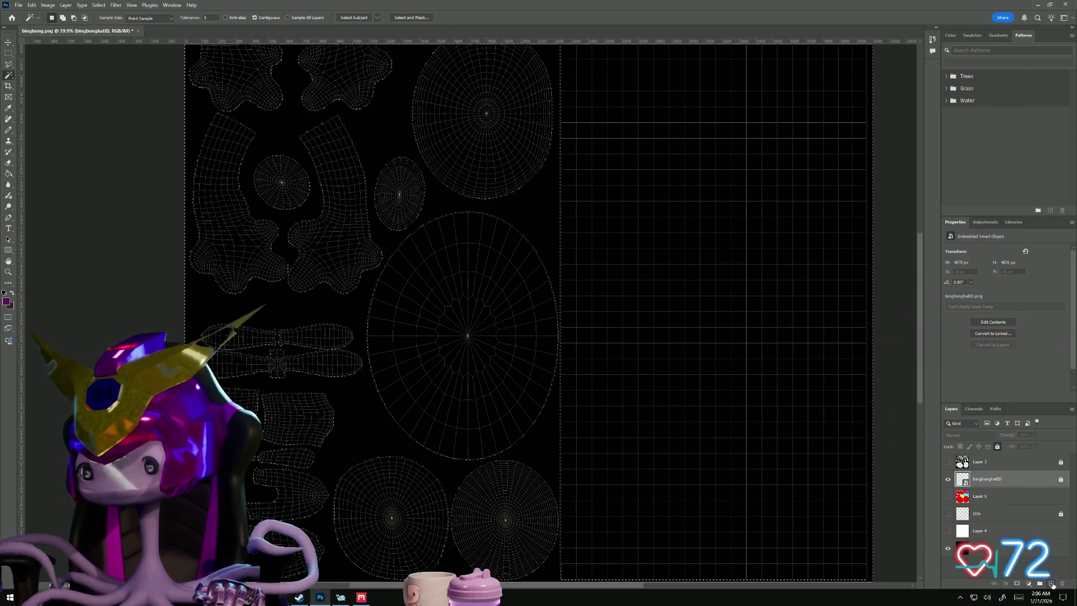
# - Fill Layer 6 with black around the UV shells, replacing an initial dark grey fill
pyautogui.press('x')
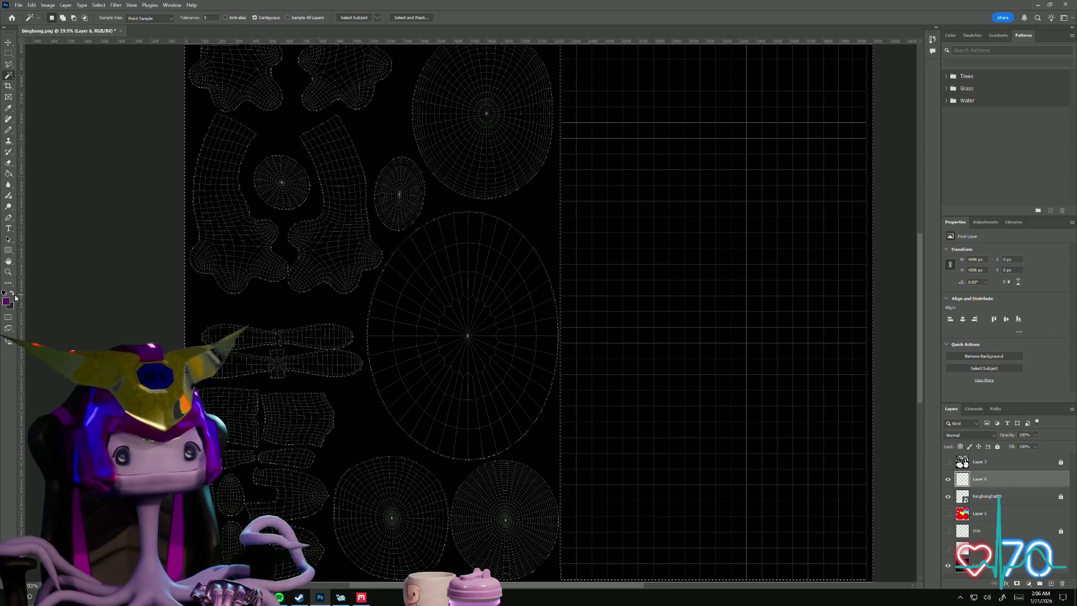
pyautogui.click(9, 174)
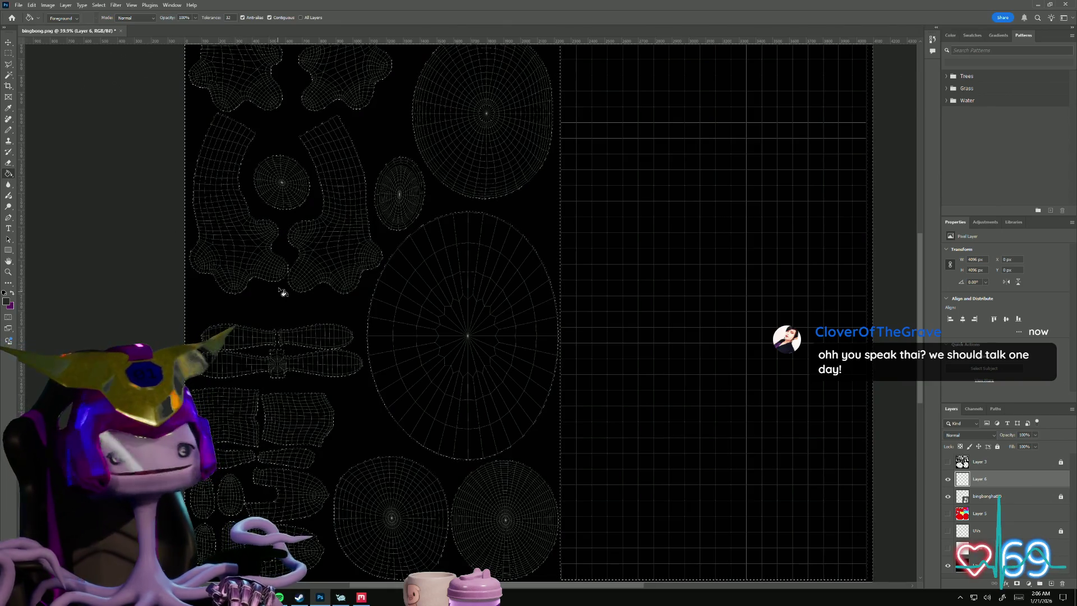
pyautogui.click(263, 307)
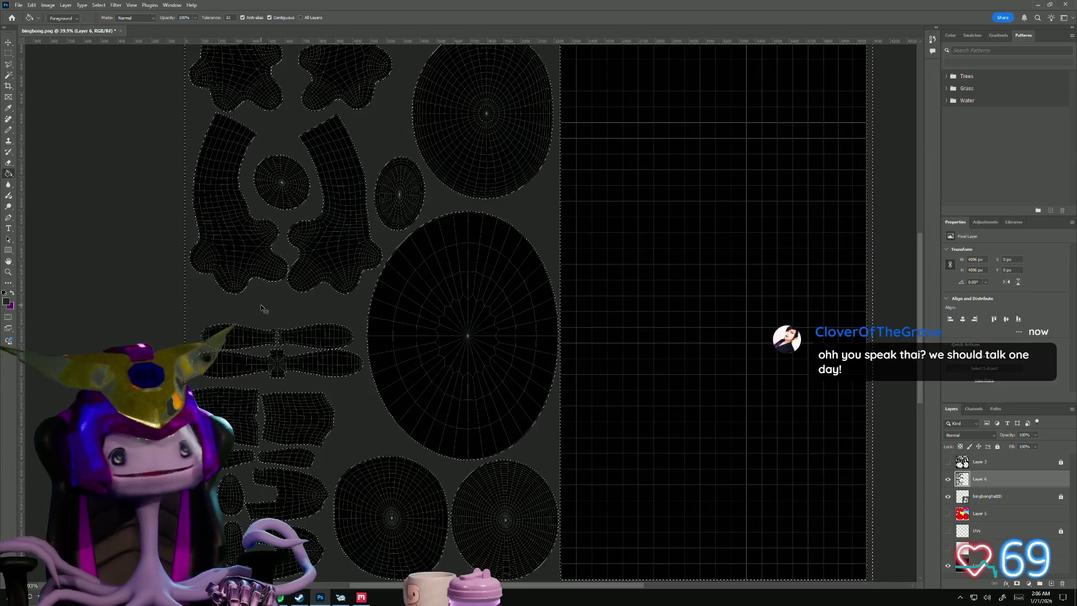
pyautogui.hotkey('ctrl', 'z')
pyautogui.click(4, 293)
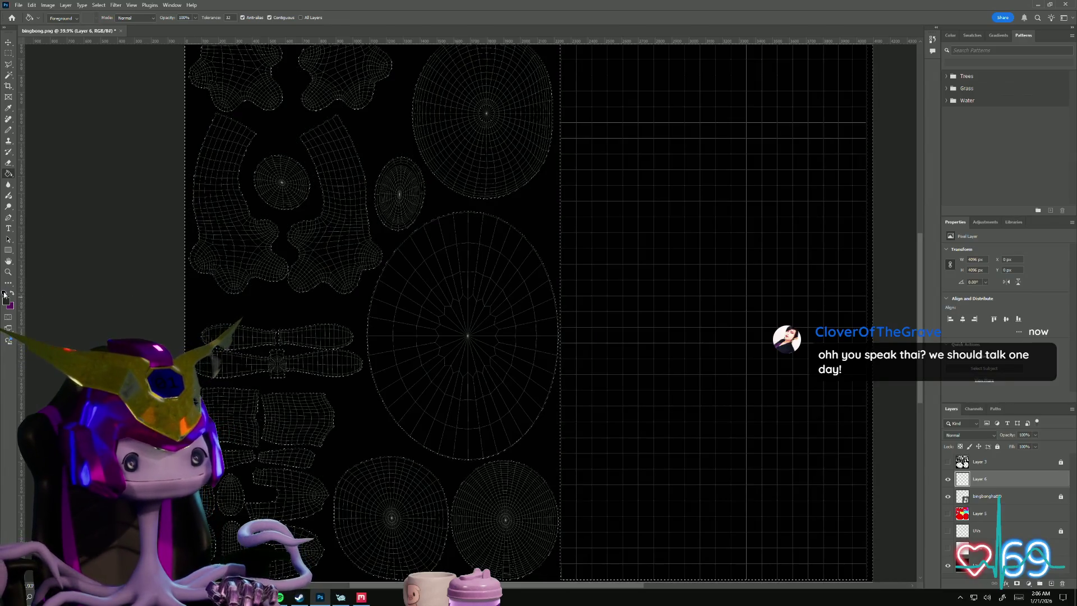
pyautogui.click(255, 311)
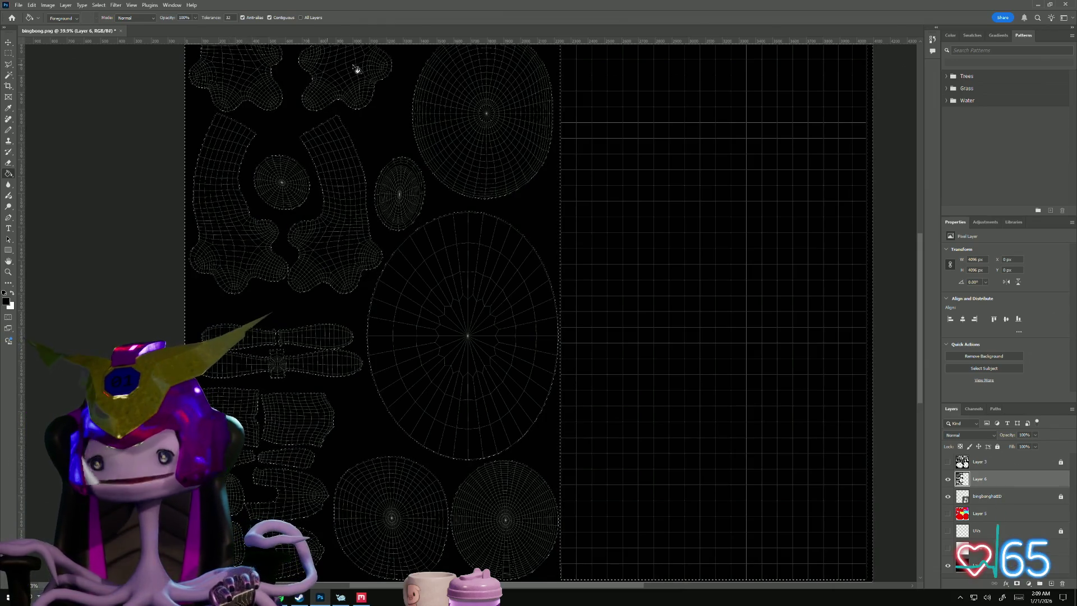
# - Lock Layer 6 and clear the active selection
pyautogui.hotkey('ctrl', '/')
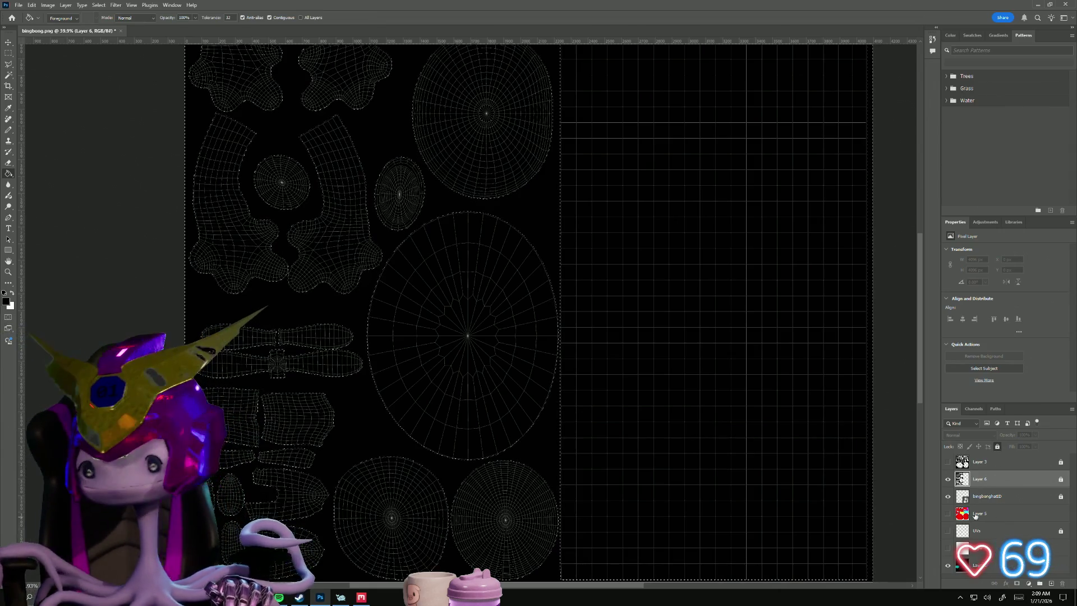
pyautogui.press('m')
pyautogui.click(61, 94)
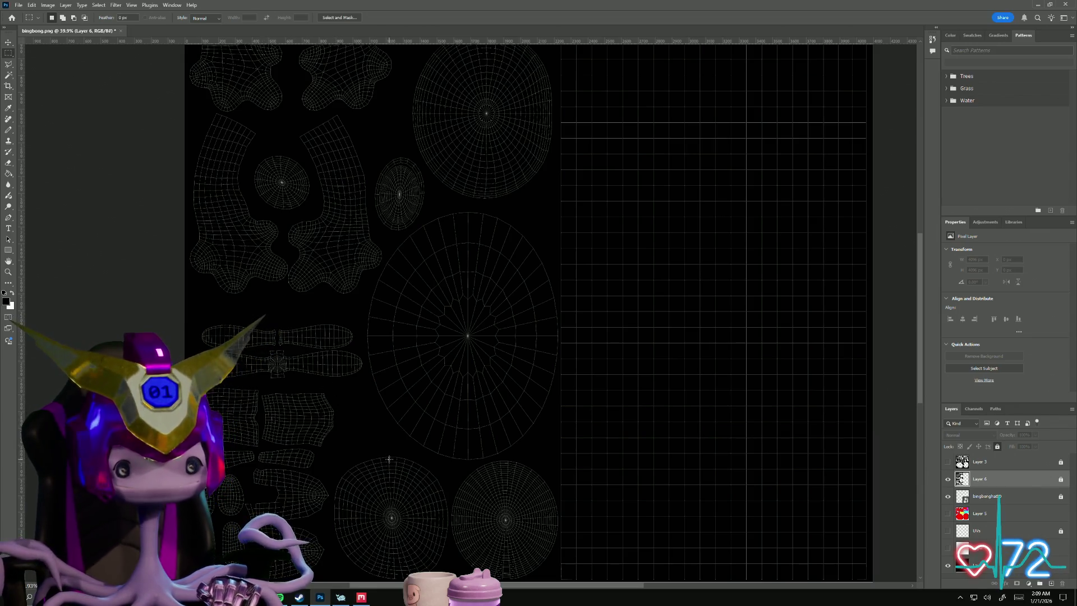
pyautogui.hotkey('alt', 'Tab')
pyautogui.press('Escape')
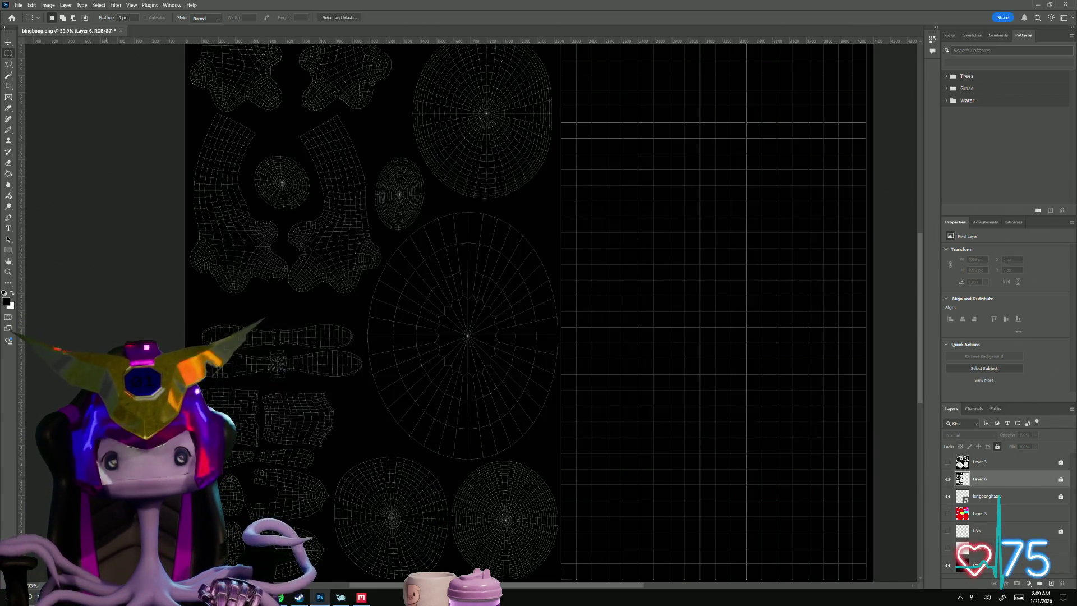
# - Show Layer 5's coloured shell fills and sample yellow as the foreground colour
pyautogui.click(948, 514)
pyautogui.click(949, 515)
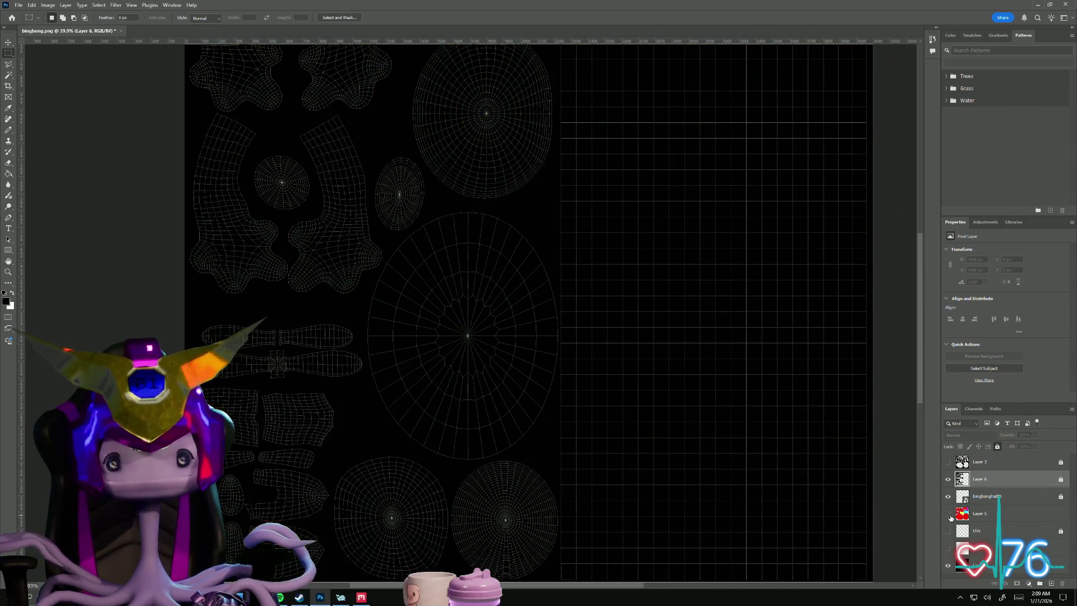
pyautogui.click(948, 515)
pyautogui.click(8, 108)
pyautogui.click(461, 231)
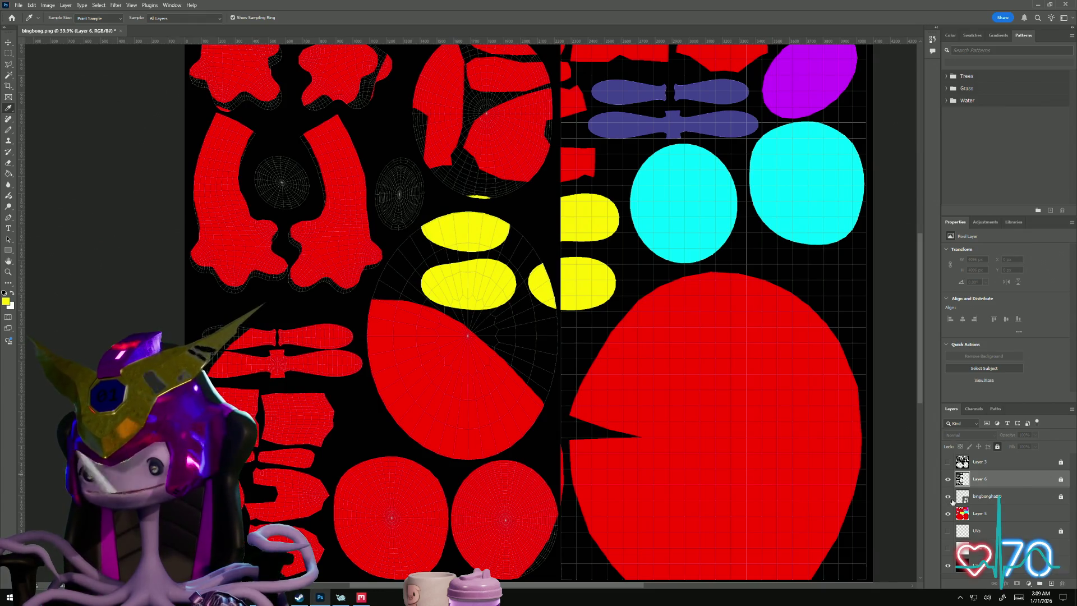
# - Add a new empty Layer 7 directly above the bingbonghatID wireframe layer
pyautogui.click(995, 497)
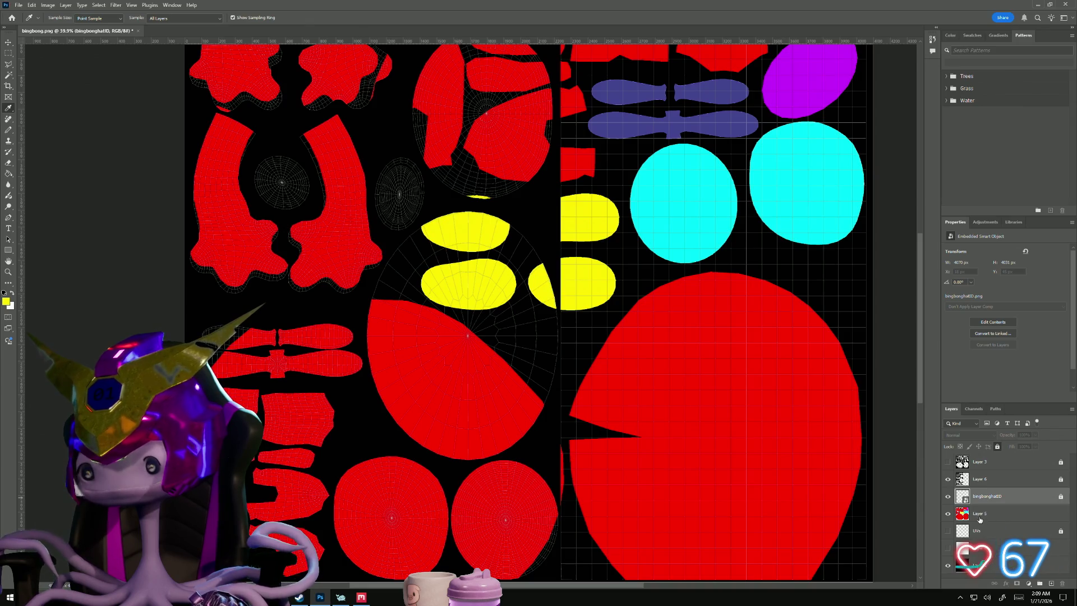
pyautogui.click(947, 497)
pyautogui.click(948, 497)
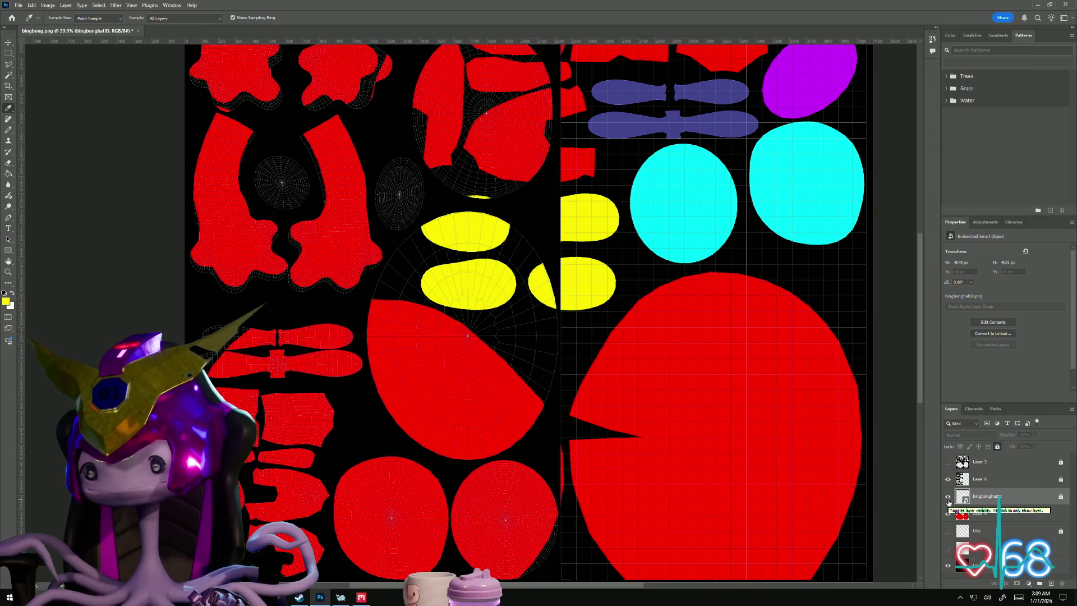
pyautogui.click(1051, 583)
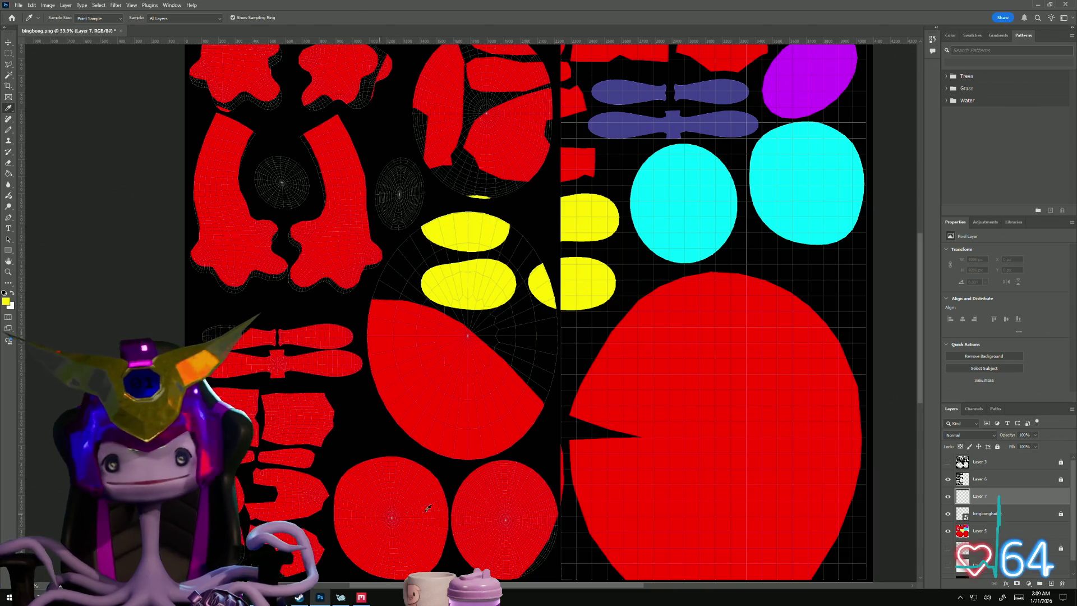
# - Move Layer 3 lower in the layer stack
pyautogui.click(9, 174)
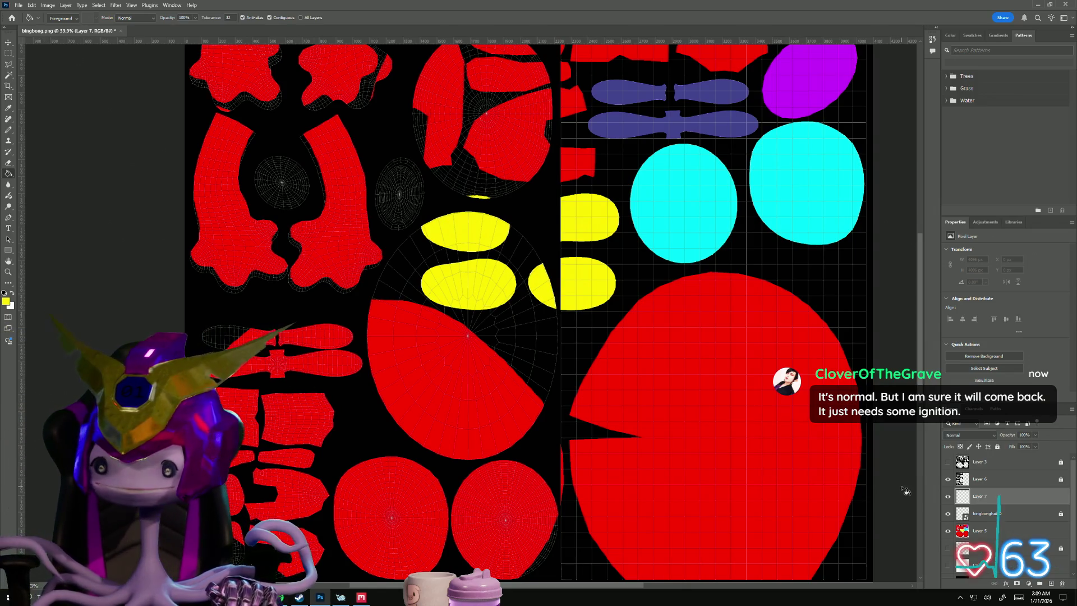
pyautogui.click(985, 467)
pyautogui.moveTo(985, 479)
pyautogui.mouseDown()
pyautogui.moveTo(983, 493)
pyautogui.moveTo(981, 478)
pyautogui.moveTo(971, 489)
pyautogui.mouseUp()
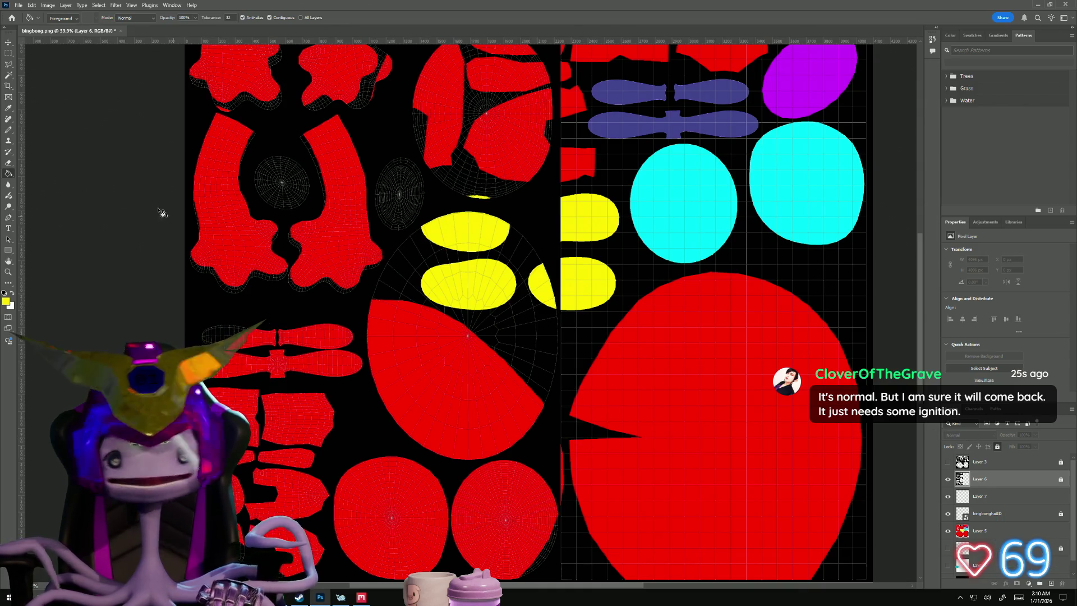
# - Magic-wand the small red UV island, then add a new Layer 8 above Layer 7
pyautogui.click(9, 75)
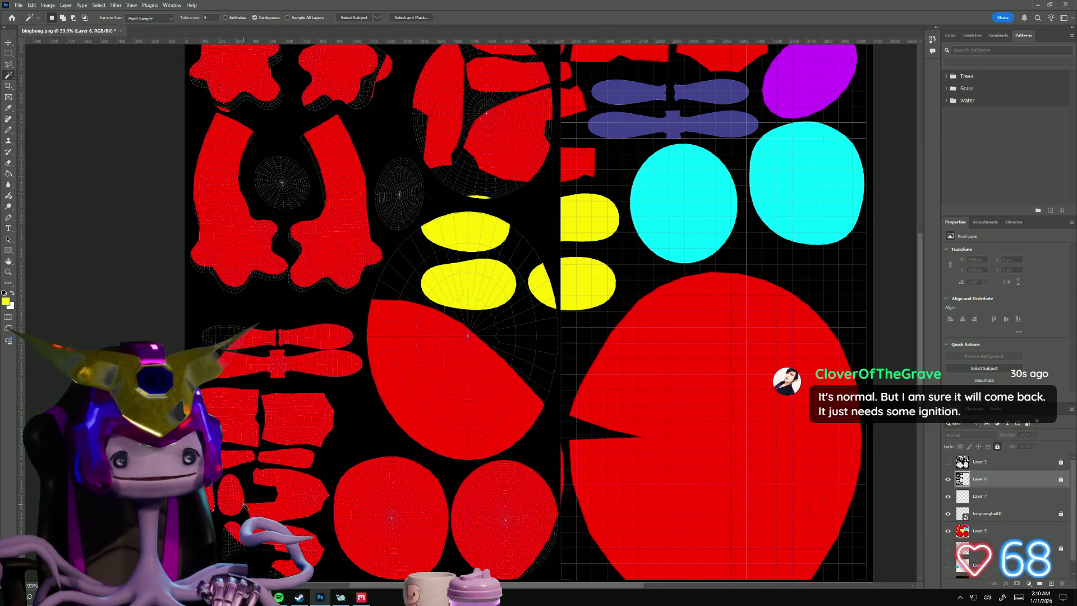
pyautogui.keyDown('shift'); pyautogui.click(222, 492); pyautogui.keyUp('shift')
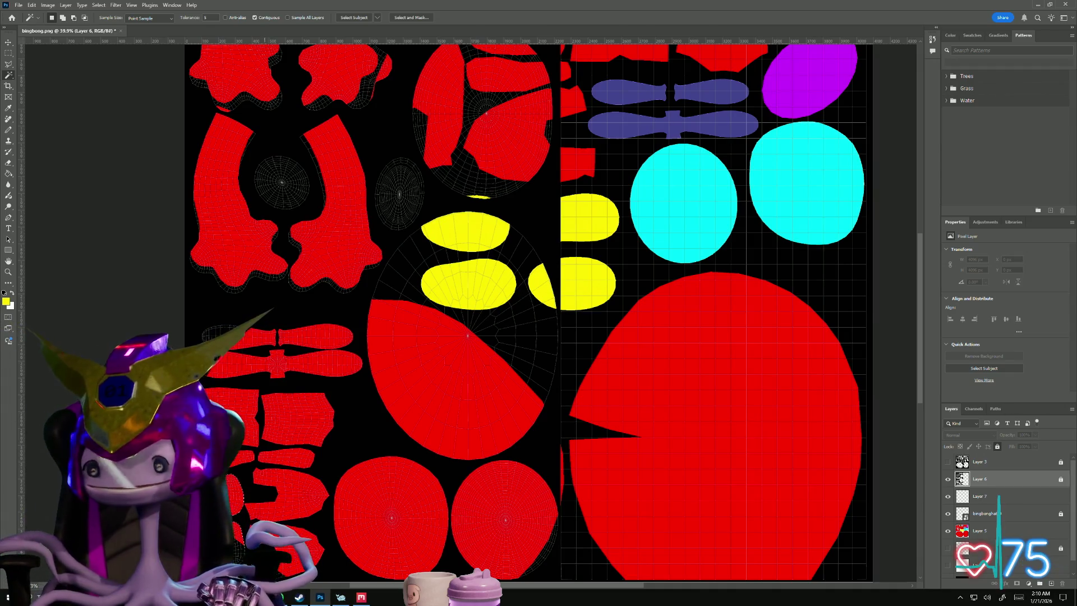
pyautogui.click(993, 495)
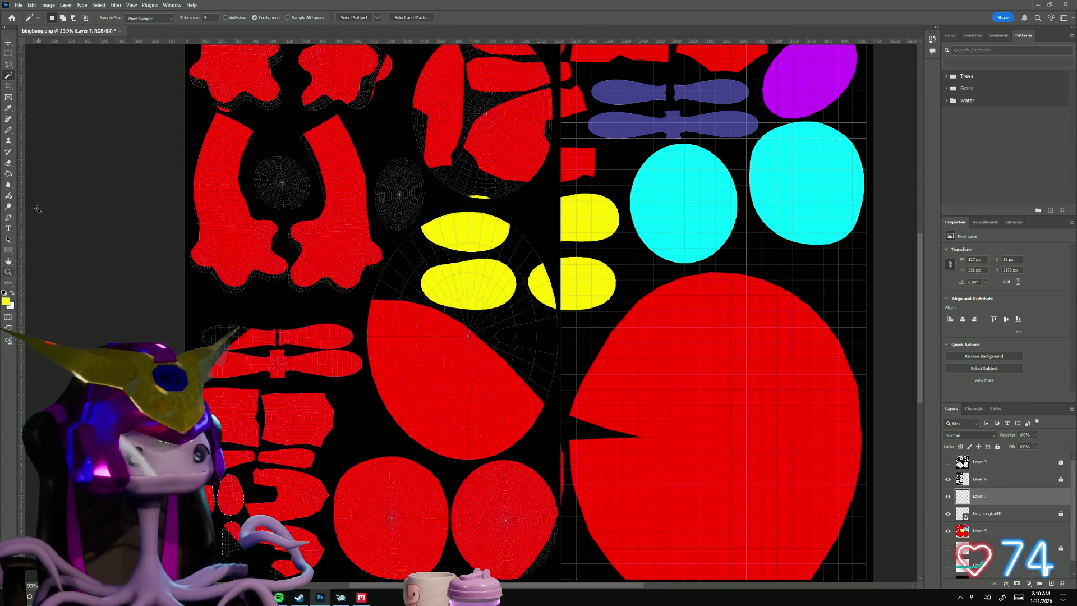
pyautogui.click(8, 173)
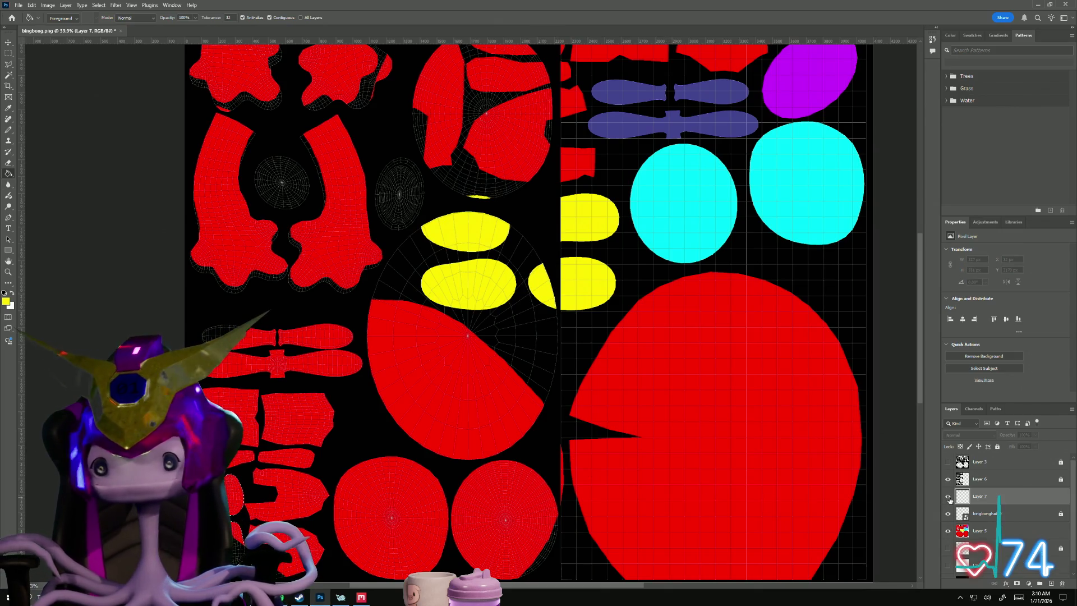
pyautogui.click(1051, 583)
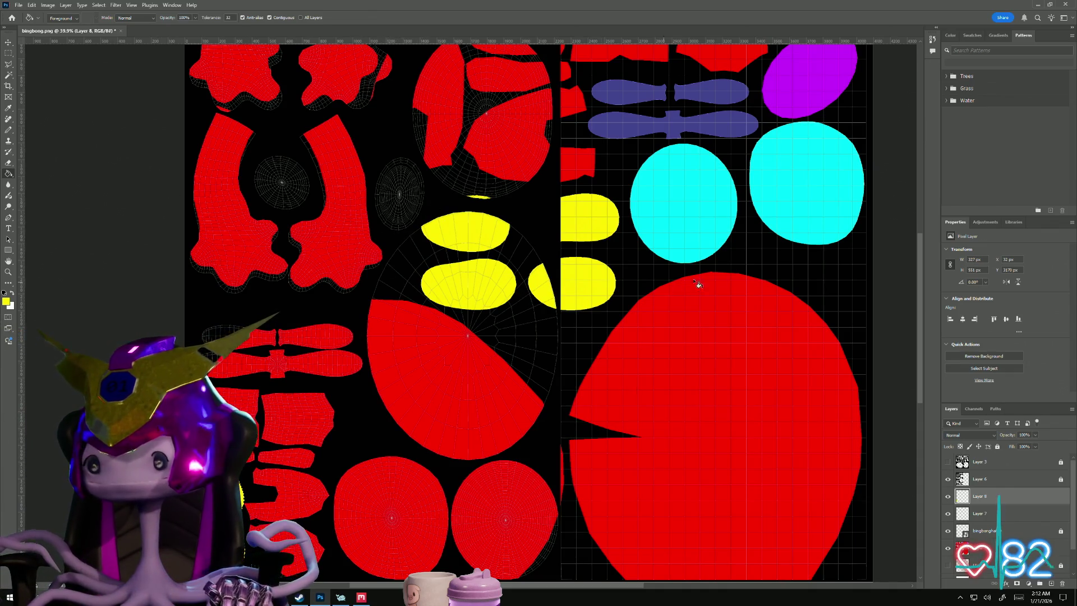
# - Magic-wand the black area on the right half of Layer 6
pyautogui.click(980, 480)
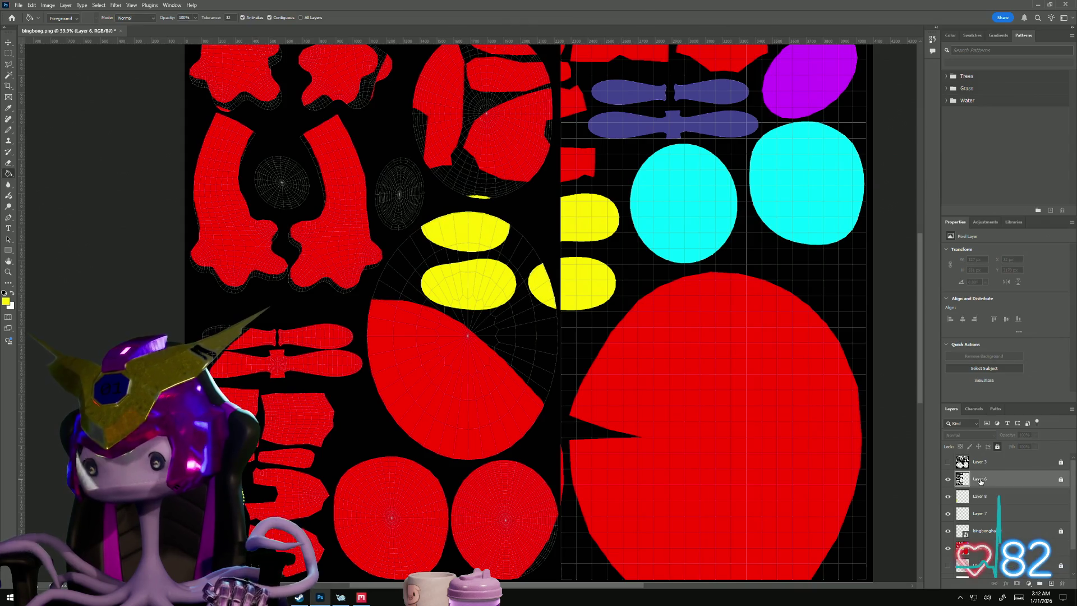
pyautogui.click(8, 75)
pyautogui.click(681, 114)
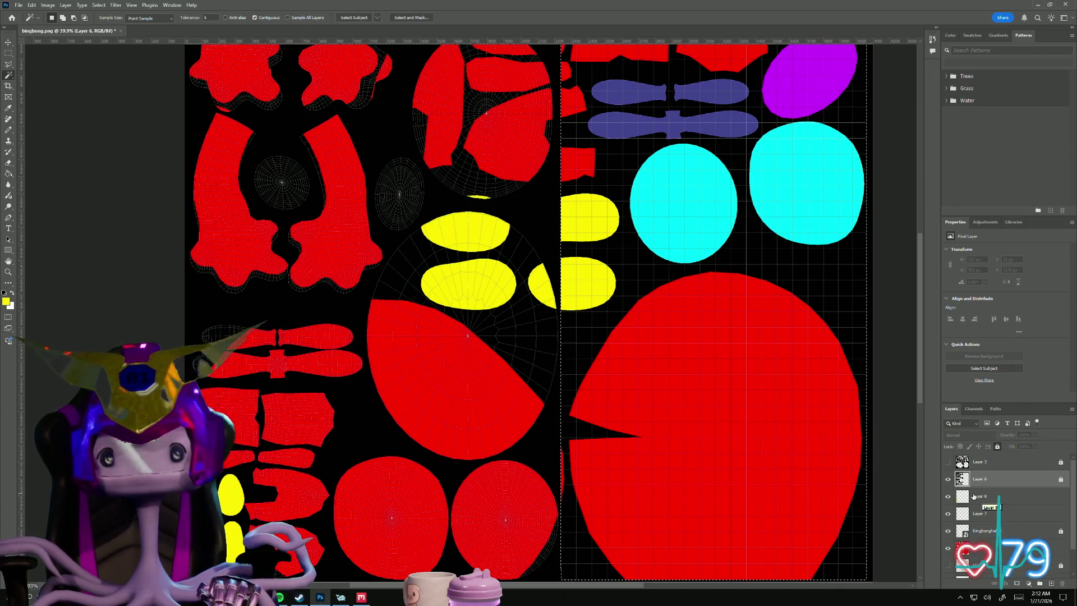
# - Select the upper-left UV piece and fill the fish-shaped shells purple-blue on Layer 8
pyautogui.click(248, 341)
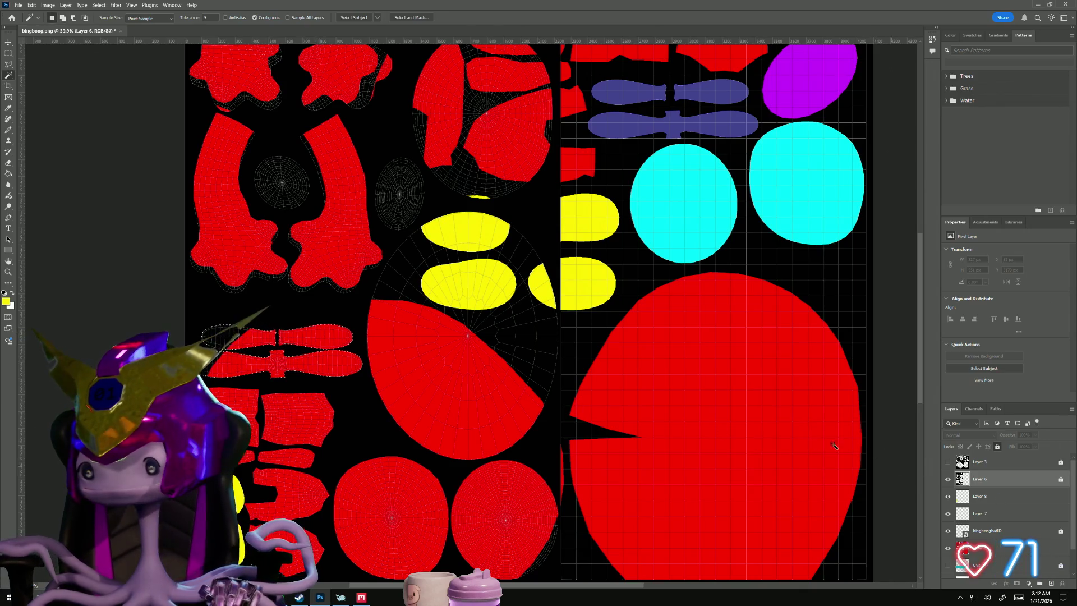
pyautogui.click(8, 107)
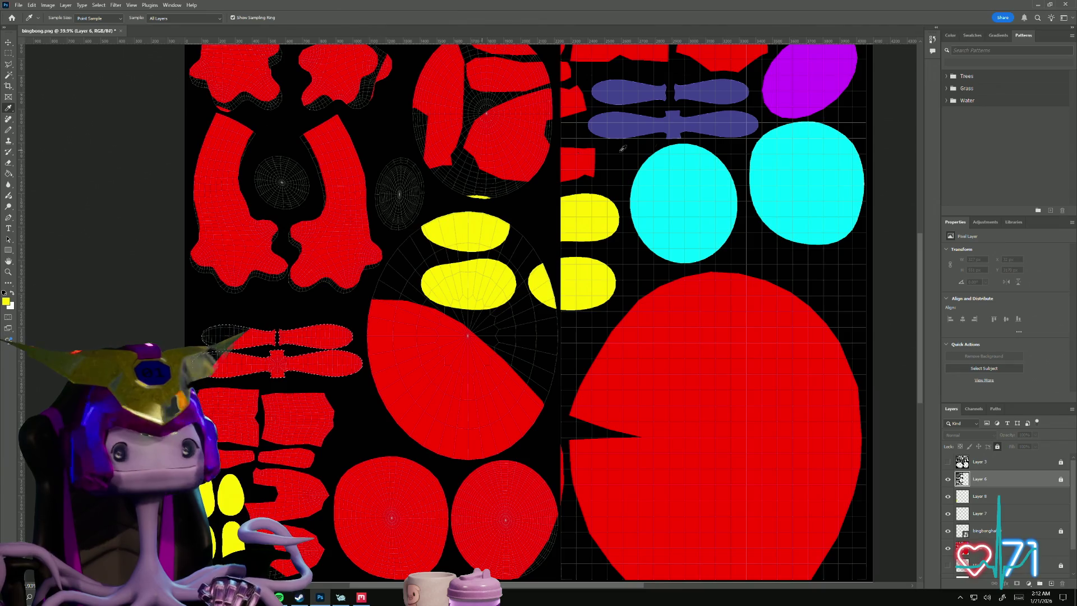
pyautogui.click(647, 122)
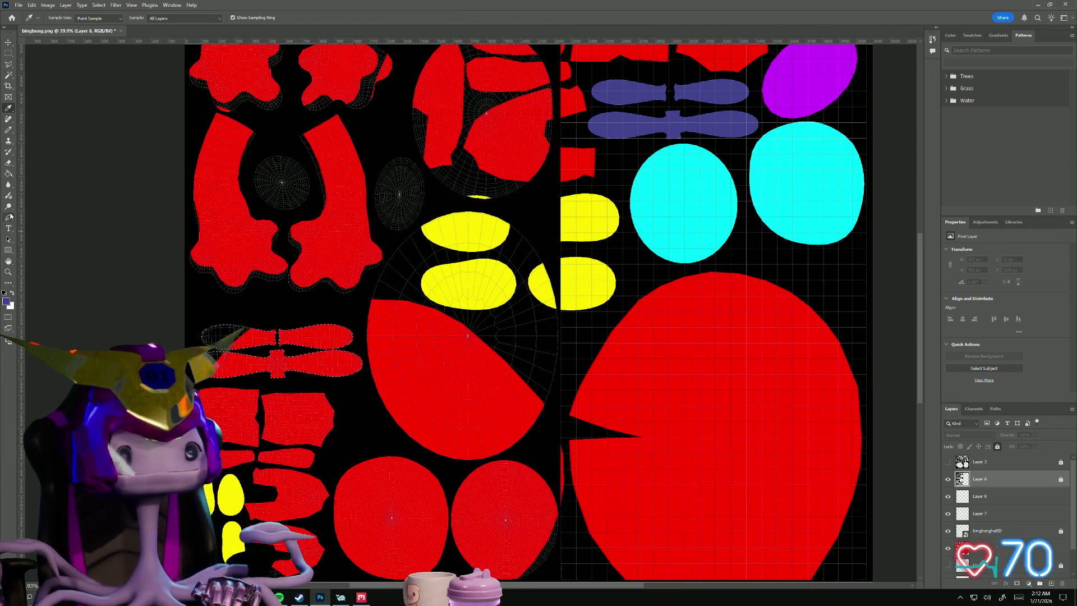
pyautogui.click(8, 174)
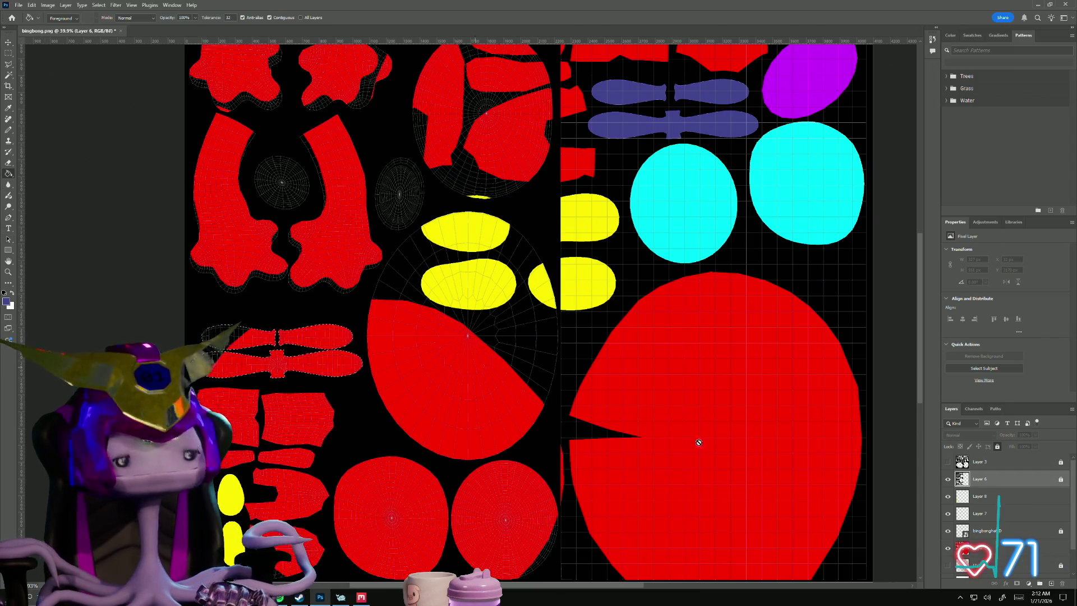
pyautogui.click(982, 497)
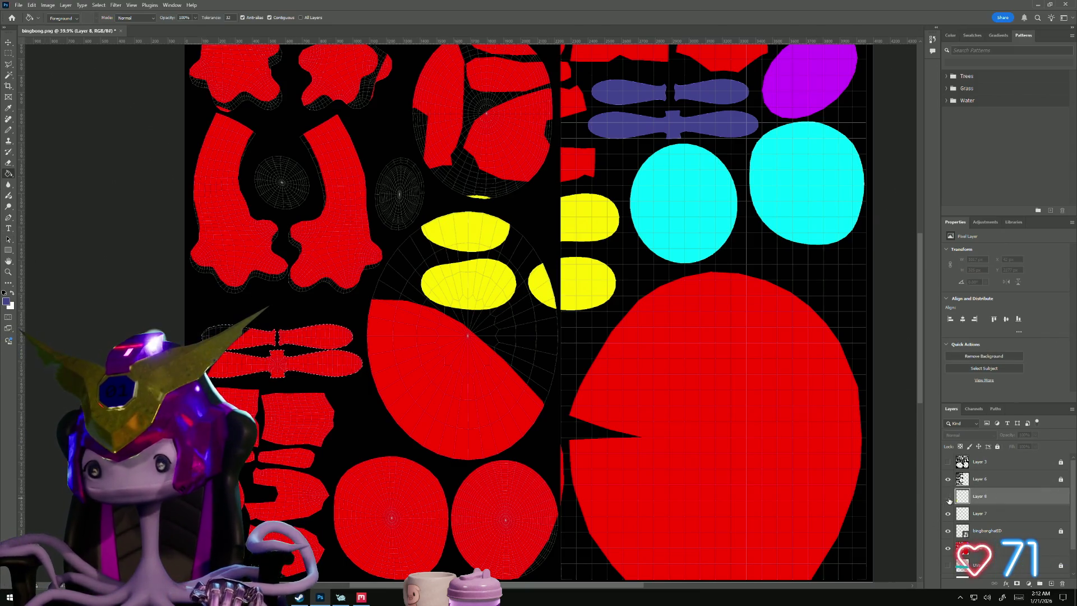
pyautogui.click(314, 359)
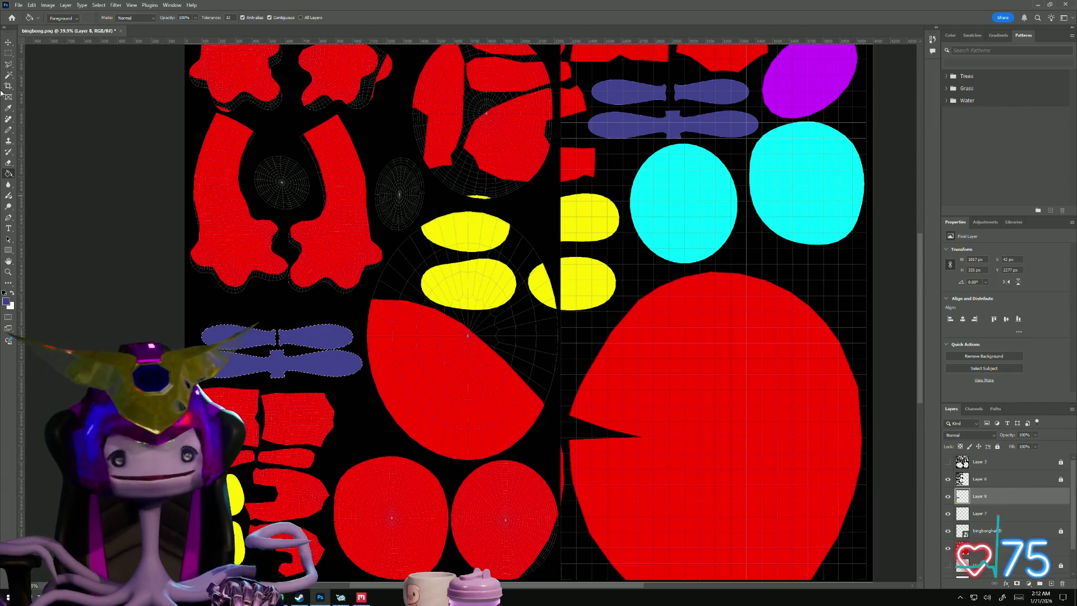
# - Sample red from the large shell and return to Layer 6 with the Magic Wand
pyautogui.click(9, 108)
pyautogui.click(692, 367)
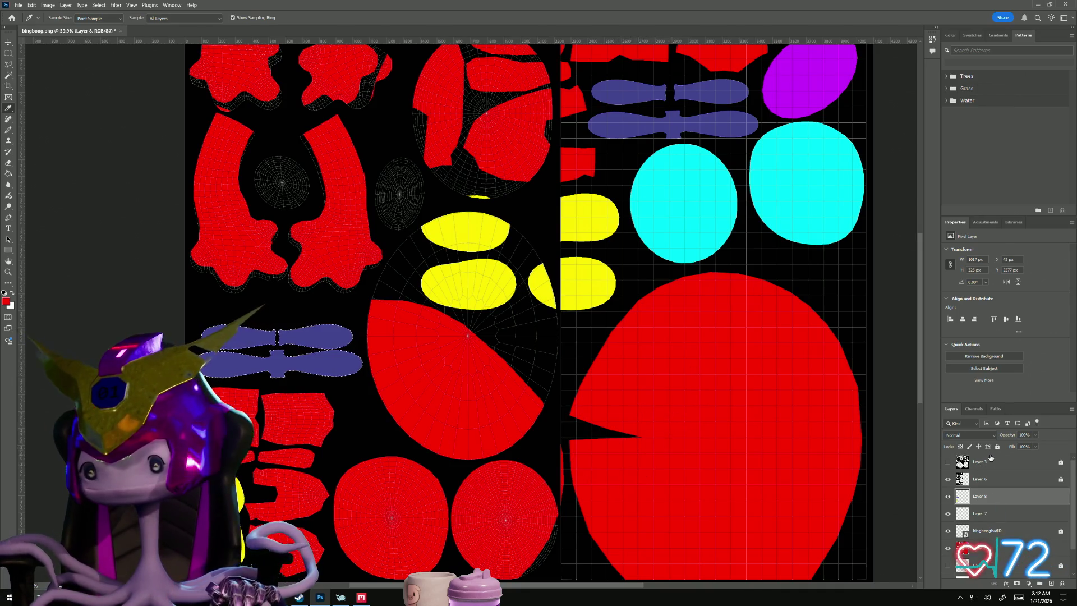
pyautogui.click(988, 480)
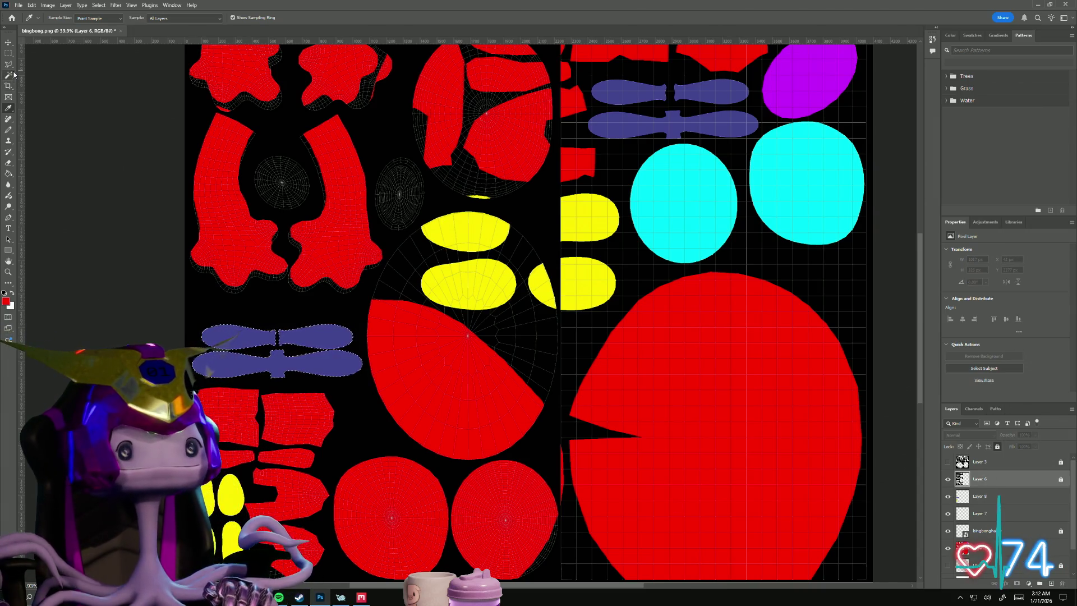
pyautogui.press('w')
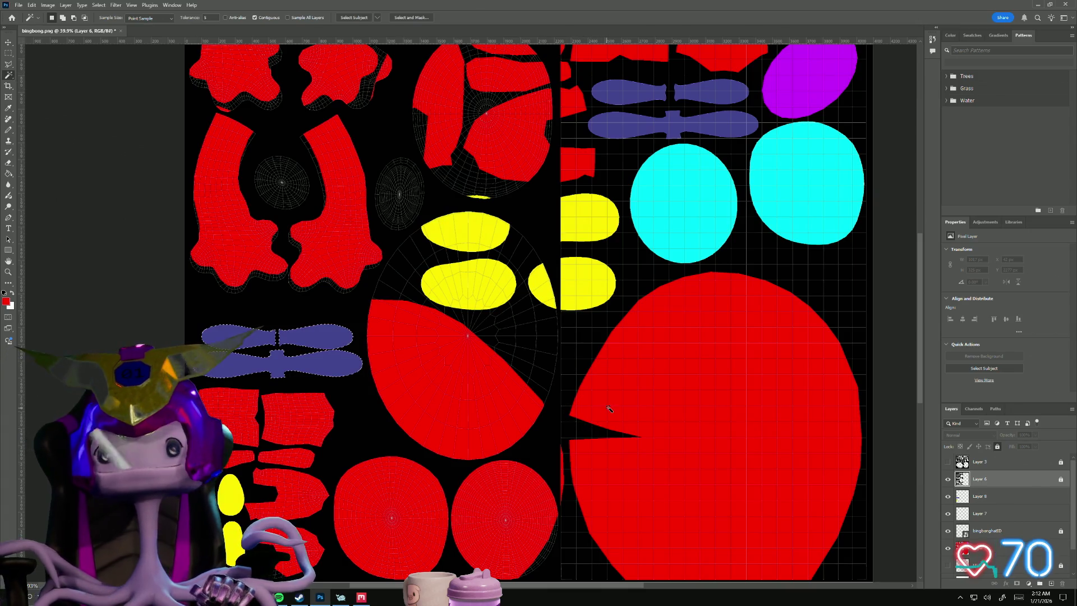
pyautogui.hotkey('alt', 'Tab')
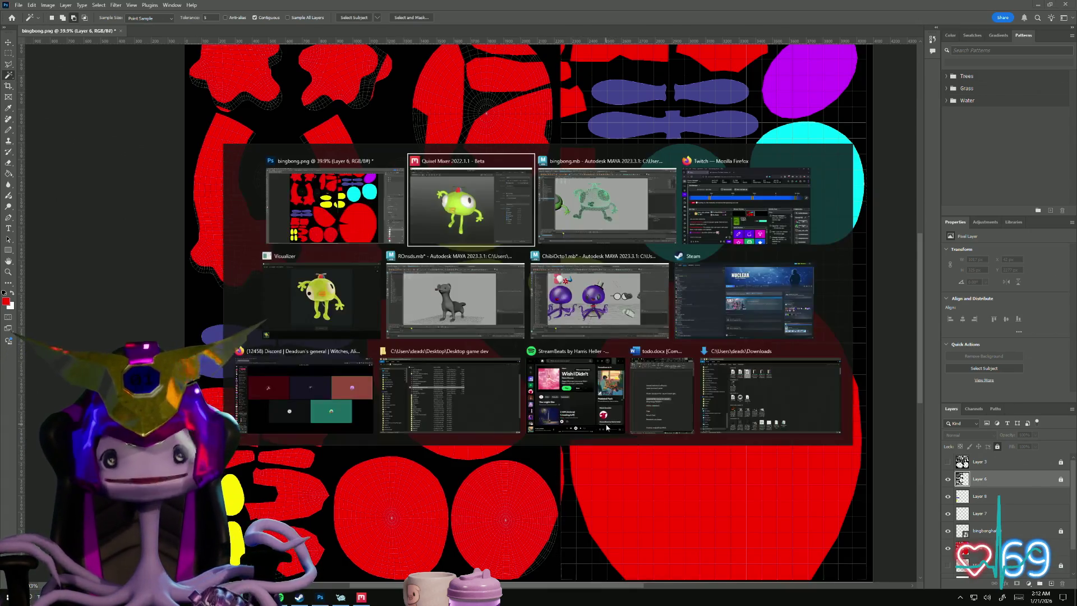
# - Check the shells in Maya's enlarged UV Editor, then add the round yellow-and-red island to Photoshop's selection
pyautogui.hotkey('alt', 'Tab')
pyautogui.moveTo(519, 46)
pyautogui.mouseDown()
pyautogui.moveTo(763, 290)
pyautogui.moveTo(713, 265)
pyautogui.moveTo(715, 275)
pyautogui.mouseUp()
pyautogui.moveTo(409, 205); pyautogui.dragTo(410, 220, button='right')
pyautogui.moveTo(663, 286)
pyautogui.mouseDown()
pyautogui.moveTo(497, 46)
pyautogui.moveTo(519, 75)
pyautogui.moveTo(533, 71)
pyautogui.mouseUp()
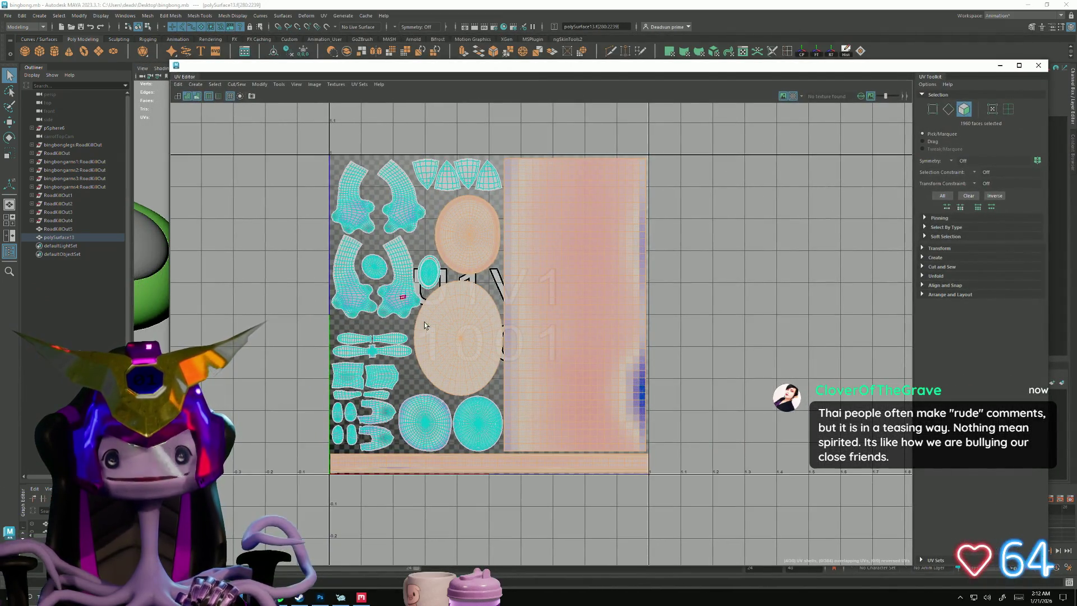
pyautogui.scroll(1, 464, 389)
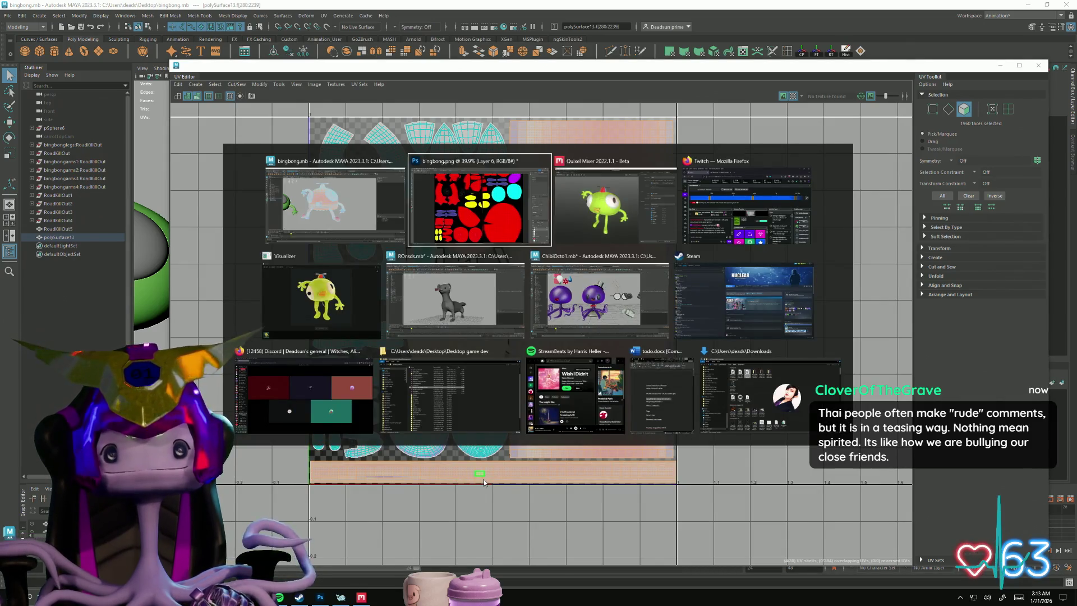
pyautogui.hotkey('alt', 'Tab')
pyautogui.click(417, 284)
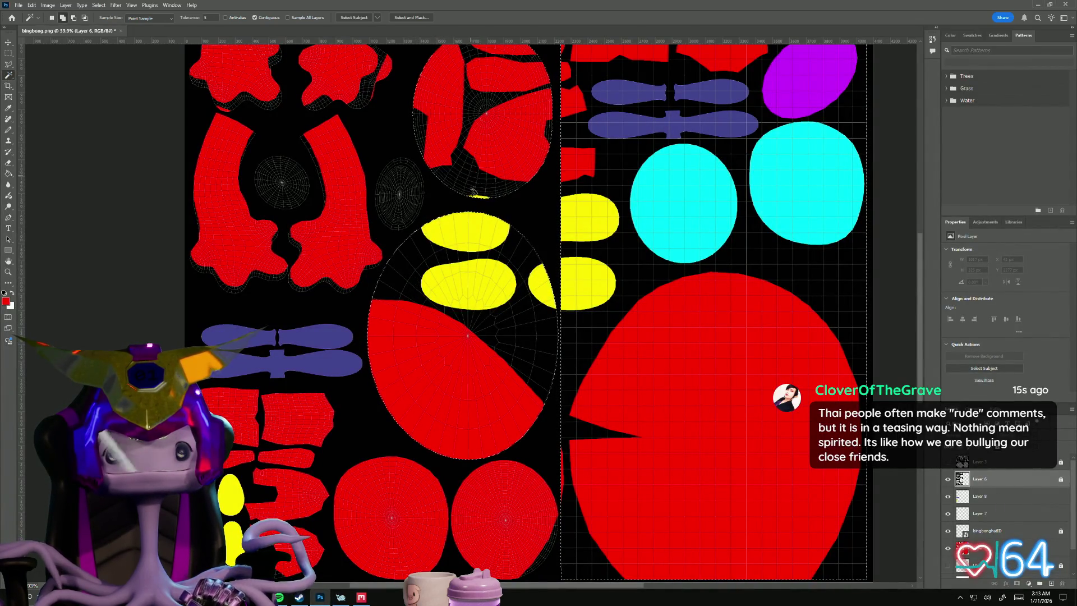
# - Add the bottom strip to the selection and fill it all red on Layer 8
pyautogui.scroll(-5, 493, 439)
pyautogui.click(465, 405)
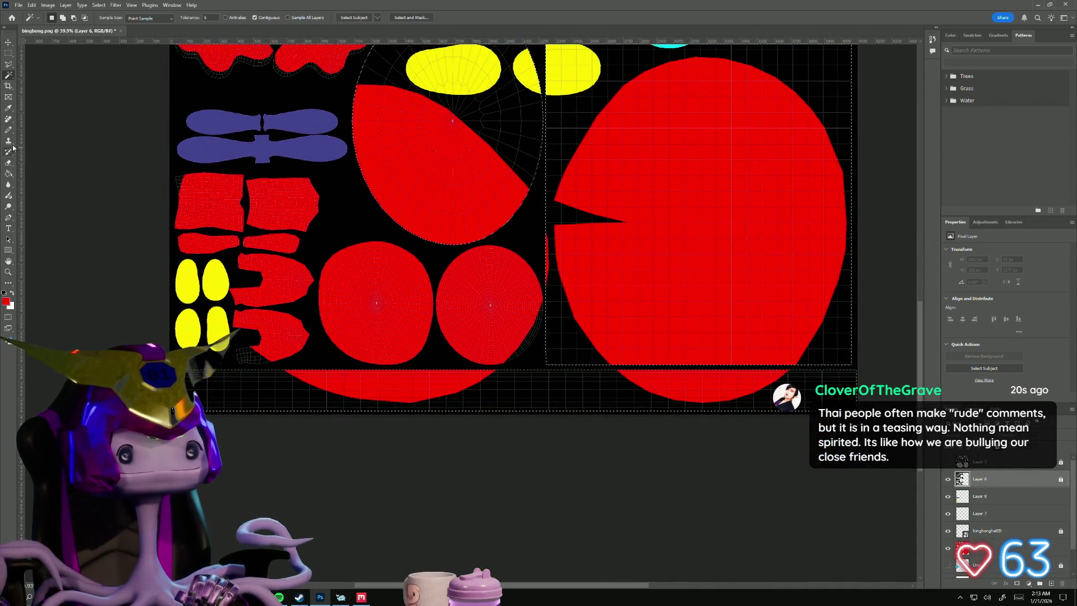
pyautogui.click(9, 173)
pyautogui.click(303, 399)
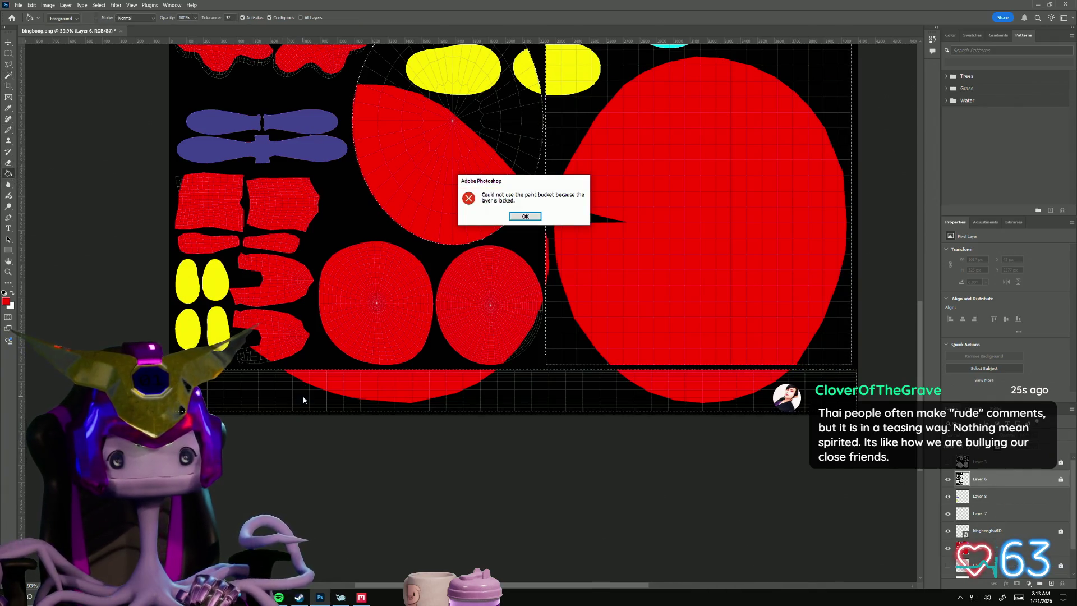
pyautogui.click(533, 216)
pyautogui.click(978, 498)
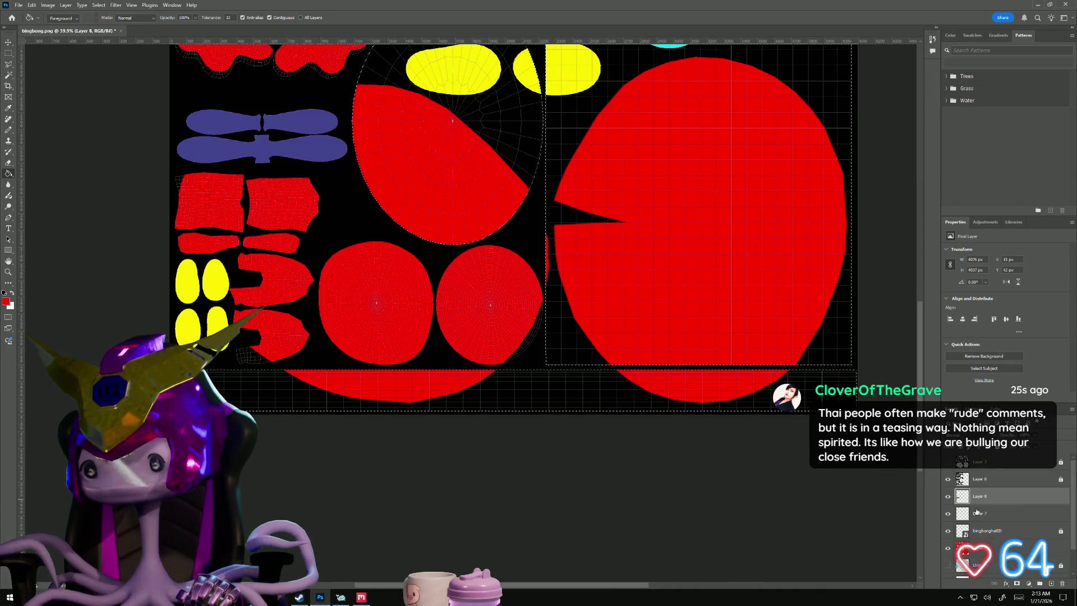
pyautogui.click(439, 409)
# - Hide Layer 8 to see the UV map and sample cyan from the circle shell
pyautogui.keyDown('alt'); pyautogui.scroll(-2, 473, 370); pyautogui.keyUp('alt')
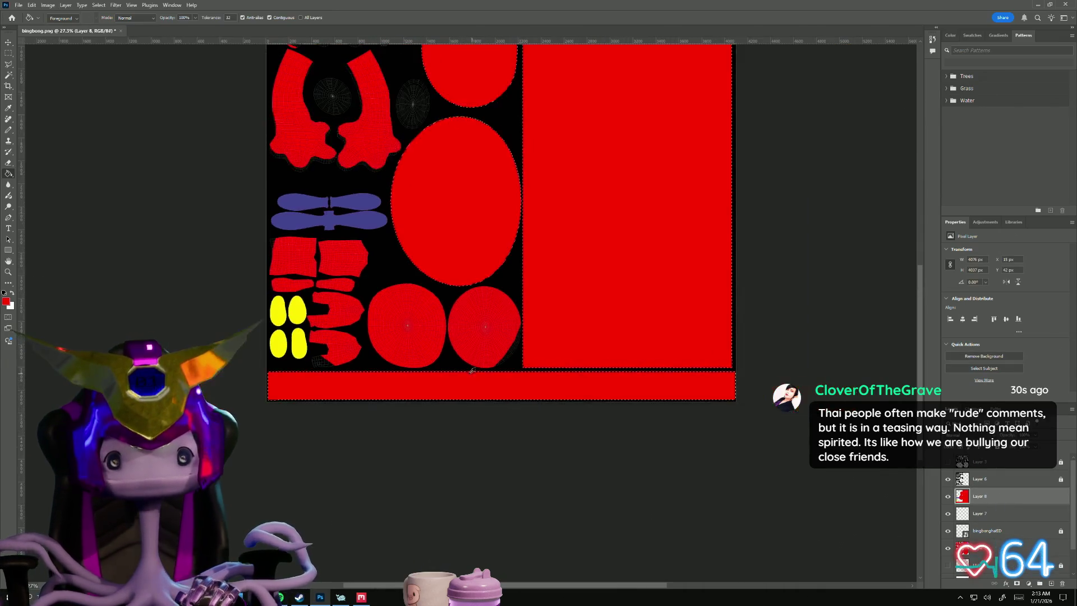
pyautogui.scroll(3, 405, 365)
pyautogui.moveTo(407, 377); pyautogui.dragTo(383, 437)
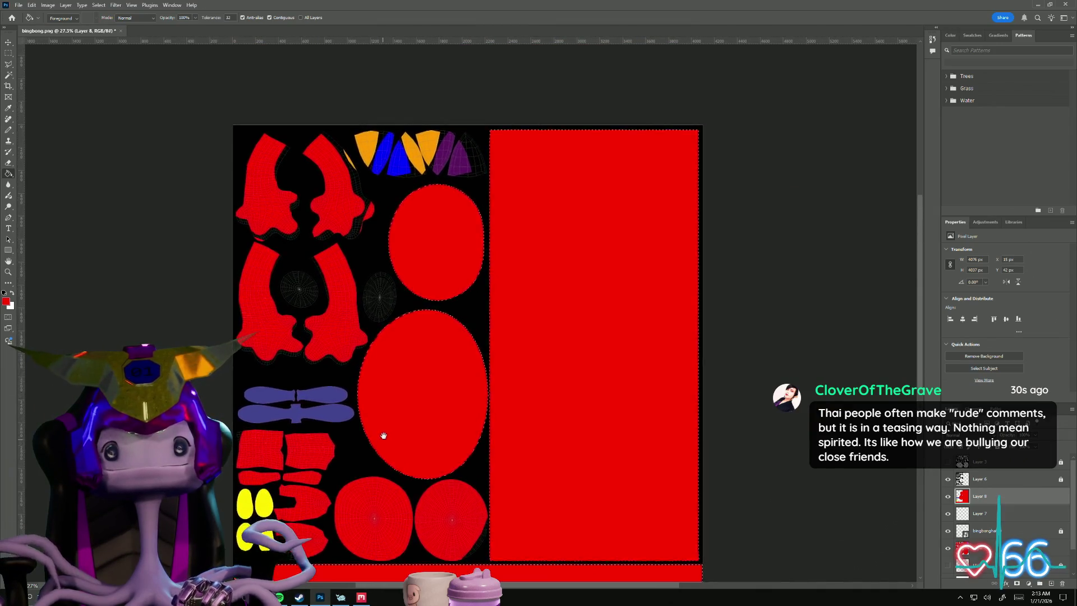
pyautogui.scroll(-2, 383, 438)
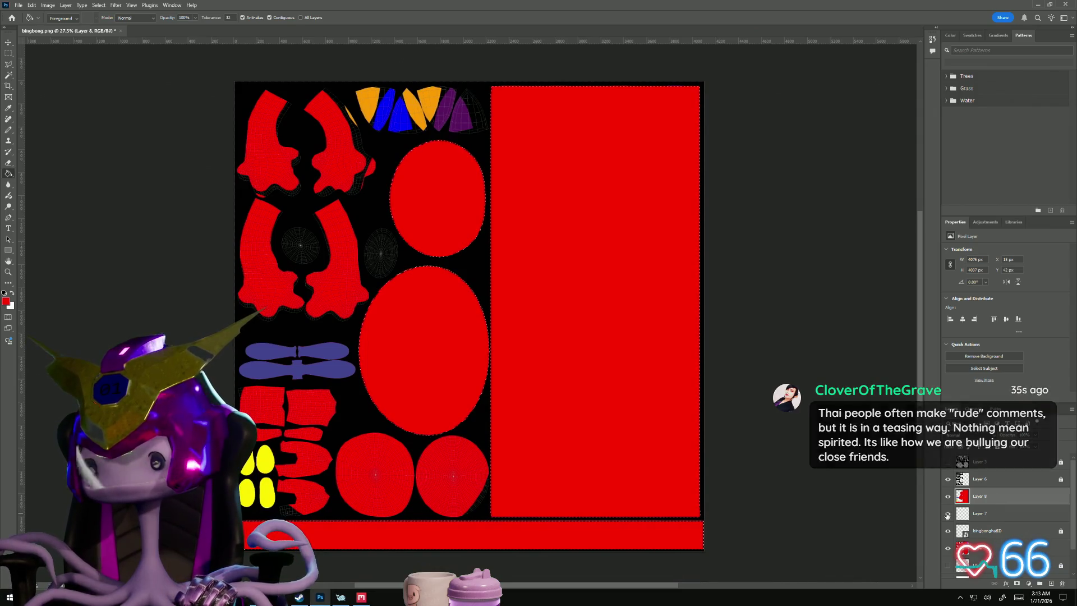
pyautogui.click(948, 496)
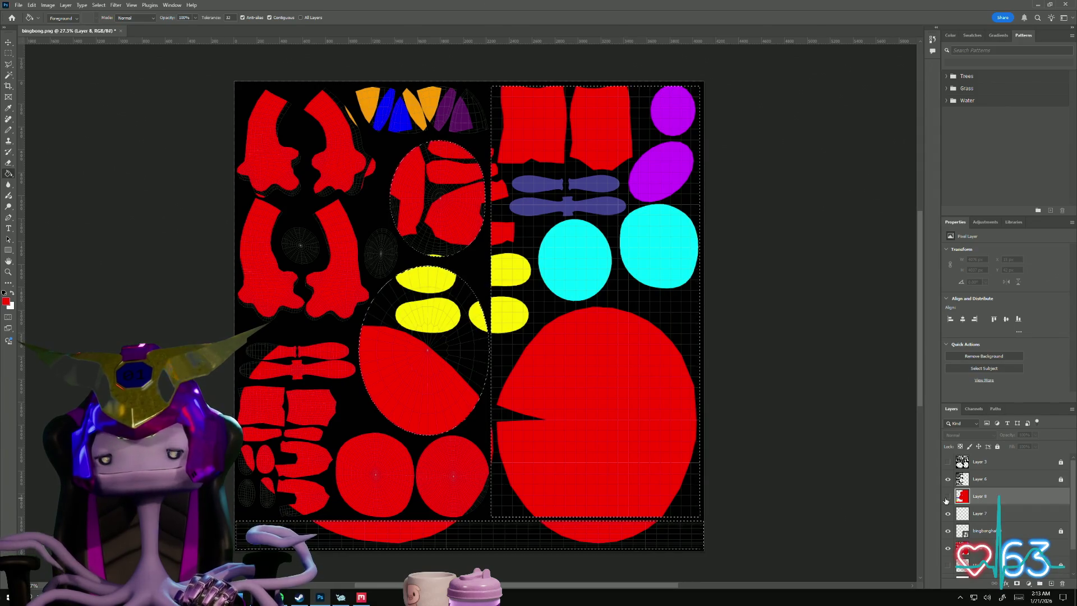
pyautogui.click(8, 110)
pyautogui.click(573, 249)
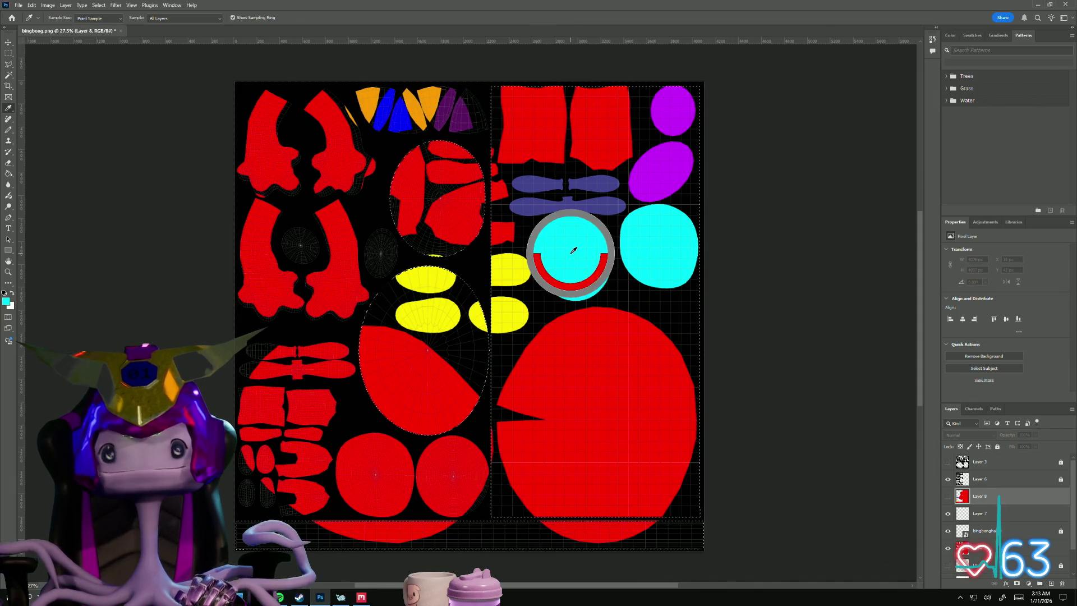
pyautogui.hotkey('alt', 'Tab')
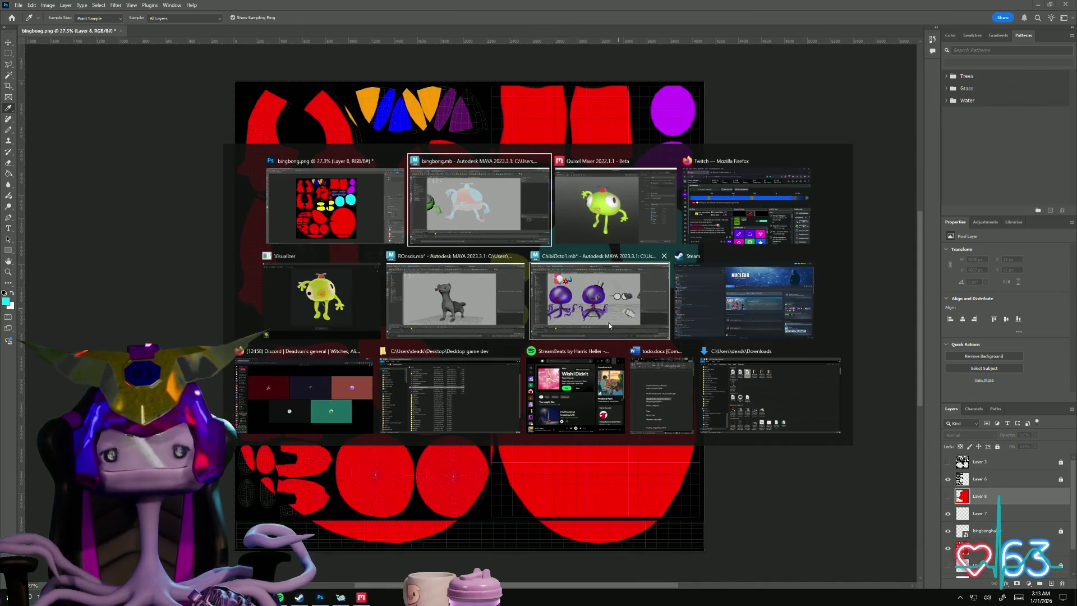
# - Locate the eye piece's UV shells by selecting its faces in Maya, then return to Photoshop
pyautogui.hotkey('alt', 'Tab')
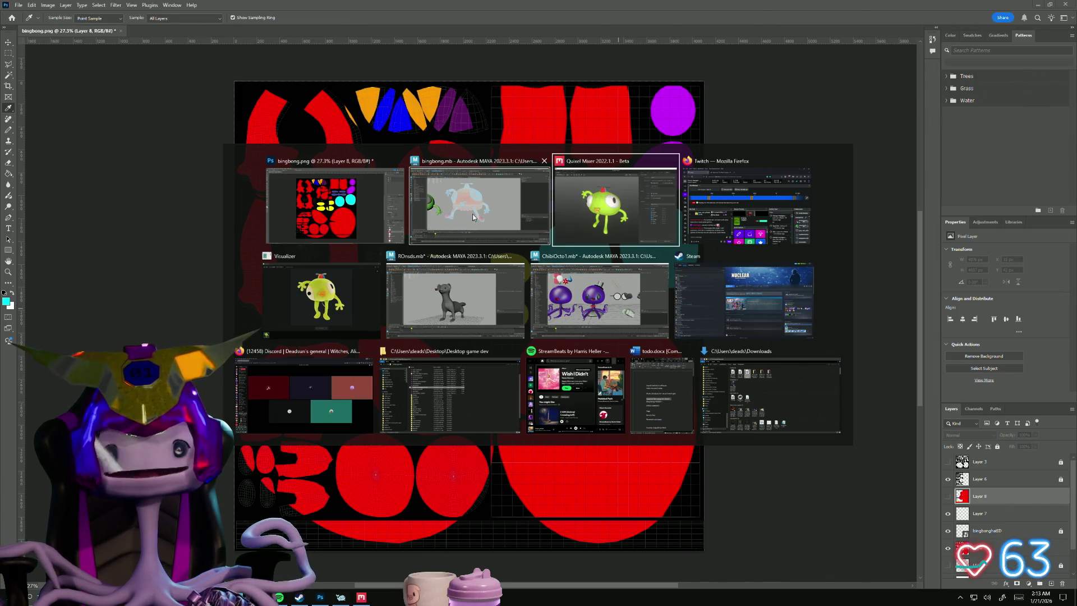
pyautogui.press('Return')
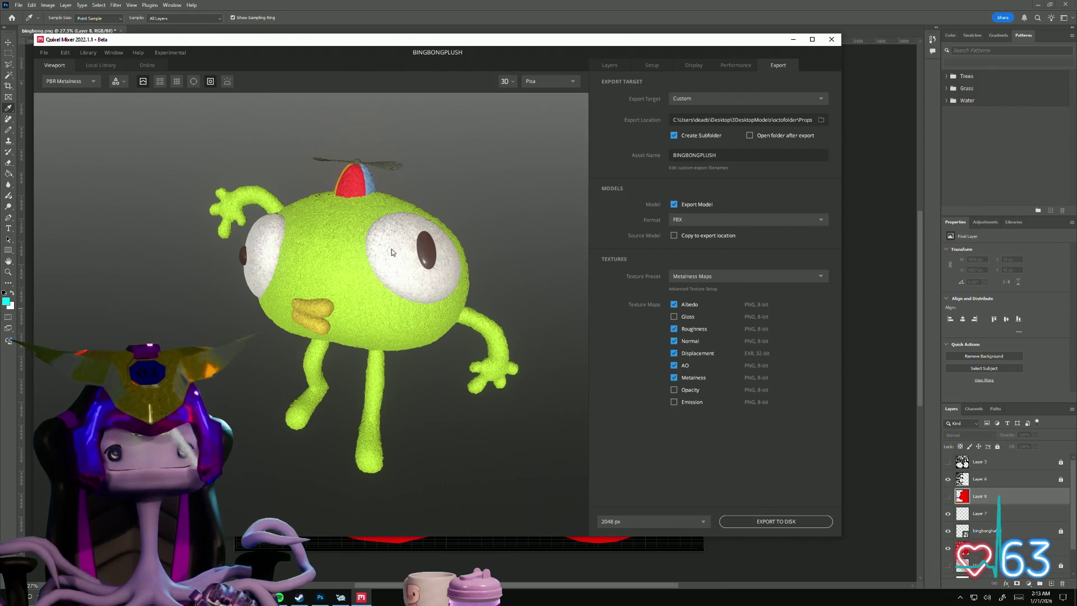
pyautogui.hotkey('alt', 'Tab')
pyautogui.click(471, 266)
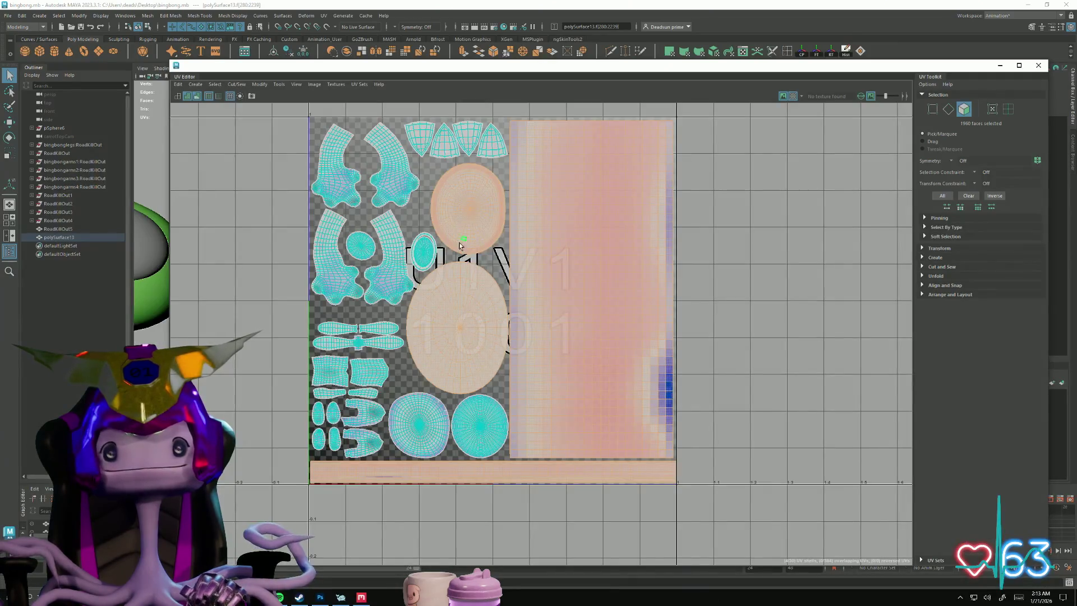
pyautogui.moveTo(327, 76)
pyautogui.mouseDown()
pyautogui.moveTo(729, 145)
pyautogui.moveTo(762, 124)
pyautogui.mouseUp()
pyautogui.click(502, 215)
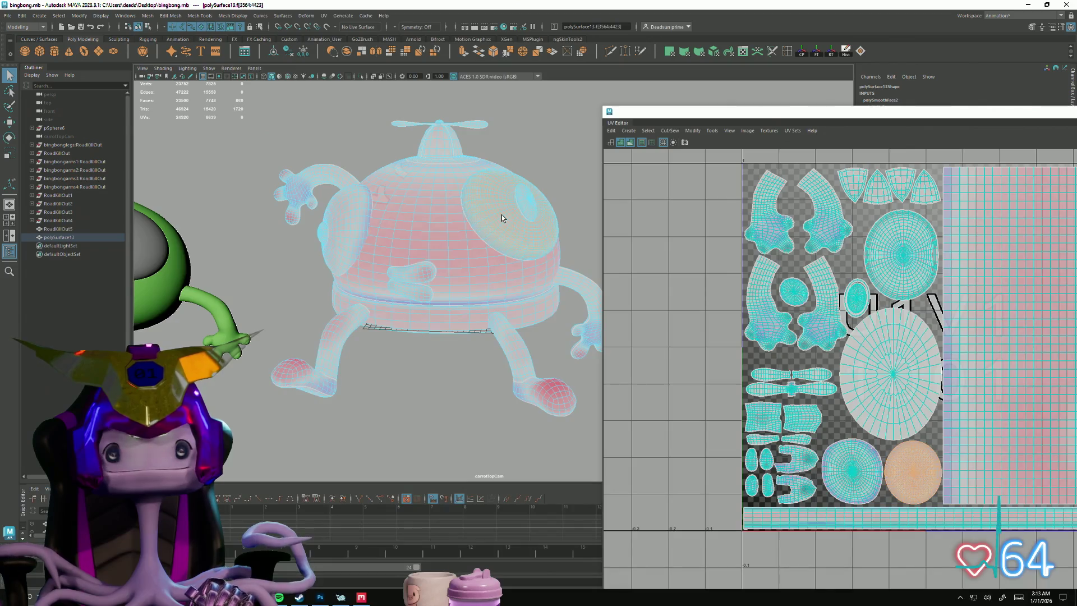
pyautogui.moveTo(414, 255); pyautogui.dragTo(412, 256)
pyautogui.hotkey('alt', 'Tab')
pyautogui.hotkey('alt', 'Tab')
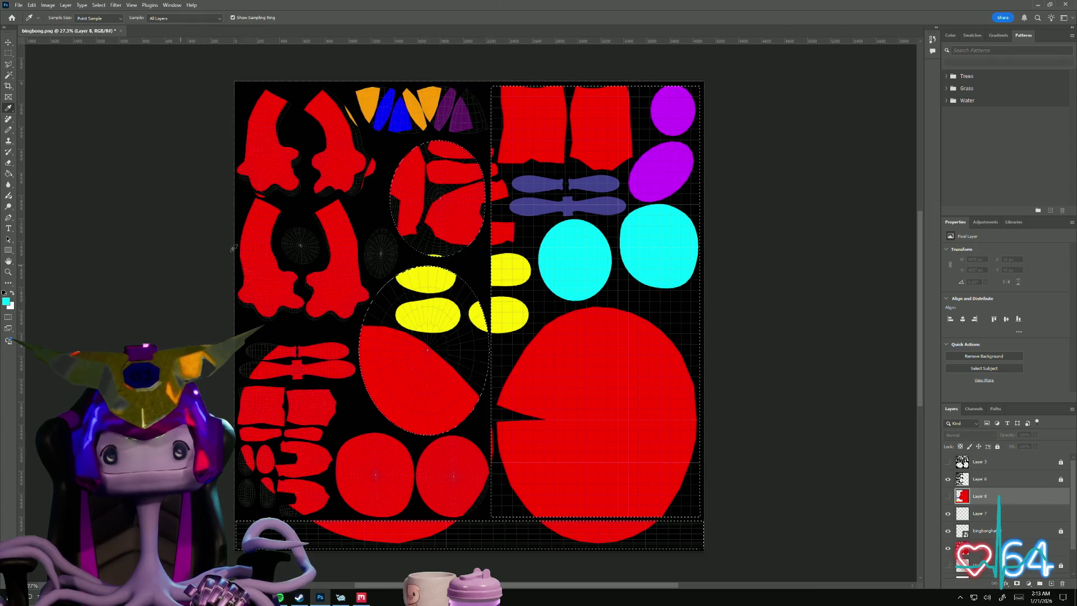
# - Fill the lower-left and lower-right circle shells cyan on Layer 8, then hide Layer 8 again
pyautogui.click(9, 75)
pyautogui.click(979, 479)
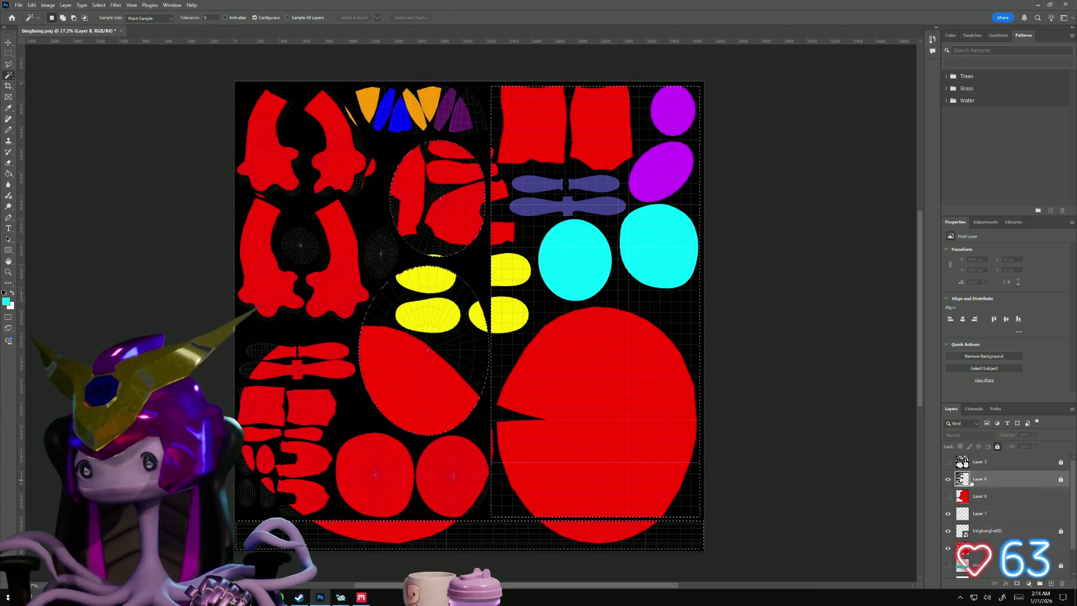
pyautogui.click(384, 466)
pyautogui.keyDown('shift'); pyautogui.click(420, 479); pyautogui.keyUp('shift')
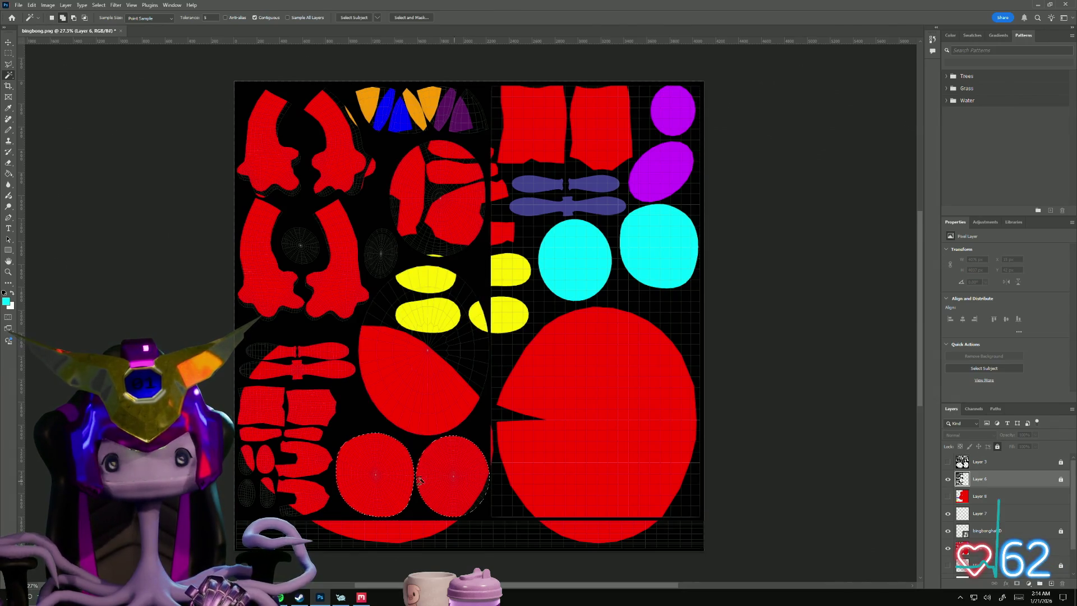
pyautogui.click(977, 496)
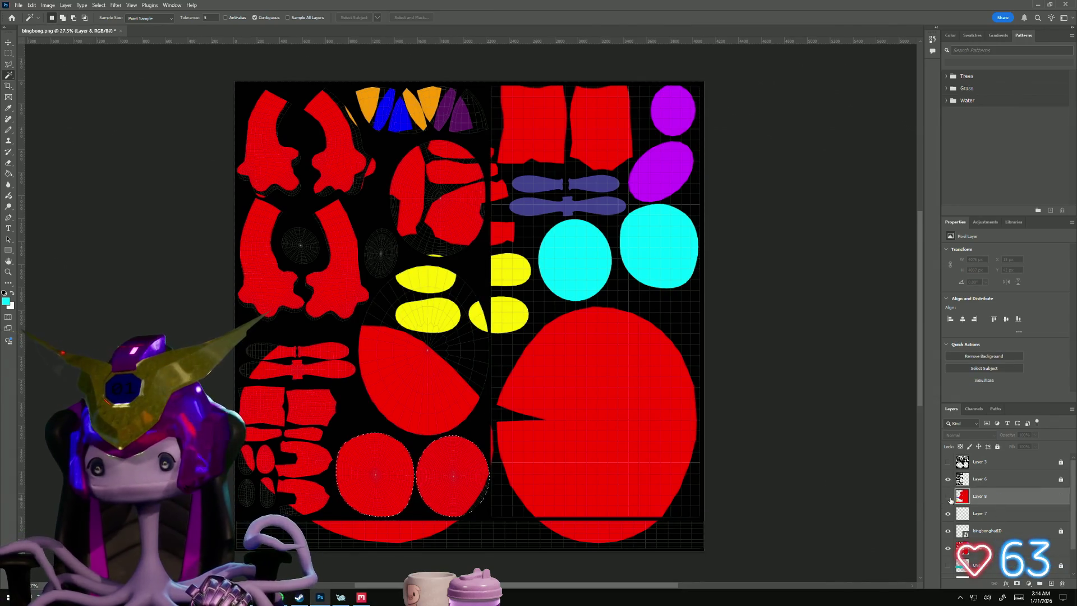
pyautogui.click(948, 496)
pyautogui.click(9, 174)
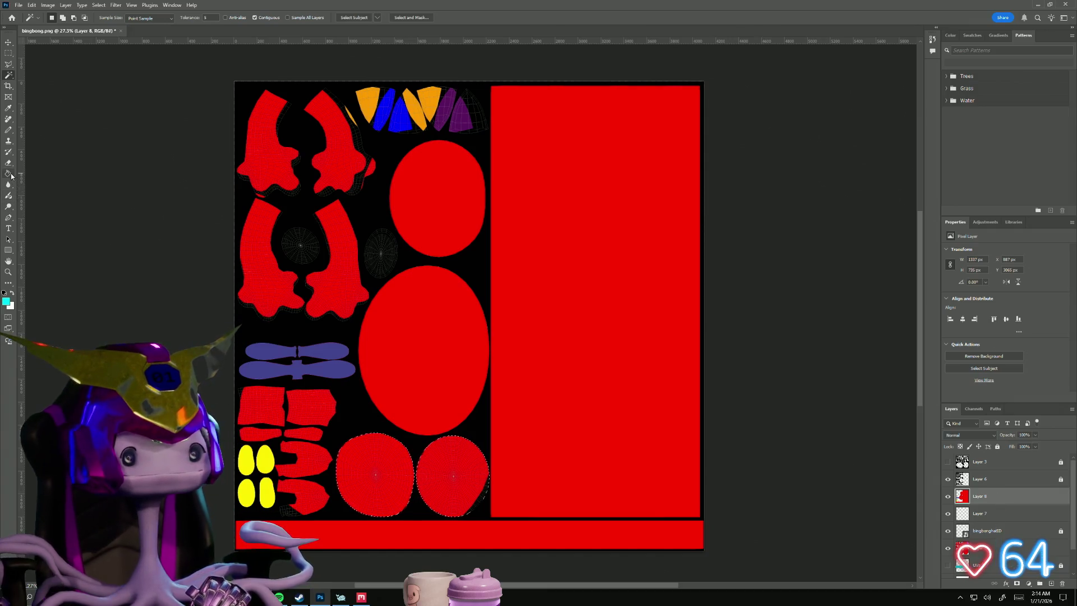
pyautogui.click(371, 458)
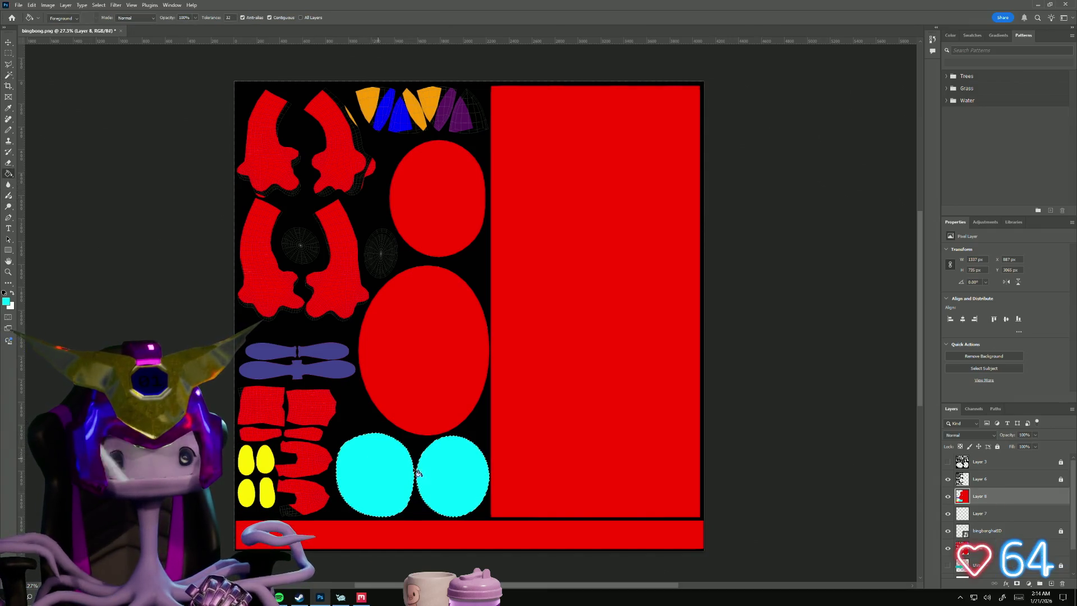
pyautogui.click(948, 496)
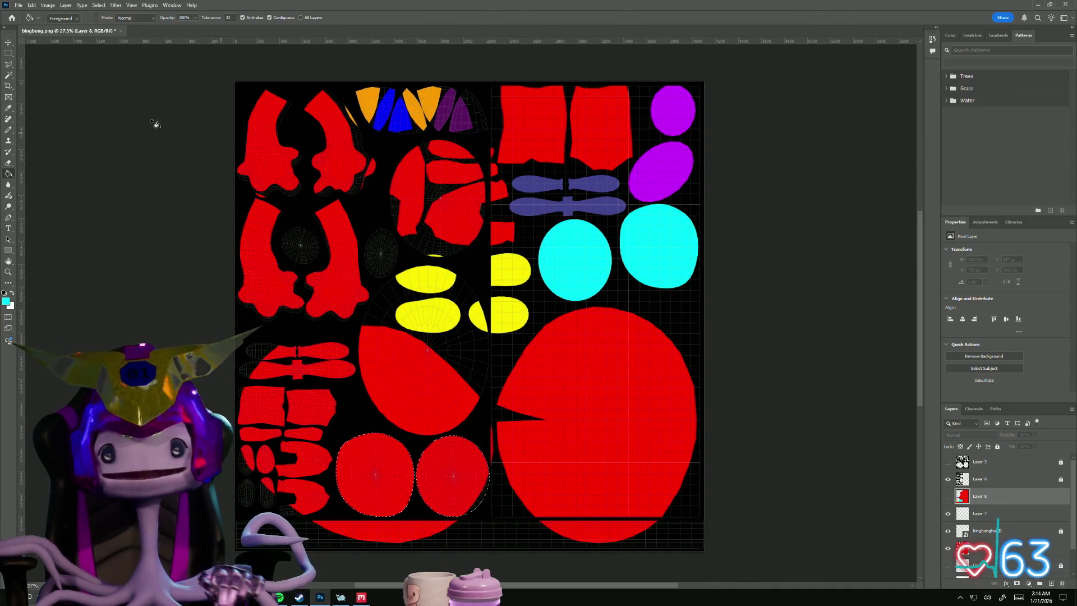
# - Clear the old selection and magic-wand the spiderweb ellipses on Layer 6
pyautogui.click(9, 77)
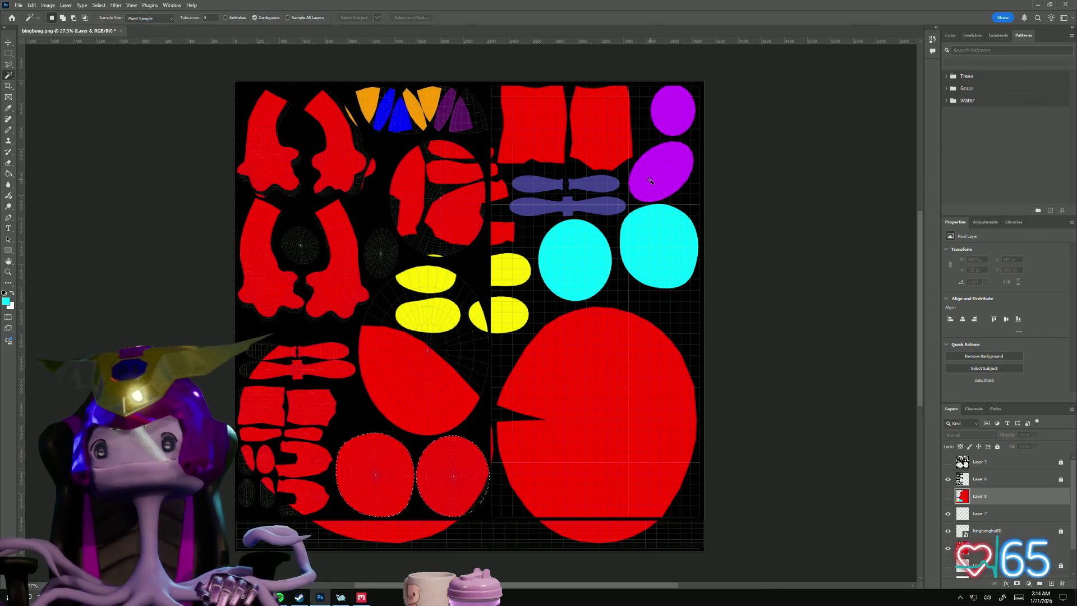
pyautogui.click(949, 497)
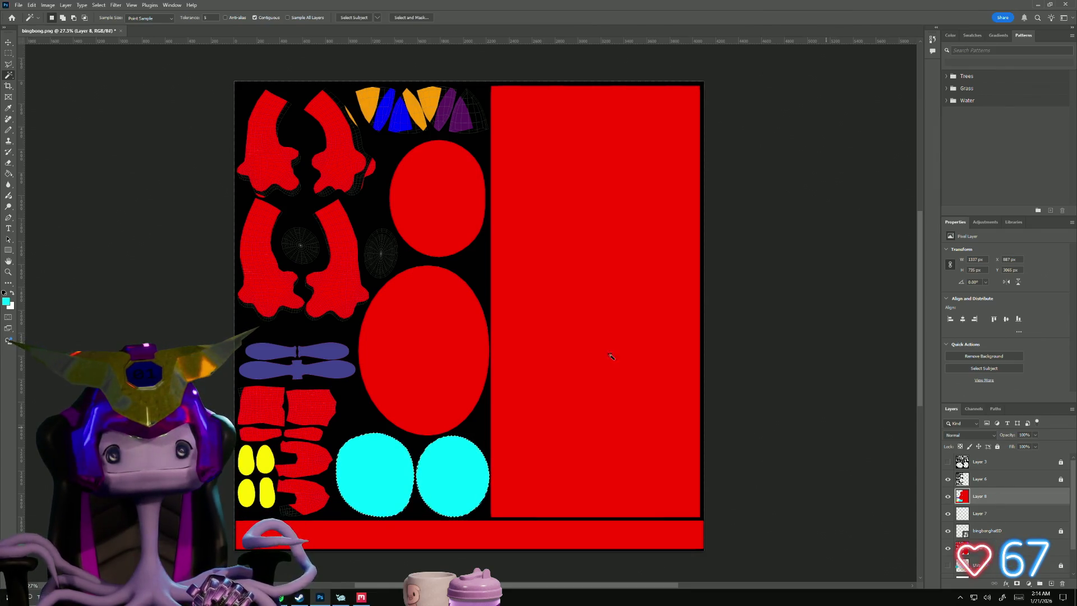
pyautogui.keyDown('alt'); pyautogui.scroll(5, 353, 310); pyautogui.keyUp('alt')
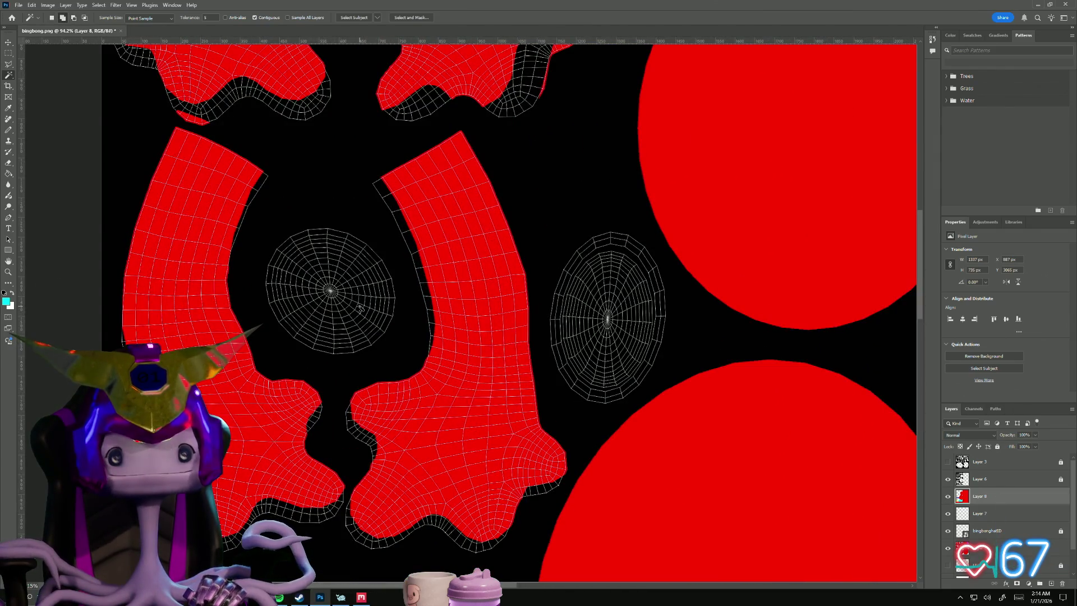
pyautogui.hotkey('ctrl', 'd')
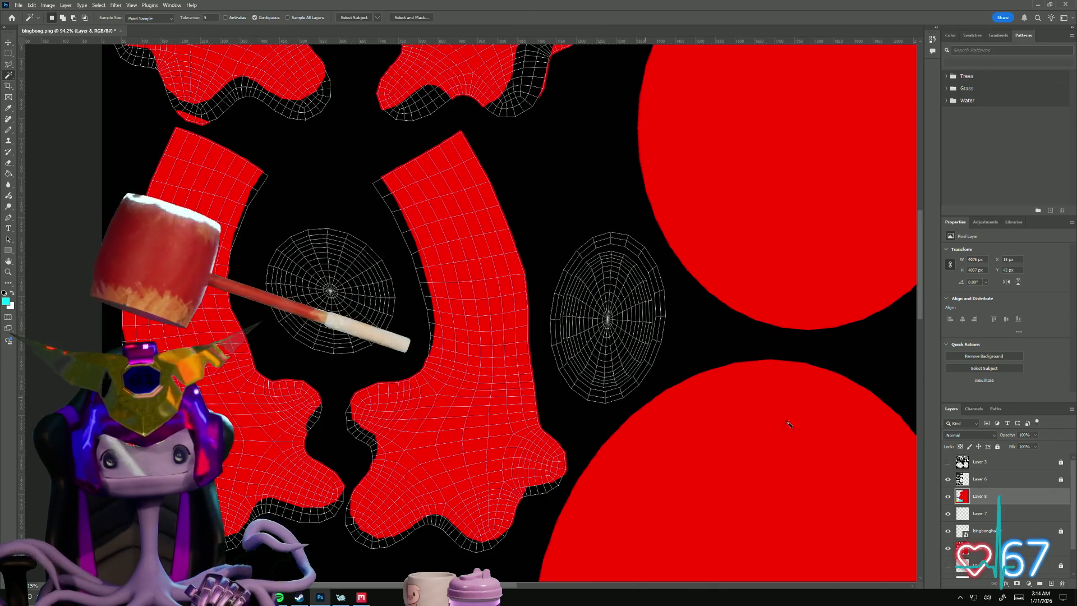
pyautogui.click(980, 479)
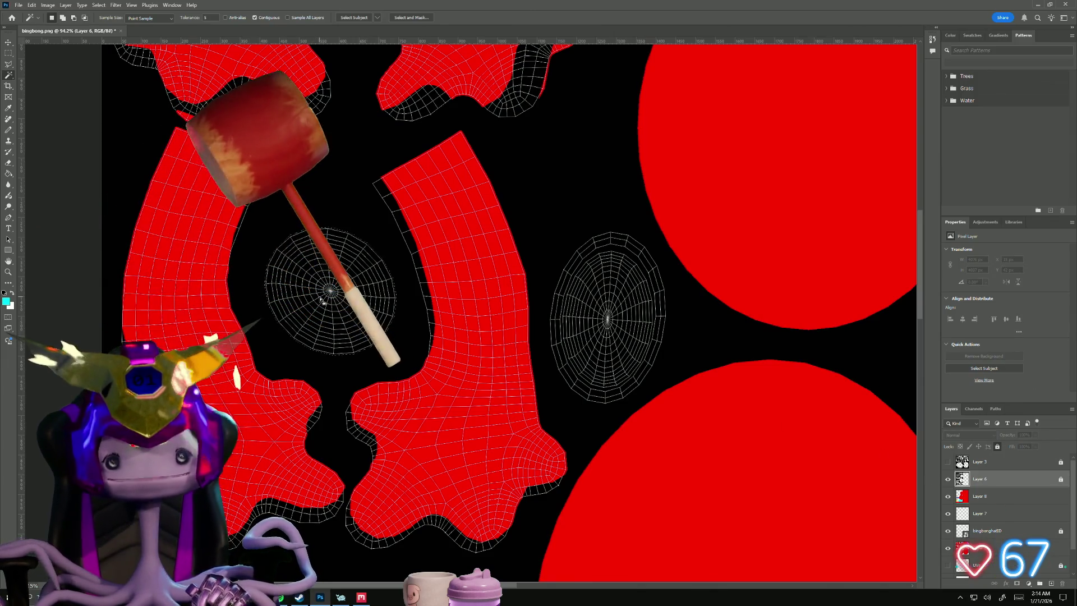
pyautogui.keyDown('shift'); pyautogui.click(619, 293); pyautogui.keyUp('shift')
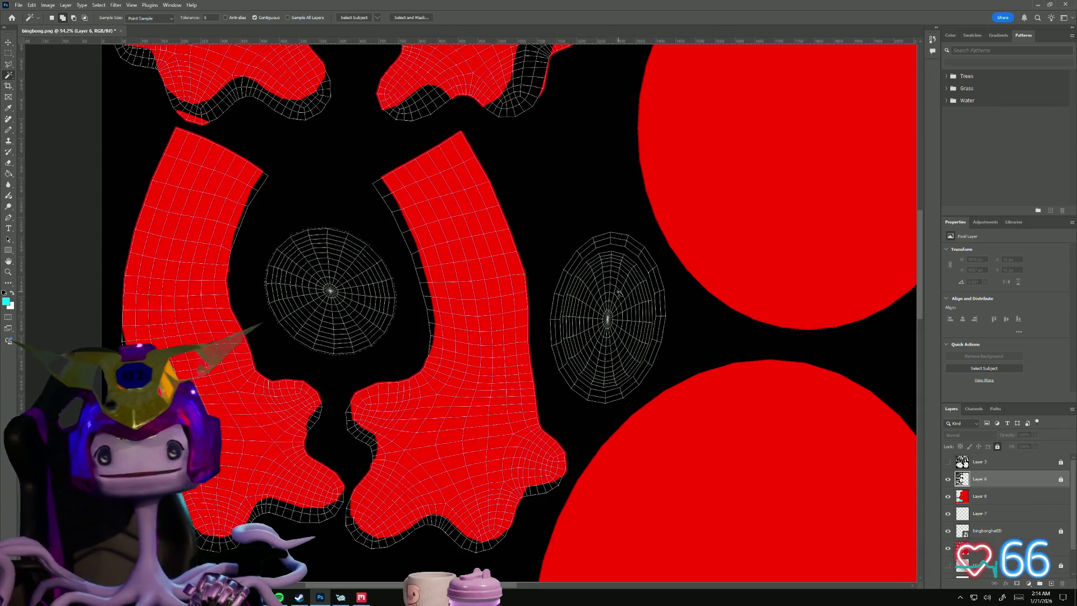
pyautogui.keyDown('alt'); pyautogui.scroll(-5, 506, 330); pyautogui.keyUp('alt')
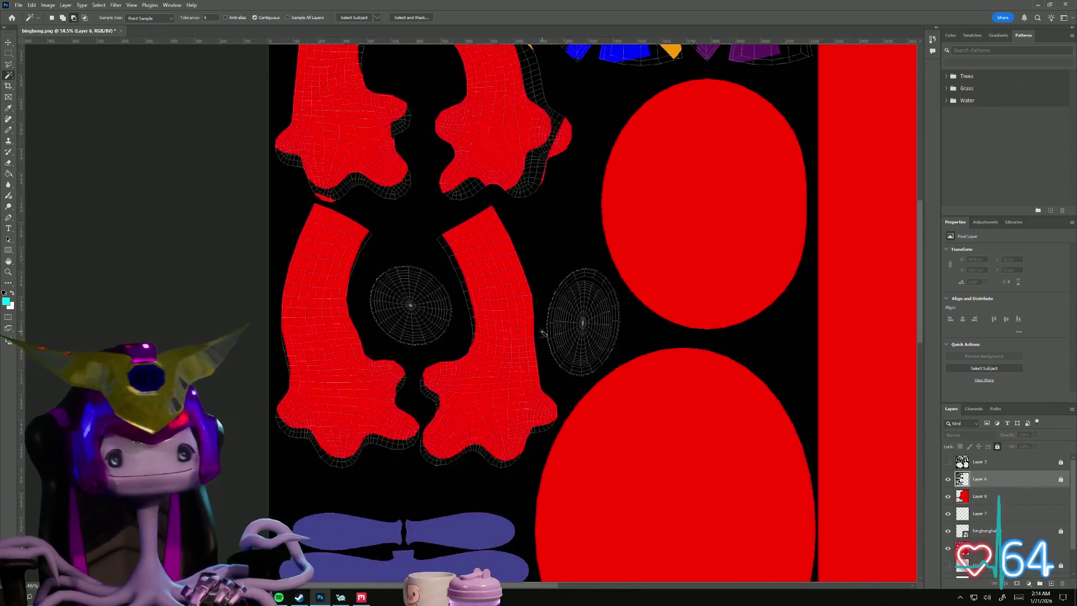
pyautogui.keyDown('alt'); pyautogui.scroll(-1, 545, 337); pyautogui.keyUp('alt')
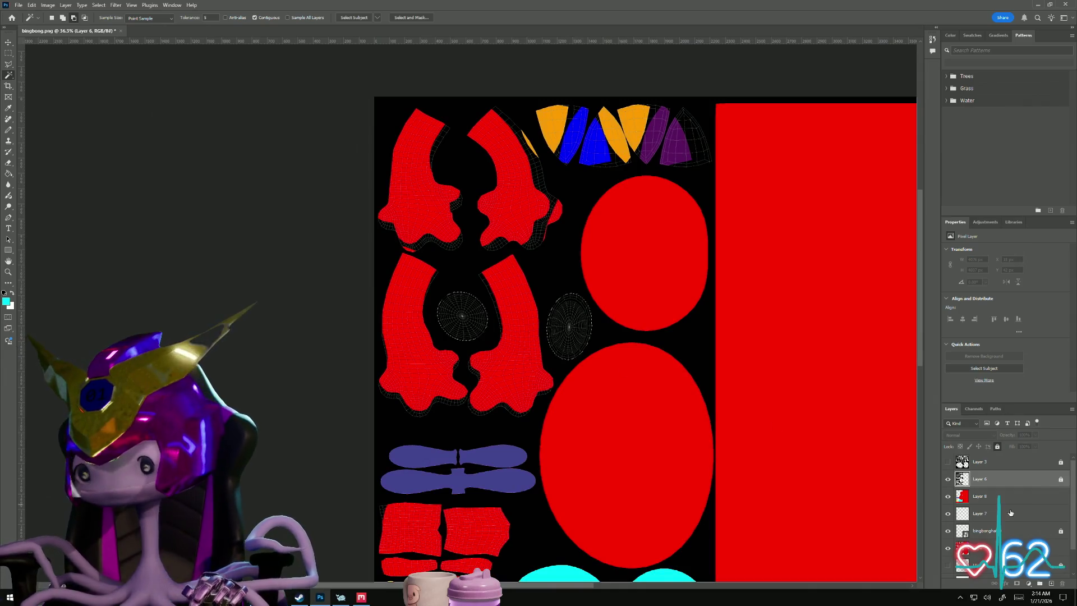
# - Hide Layer 8 to reveal the flat-coloured UV islands with the whole sheet in view
pyautogui.click(999, 496)
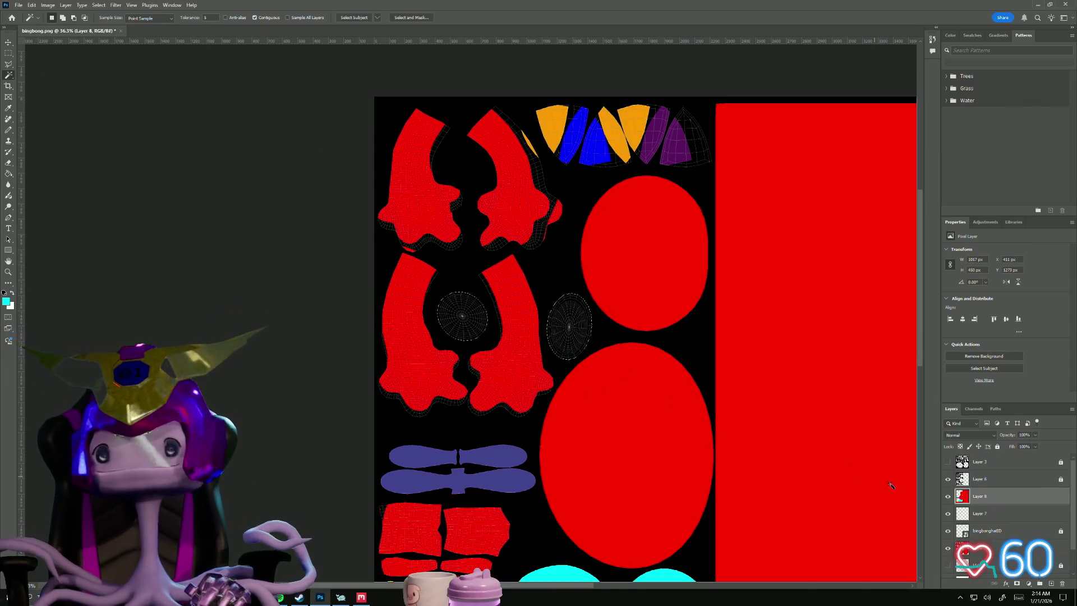
pyautogui.click(948, 496)
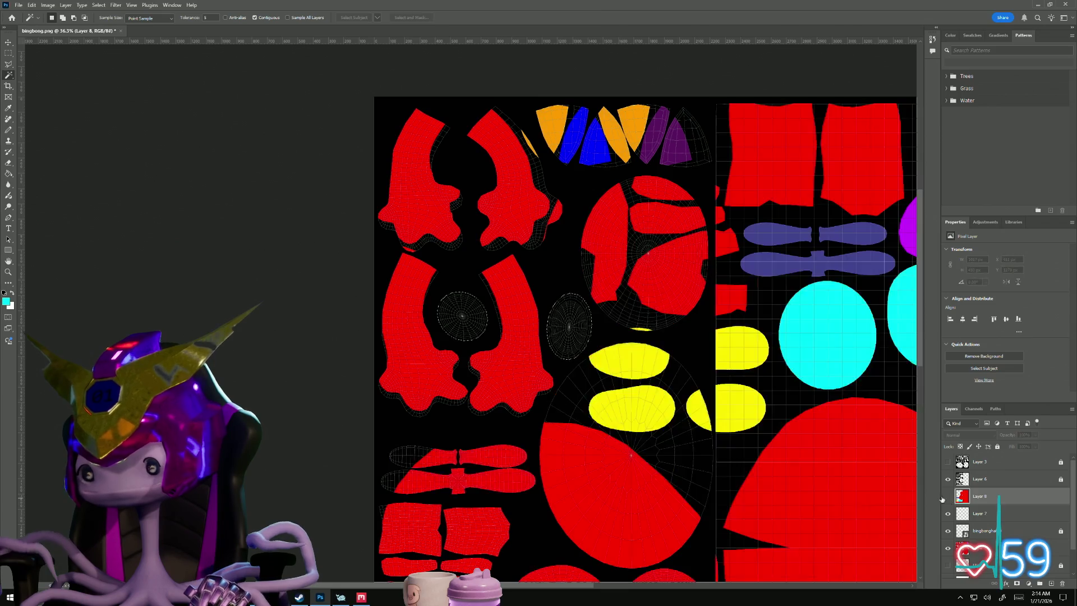
pyautogui.keyDown('alt'); pyautogui.scroll(-2, 689, 392); pyautogui.keyUp('alt')
pyautogui.moveTo(717, 327); pyautogui.dragTo(554, 317)
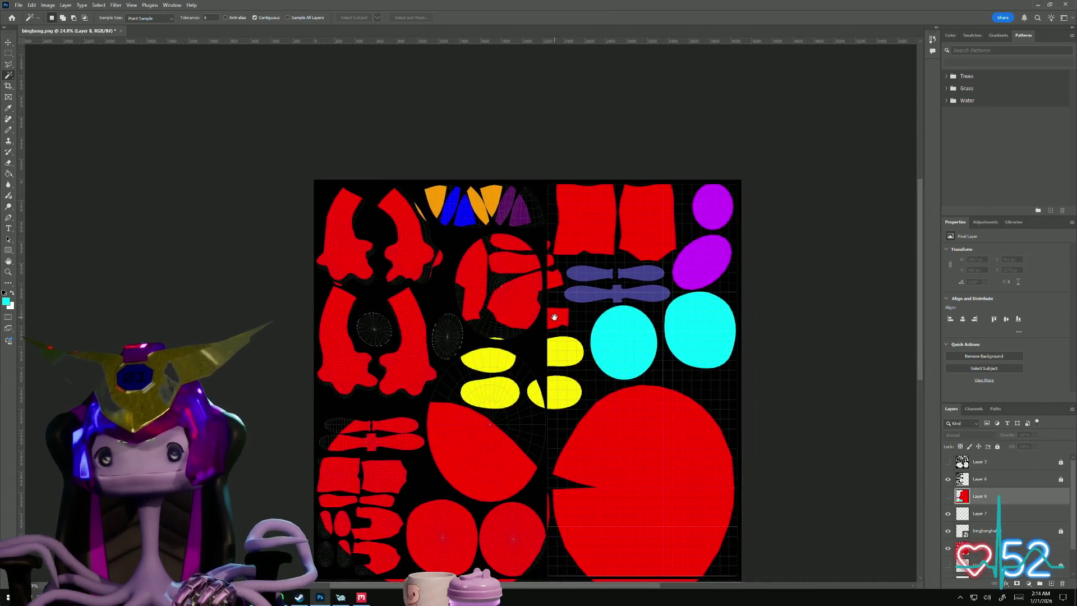
pyautogui.hotkey('alt', 'Tab')
pyautogui.hotkey('alt', 'Tab')
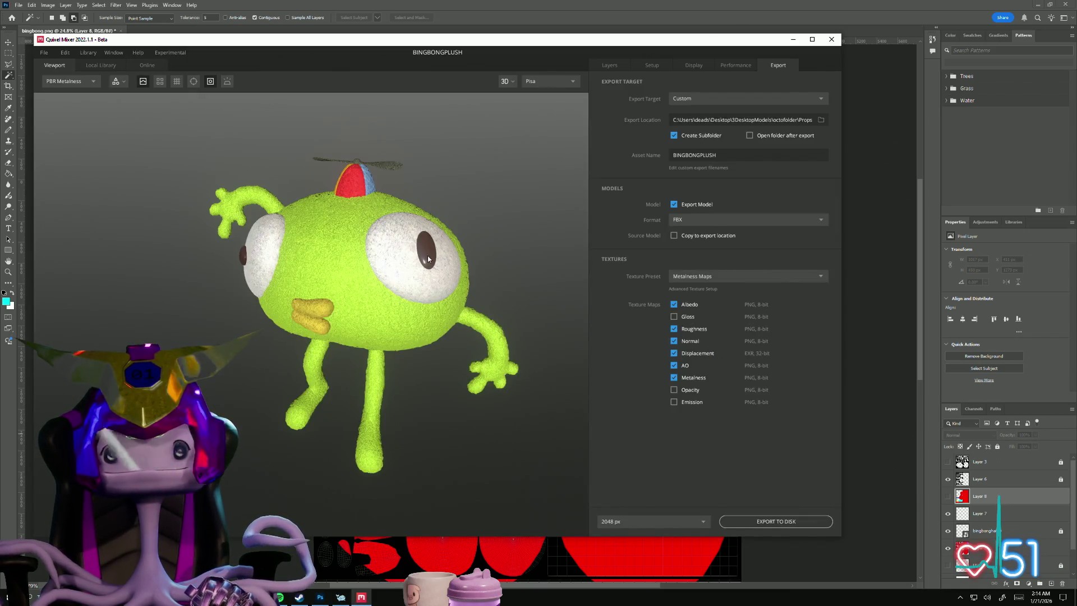
# - Select a different face group in Maya to see its UV shell, then return to Photoshop
pyautogui.hotkey('alt', 'Tab')
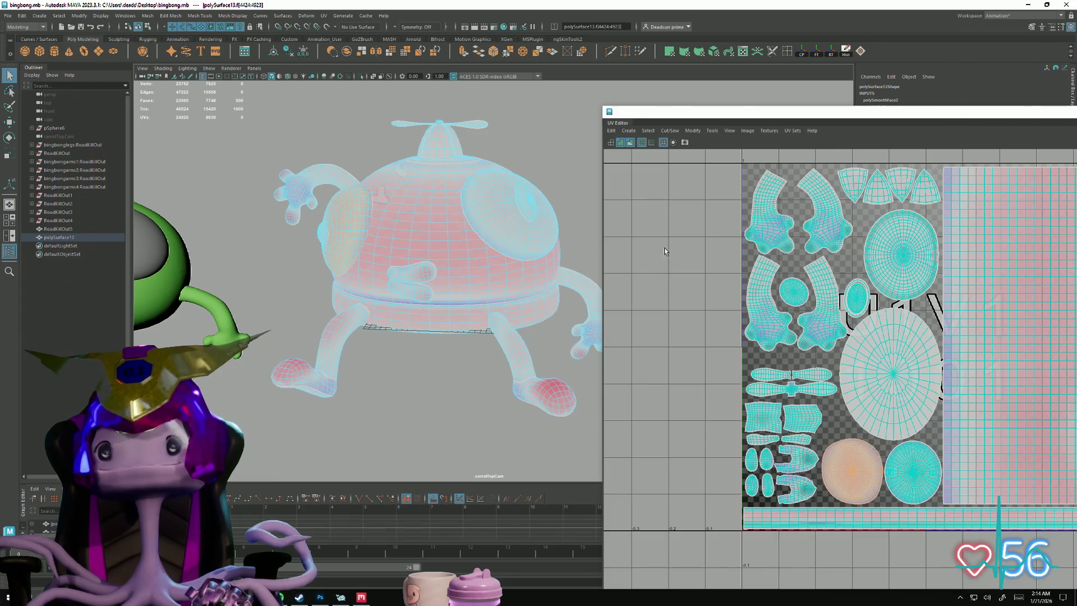
pyautogui.click(534, 205)
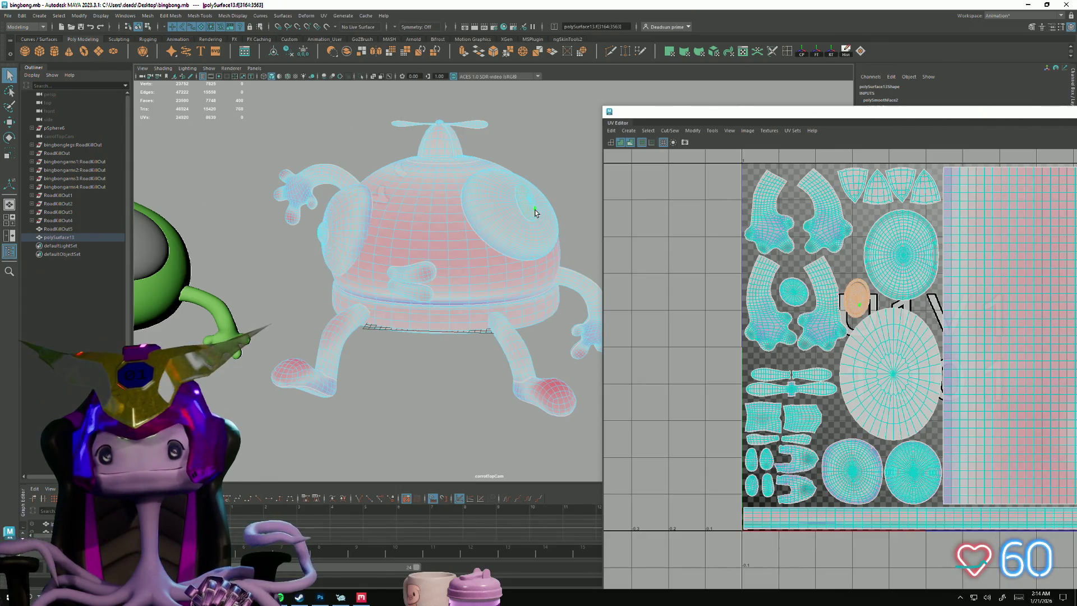
pyautogui.hotkey('alt', 'Tab')
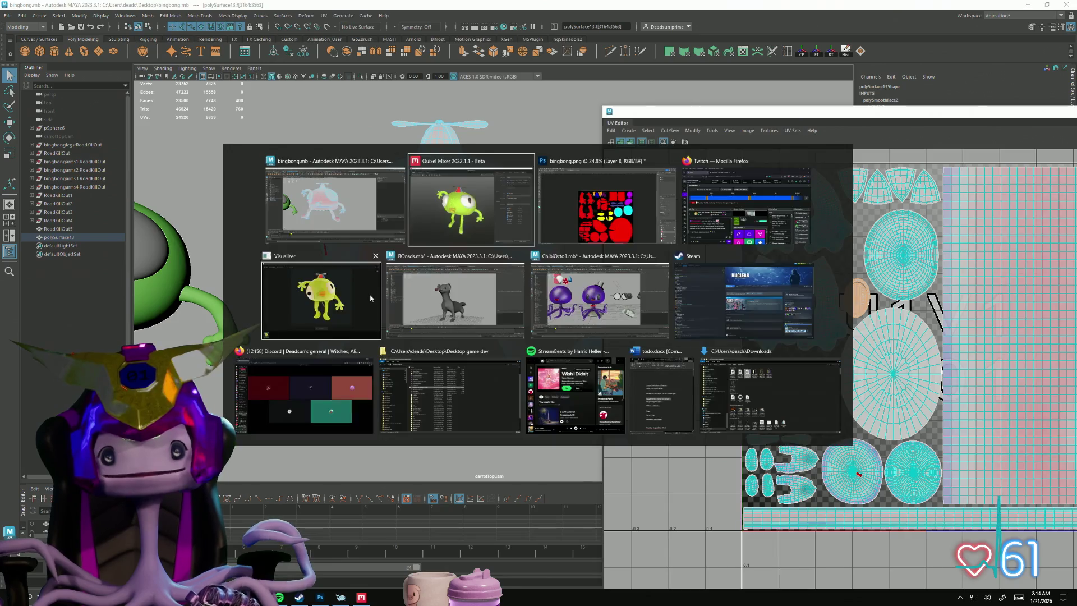
pyautogui.hotkey('alt', 'Tab')
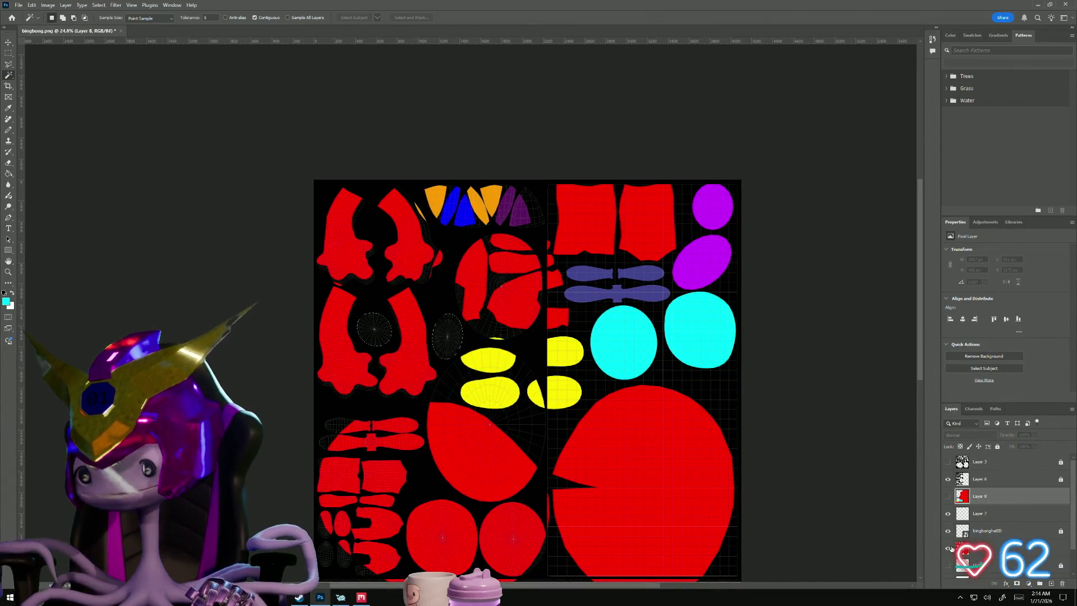
# - Move Layer 5 up to sit between Layer 8 and Layer 7
pyautogui.moveTo(978, 547); pyautogui.dragTo(979, 488)
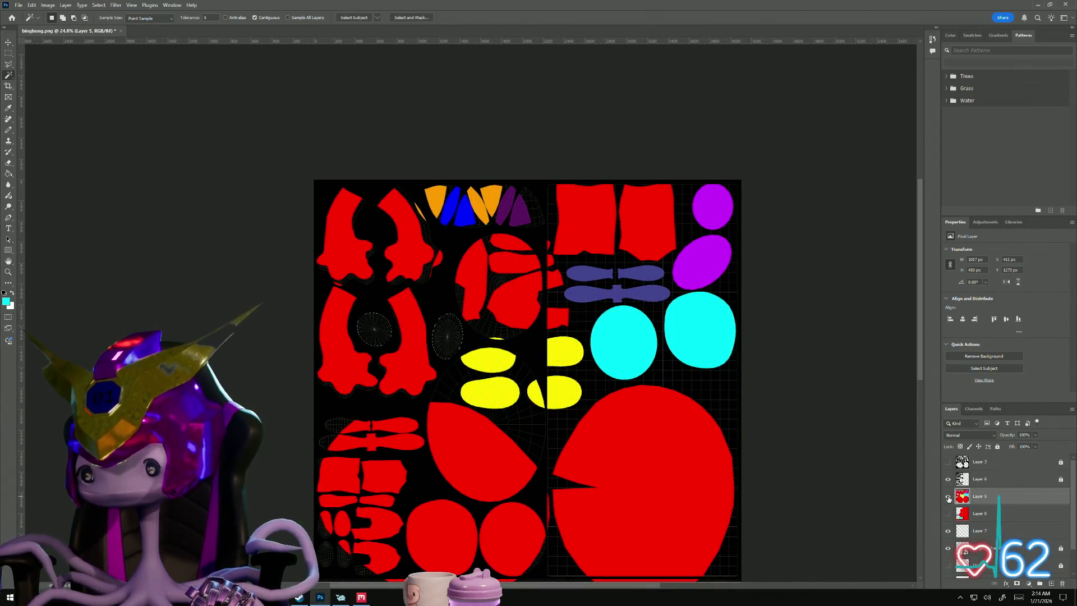
pyautogui.click(948, 497)
pyautogui.click(948, 498)
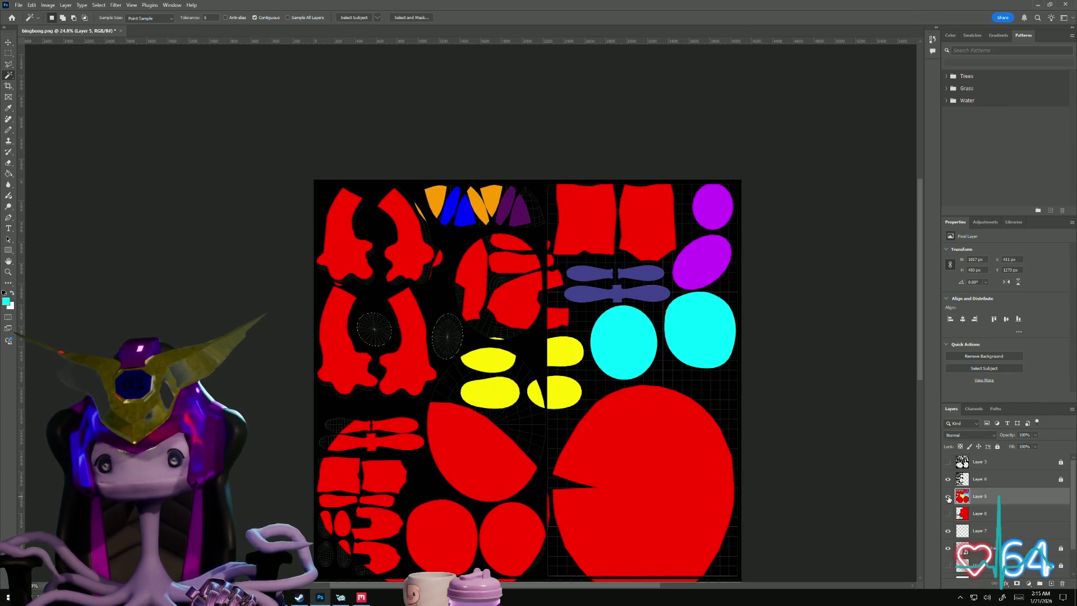
pyautogui.moveTo(989, 497); pyautogui.dragTo(986, 471)
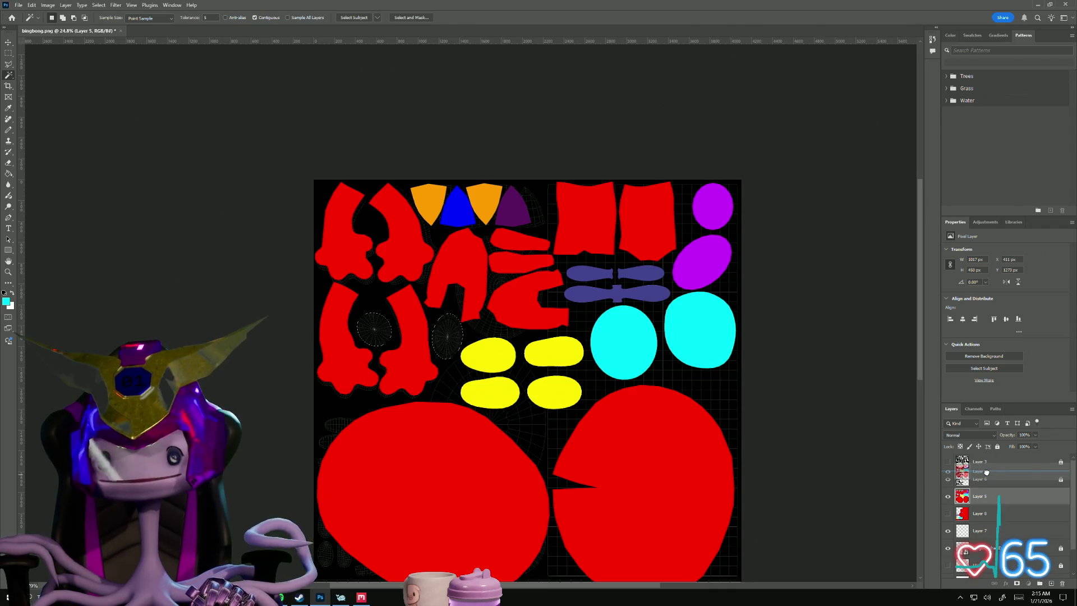
pyautogui.moveTo(986, 471)
pyautogui.mouseDown()
pyautogui.moveTo(1001, 536)
pyautogui.moveTo(1003, 524)
pyautogui.moveTo(986, 526)
pyautogui.mouseUp()
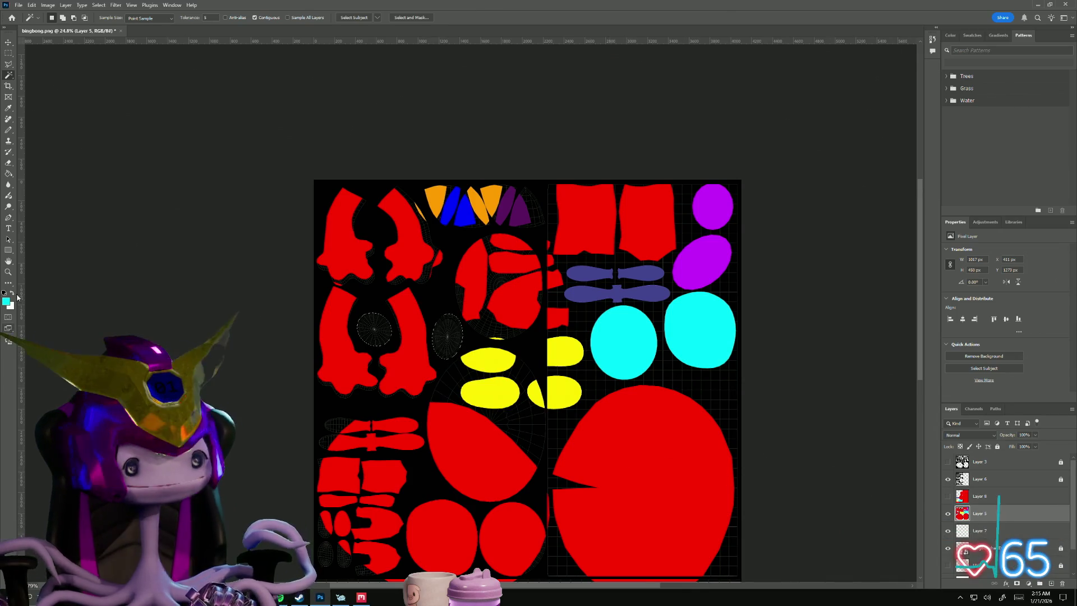
# - Sample purple from a violet shell and make Layer 8 active for bucket filling
pyautogui.click(10, 109)
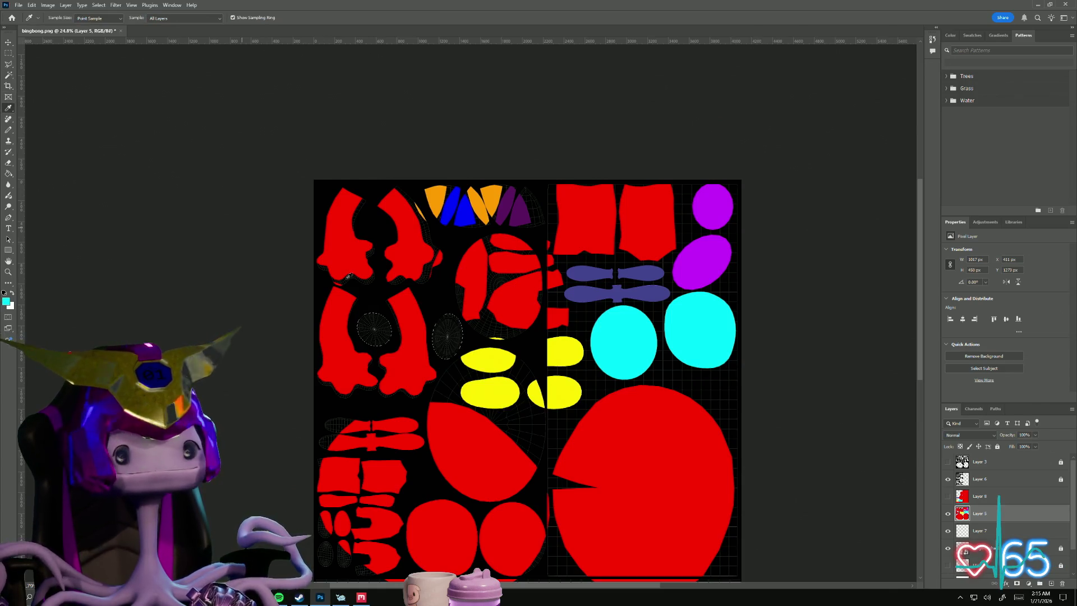
pyautogui.keyDown('alt'); pyautogui.scroll(5, 353, 337); pyautogui.keyUp('alt')
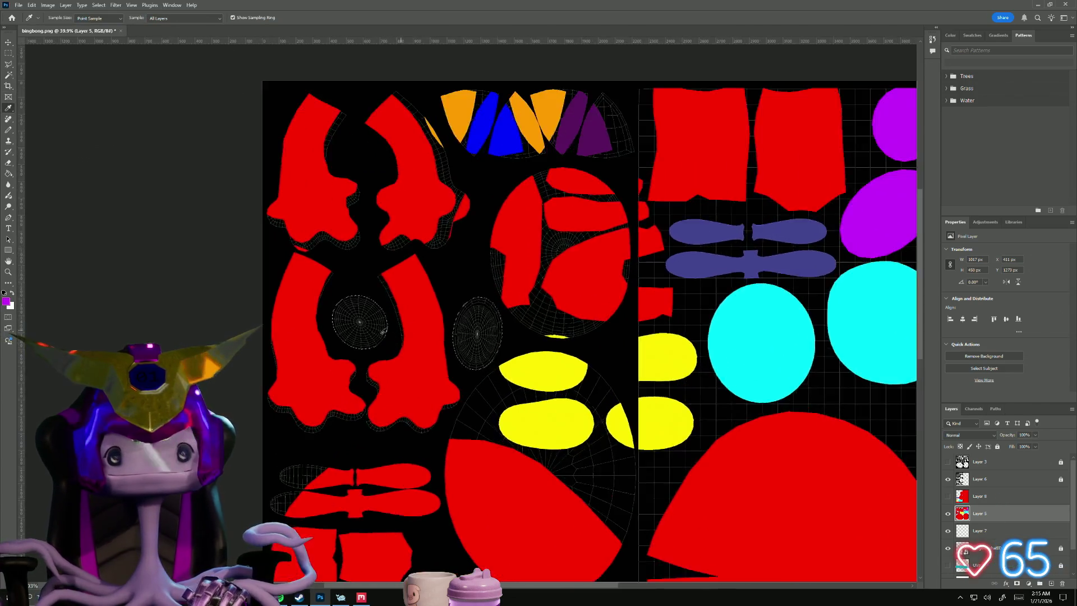
pyautogui.click(8, 174)
pyautogui.click(976, 497)
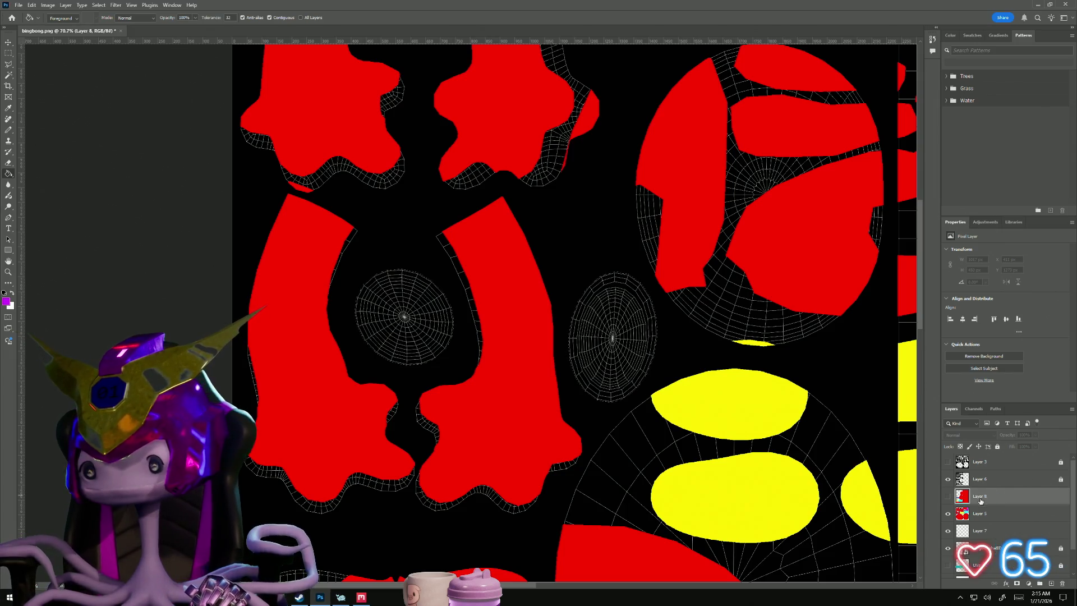
# - Show Layer 8 again and fill both spiderweb ellipses with purple
pyautogui.click(948, 496)
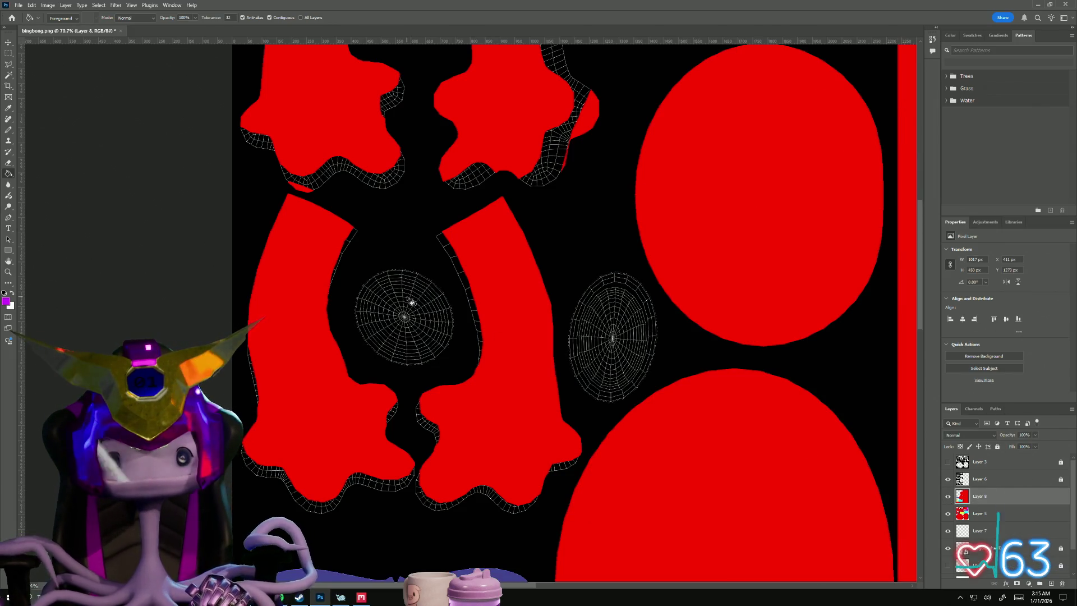
pyautogui.click(411, 302)
pyautogui.click(608, 352)
pyautogui.keyDown('alt'); pyautogui.scroll(-6, 745, 392); pyautogui.keyUp('alt')
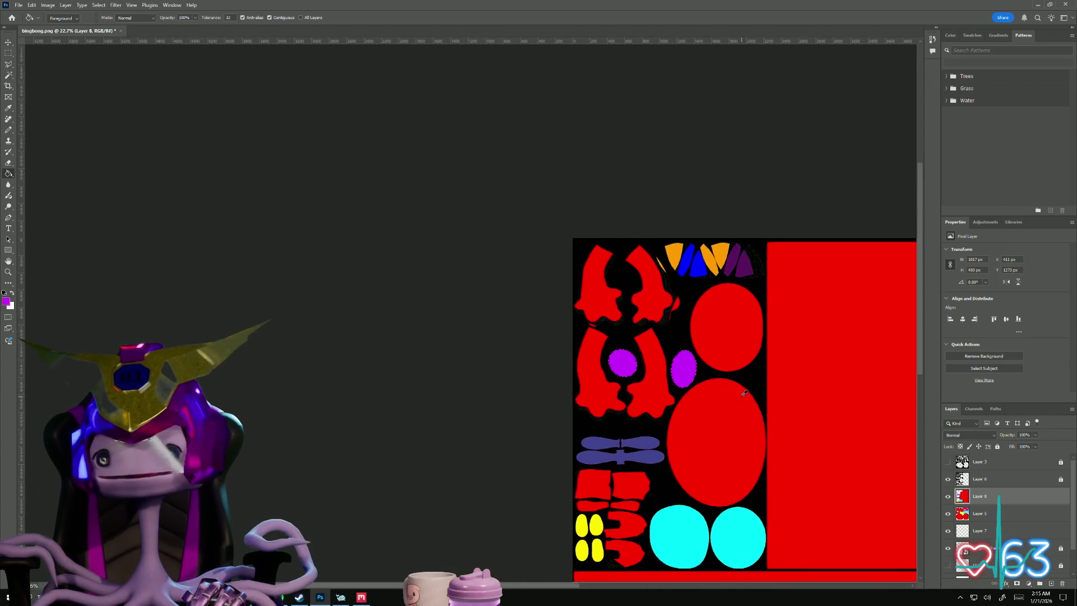
pyautogui.keyDown('alt'); pyautogui.scroll(-1, 745, 392); pyautogui.keyUp('alt')
# - On Layer 6, Magic Wand-select the upper-left red UV shells
pyautogui.moveTo(714, 408)
pyautogui.mouseDown()
pyautogui.moveTo(565, 312)
pyautogui.moveTo(534, 336)
pyautogui.moveTo(465, 341)
pyautogui.moveTo(476, 349)
pyautogui.mouseUp()
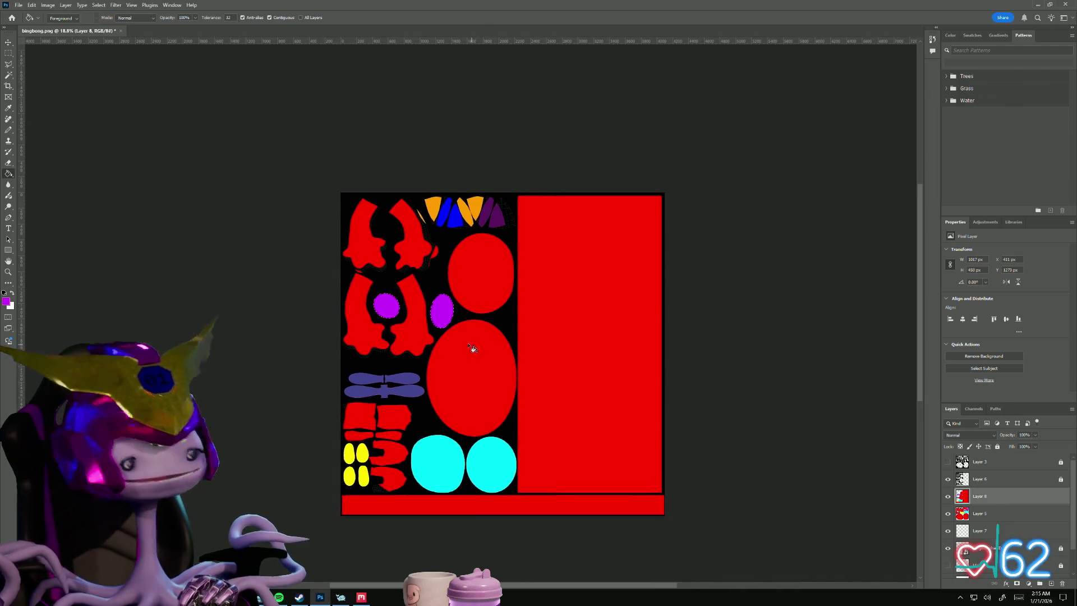
pyautogui.keyDown('alt'); pyautogui.scroll(5, 419, 294); pyautogui.keyUp('alt')
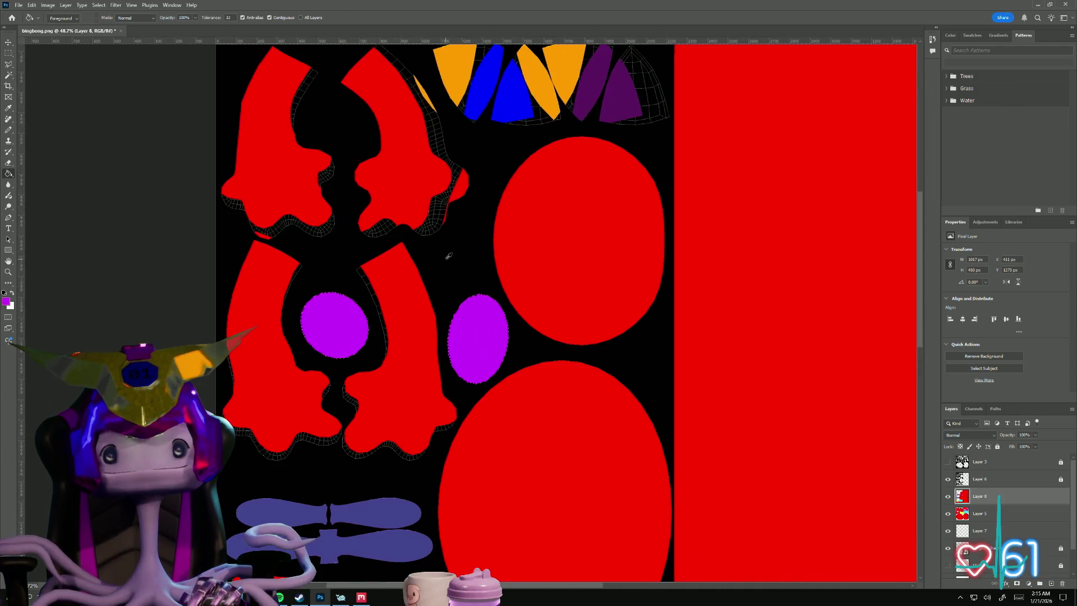
pyautogui.keyDown('alt'); pyautogui.scroll(-2, 449, 256); pyautogui.keyUp('alt')
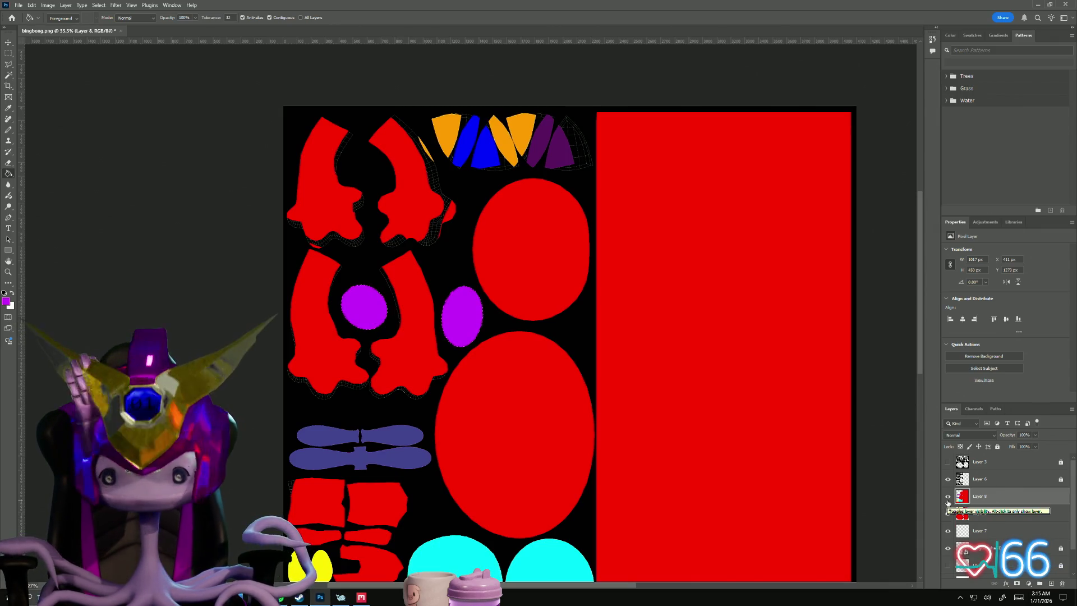
pyautogui.click(982, 482)
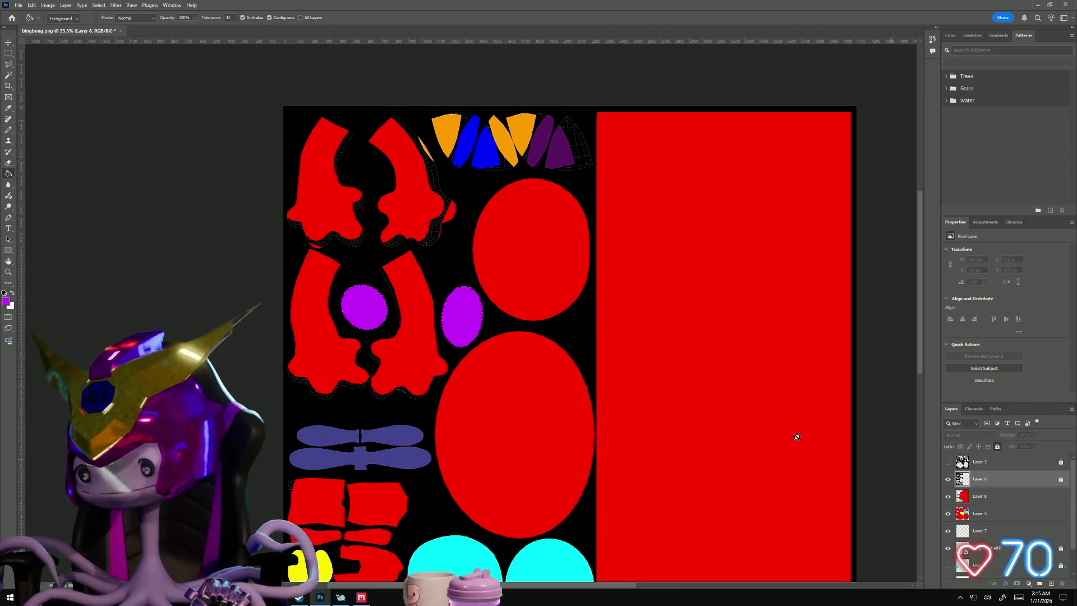
pyautogui.click(8, 75)
pyautogui.click(339, 212)
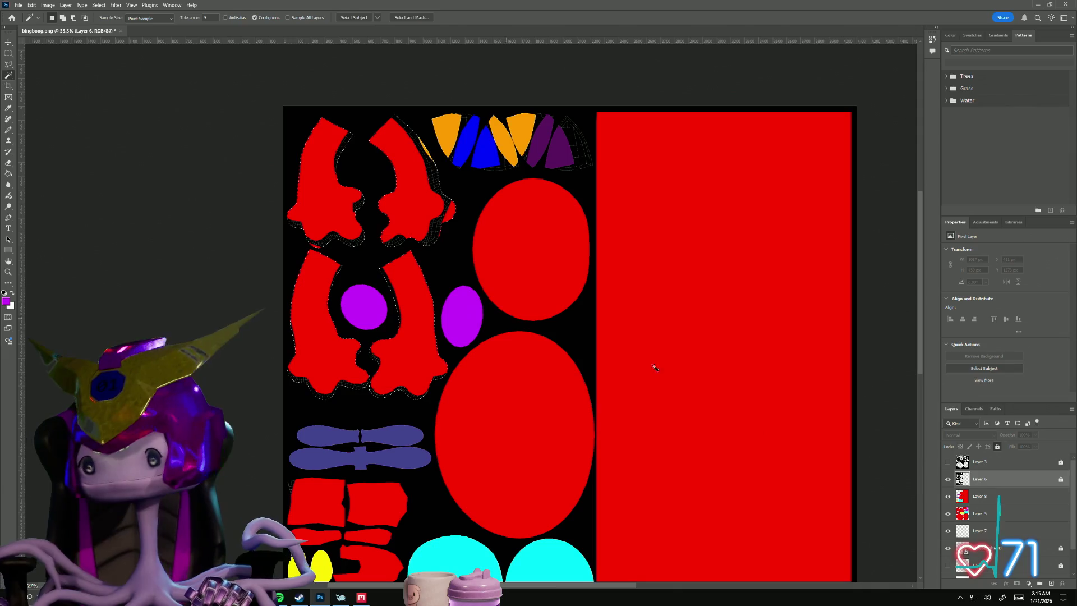
# - Return to Layer 8 and sample red from the canvas as the foreground colour
pyautogui.hotkey('alt', '[')
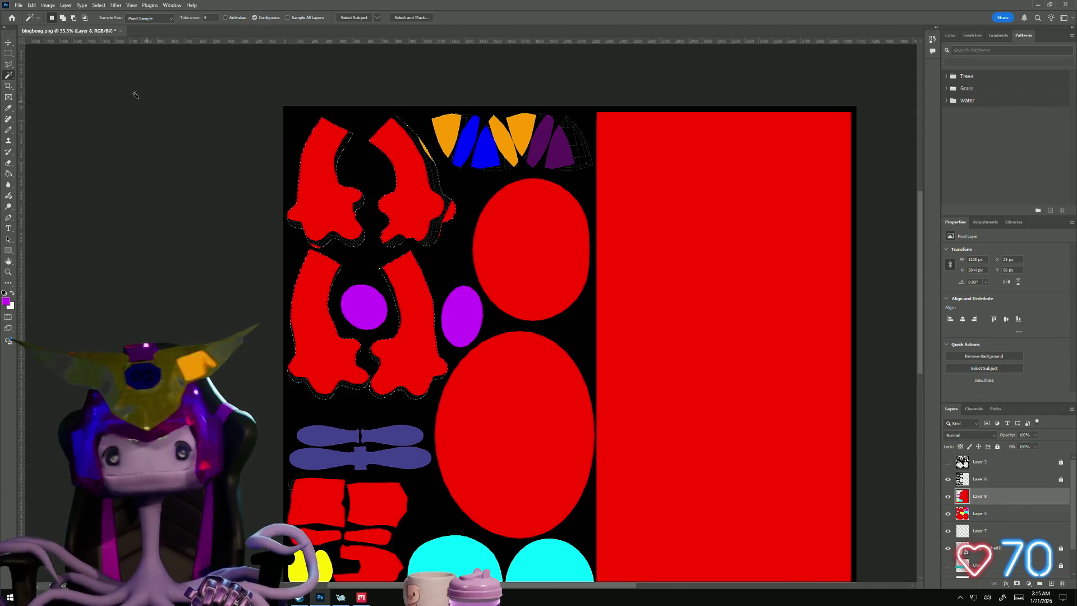
pyautogui.press('i')
pyautogui.click(633, 253)
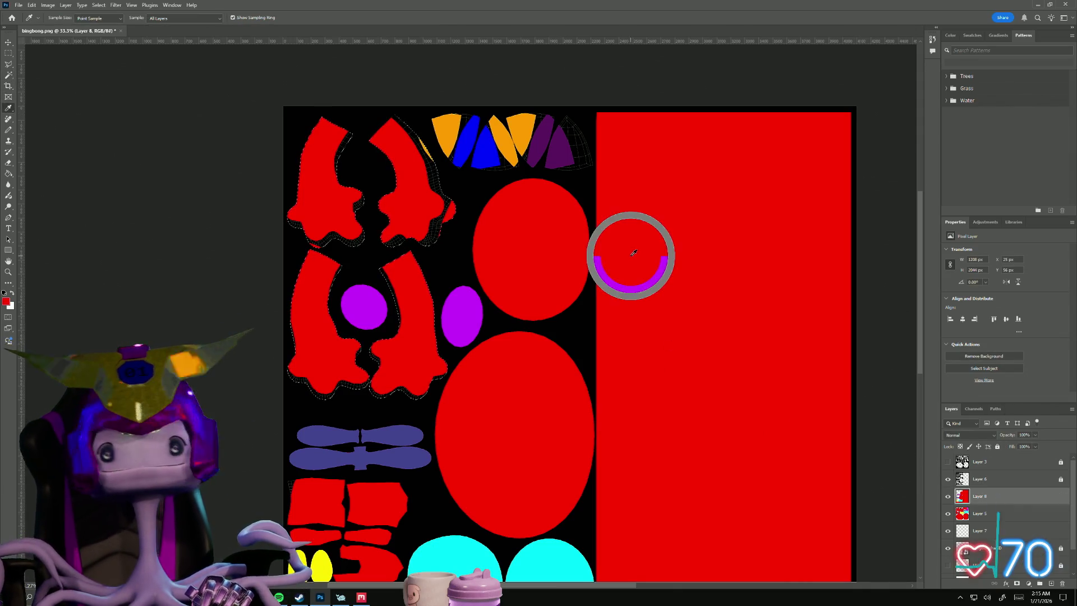
# - Paint Bucket-fill the top-left shells solid red, covering their wireframe lines
pyautogui.click(8, 174)
pyautogui.click(325, 209)
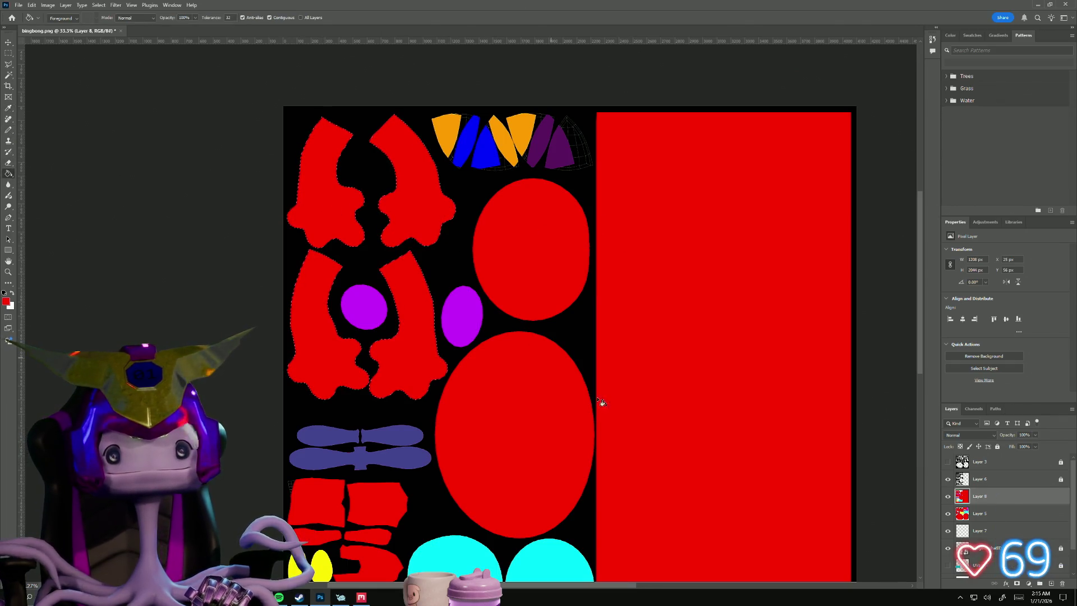
pyautogui.keyDown('alt'); pyautogui.scroll(2, 521, 396); pyautogui.keyUp('alt')
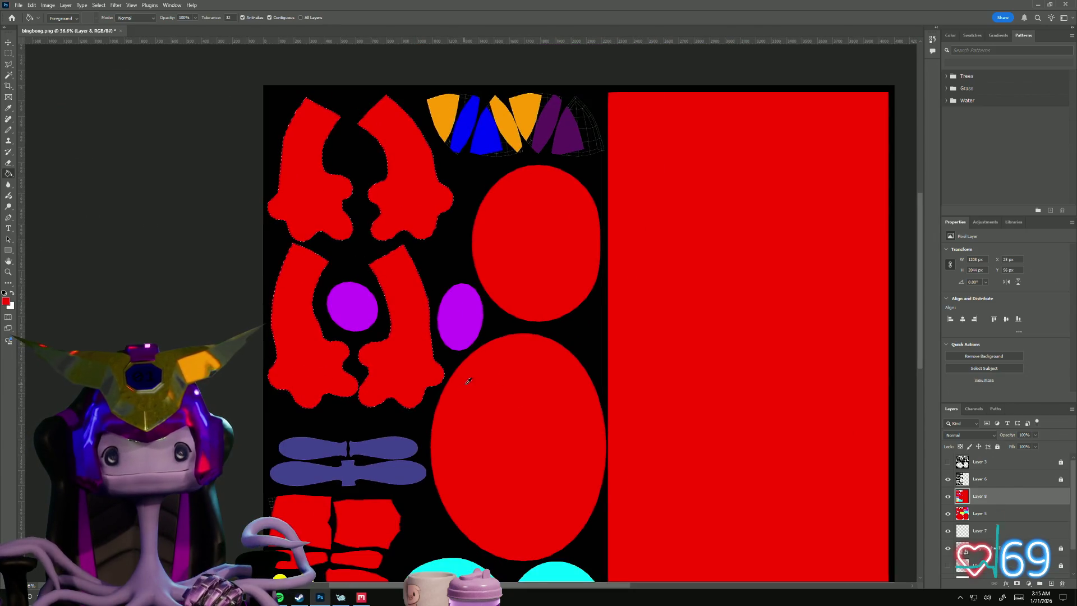
pyautogui.keyDown('alt'); pyautogui.scroll(-1, 466, 381); pyautogui.keyUp('alt')
pyautogui.keyDown('alt'); pyautogui.scroll(1, 460, 364); pyautogui.keyUp('alt')
pyautogui.keyDown('alt'); pyautogui.scroll(-1, 449, 348); pyautogui.keyUp('alt')
pyautogui.keyDown('alt'); pyautogui.scroll(1, 440, 329); pyautogui.keyUp('alt')
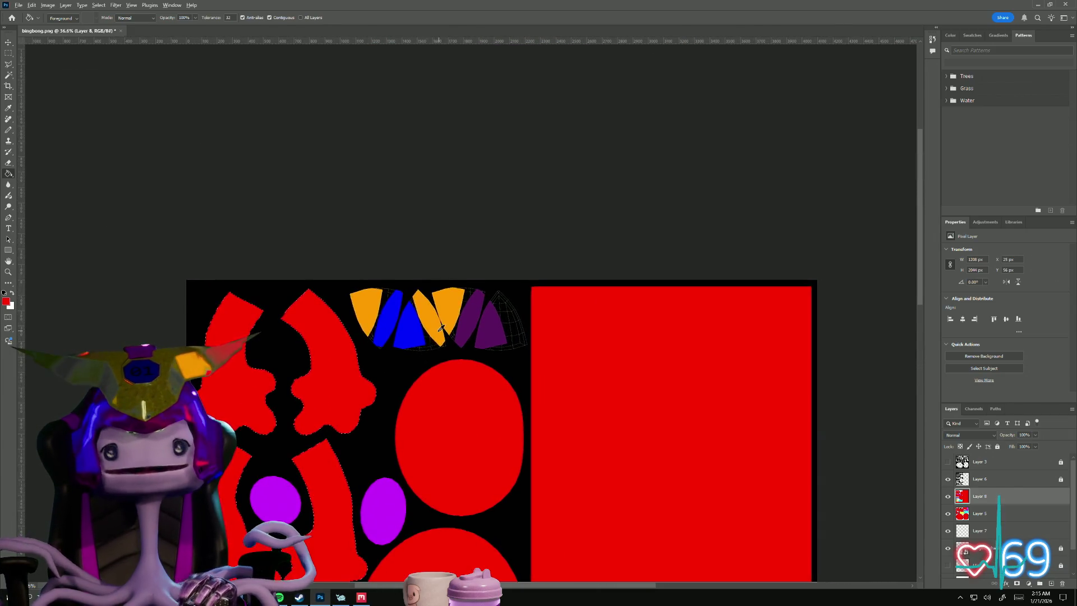
pyautogui.keyDown('alt'); pyautogui.scroll(5, 441, 328); pyautogui.keyUp('alt')
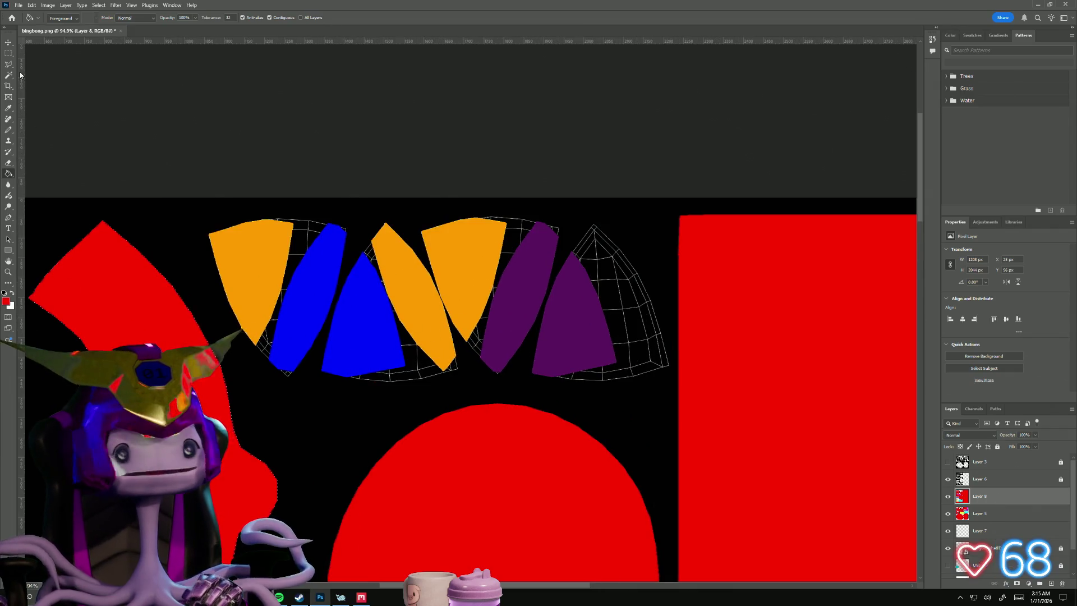
# - Sample orange from the orange shell and Magic Wand the wide top shells on Layer 6
pyautogui.click(9, 107)
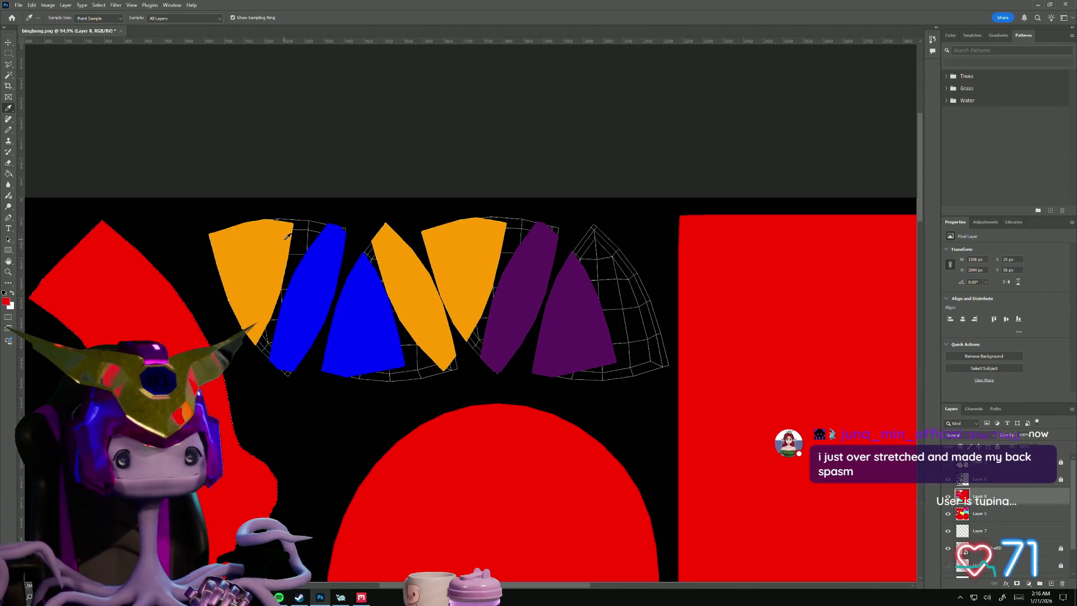
pyautogui.click(260, 252)
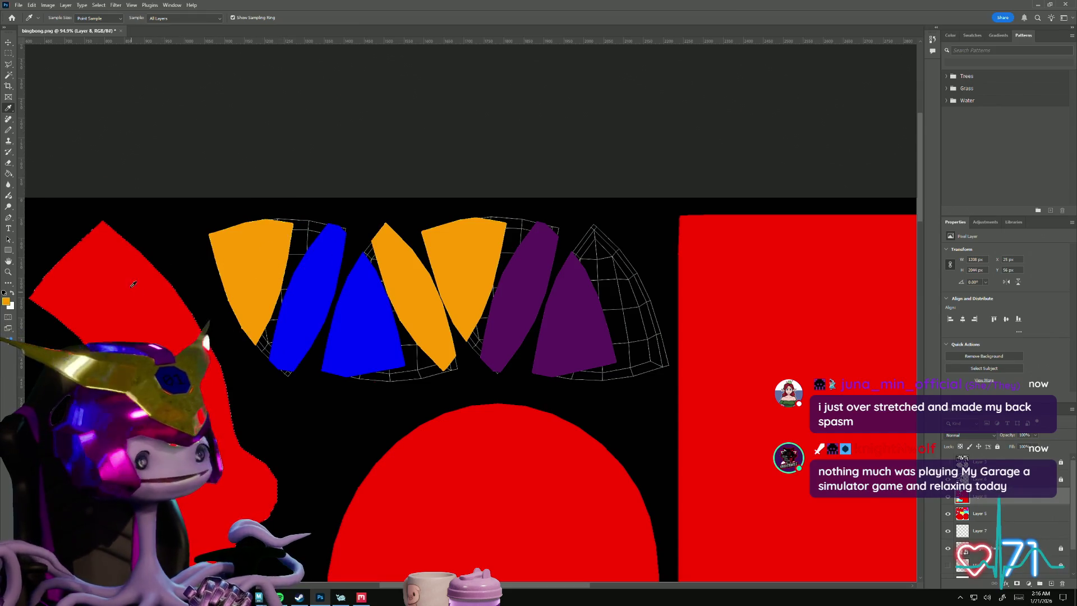
pyautogui.keyDown('ctrl'); pyautogui.click(440, 409); pyautogui.keyUp('ctrl')
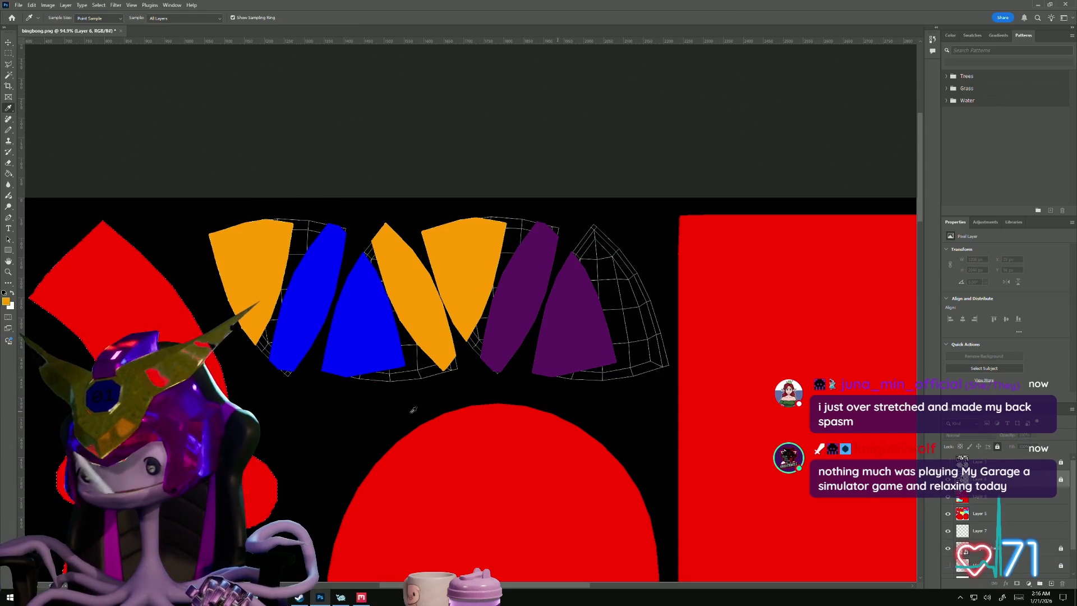
pyautogui.click(9, 78)
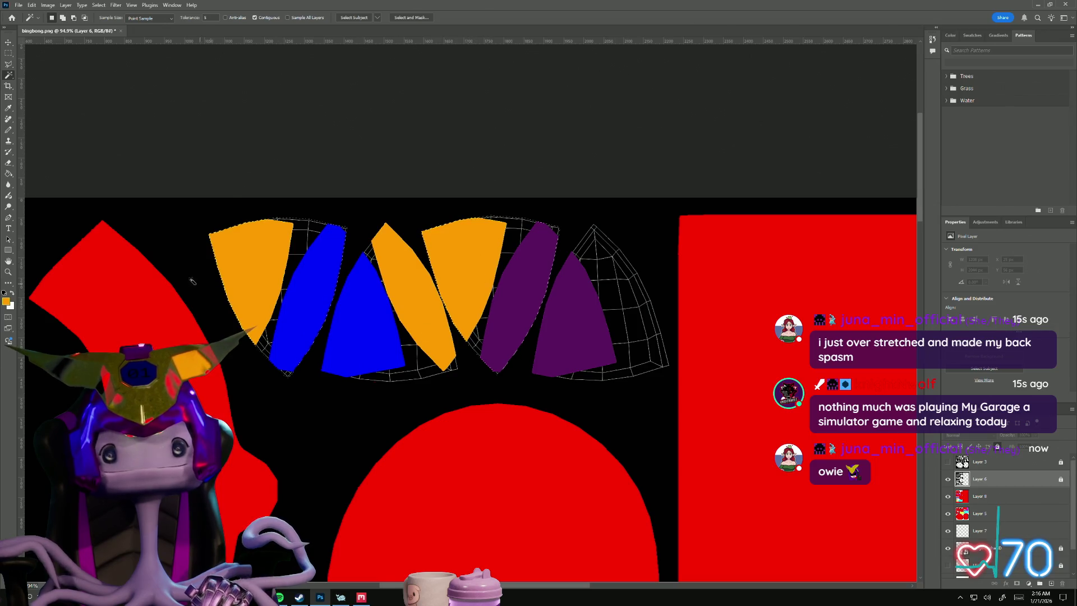
# - Paint Bucket-fill the selected top shells with orange on Layer 8
pyautogui.click(9, 175)
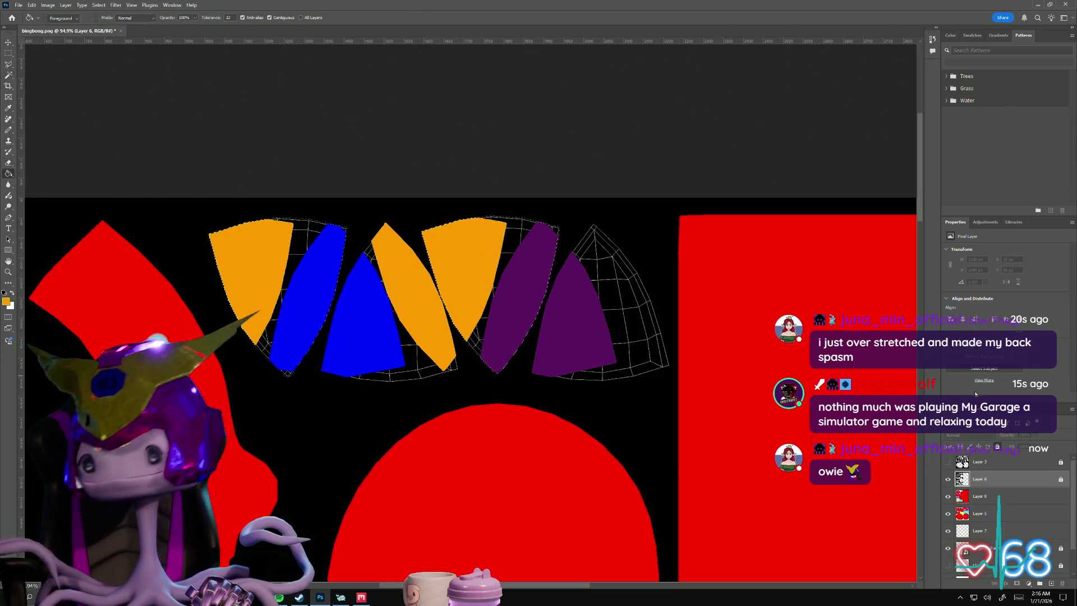
pyautogui.click(978, 498)
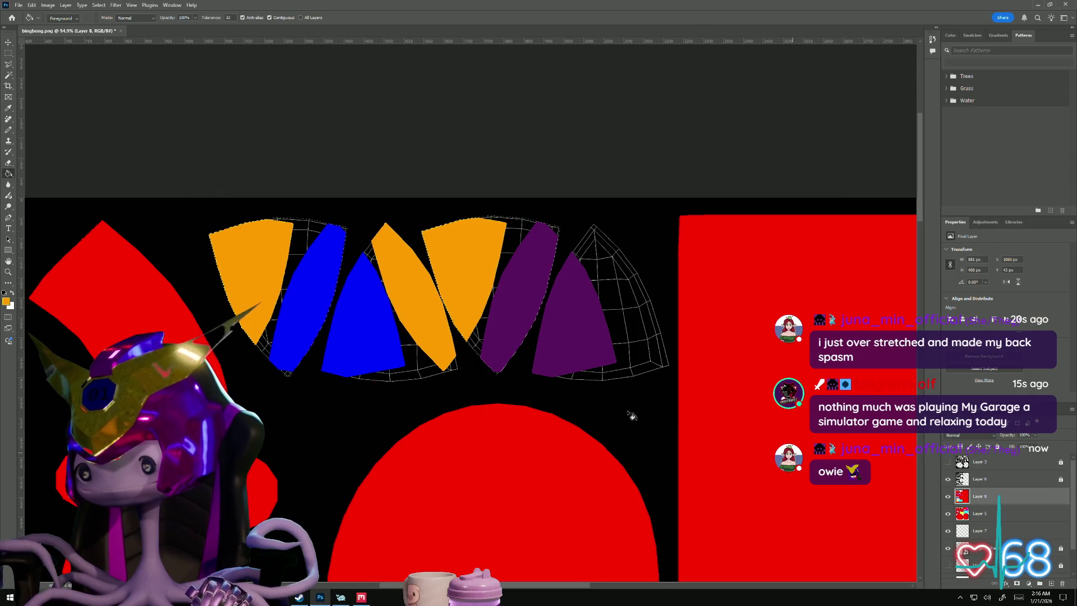
pyautogui.click(275, 242)
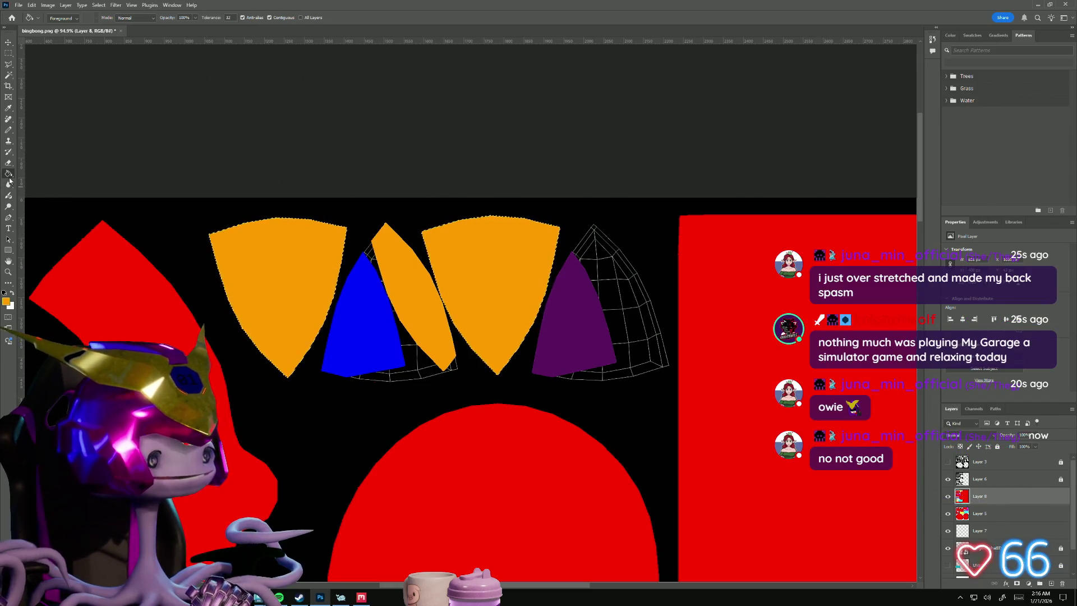
pyautogui.click(8, 107)
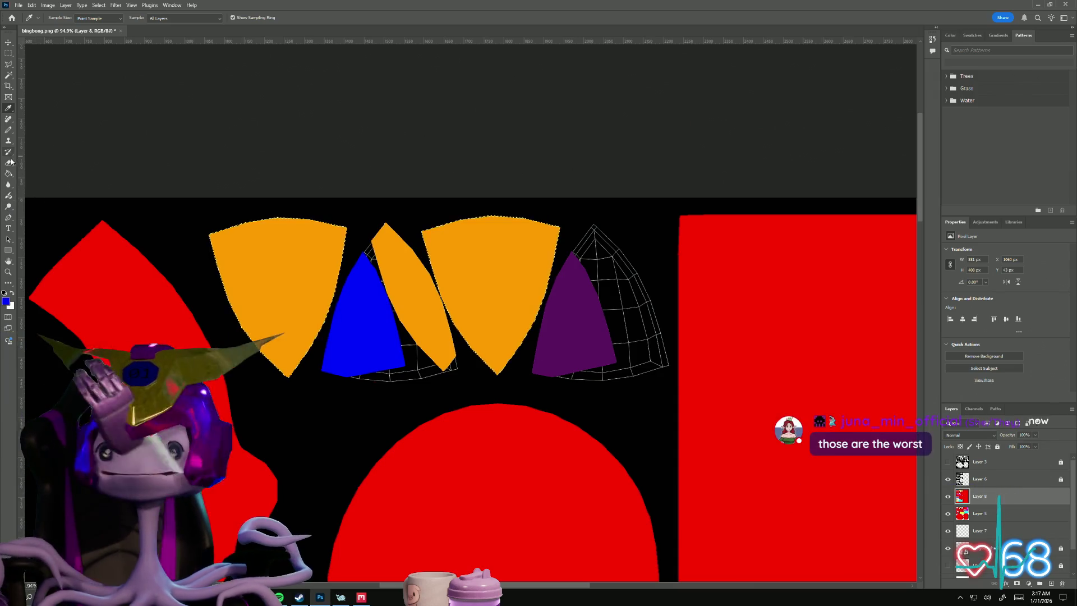
# - Switch between Layer 6 and Layer 8, then Magic Wand the slanted middle top shell
pyautogui.click(9, 177)
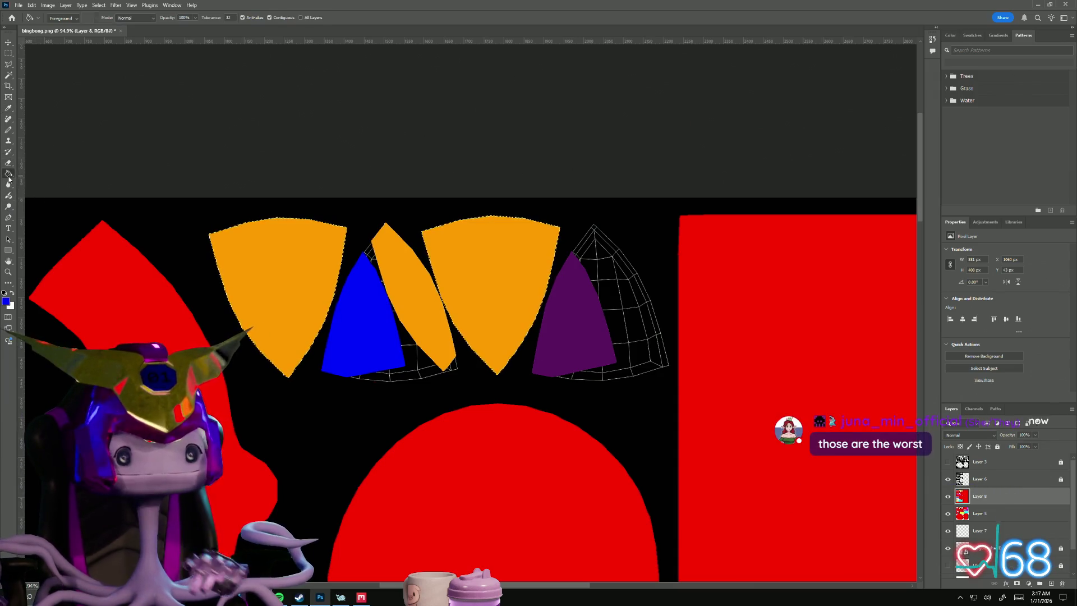
pyautogui.click(982, 480)
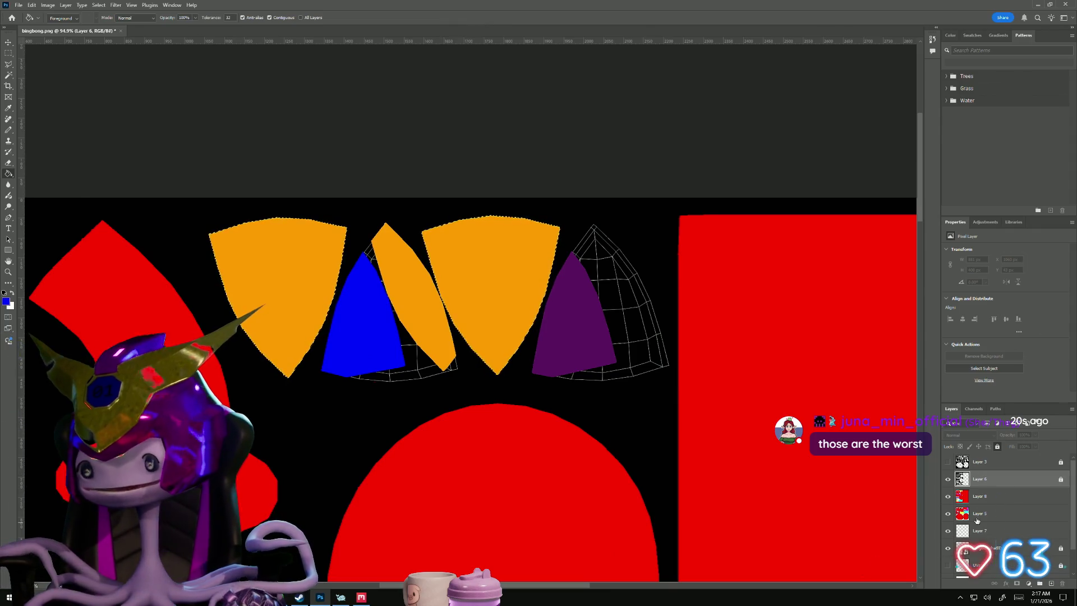
pyautogui.click(979, 496)
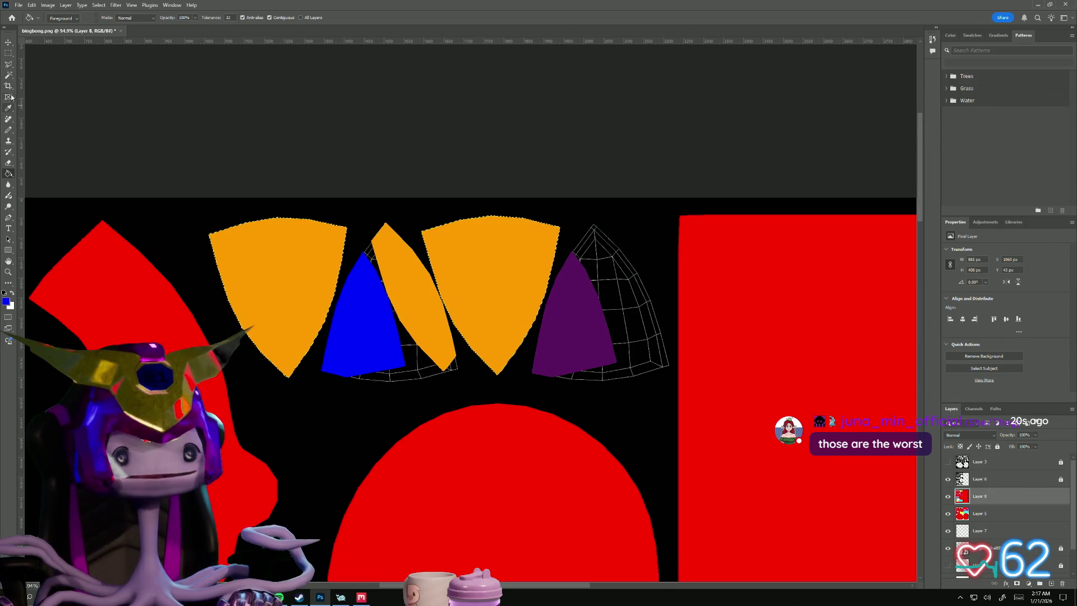
pyautogui.click(9, 76)
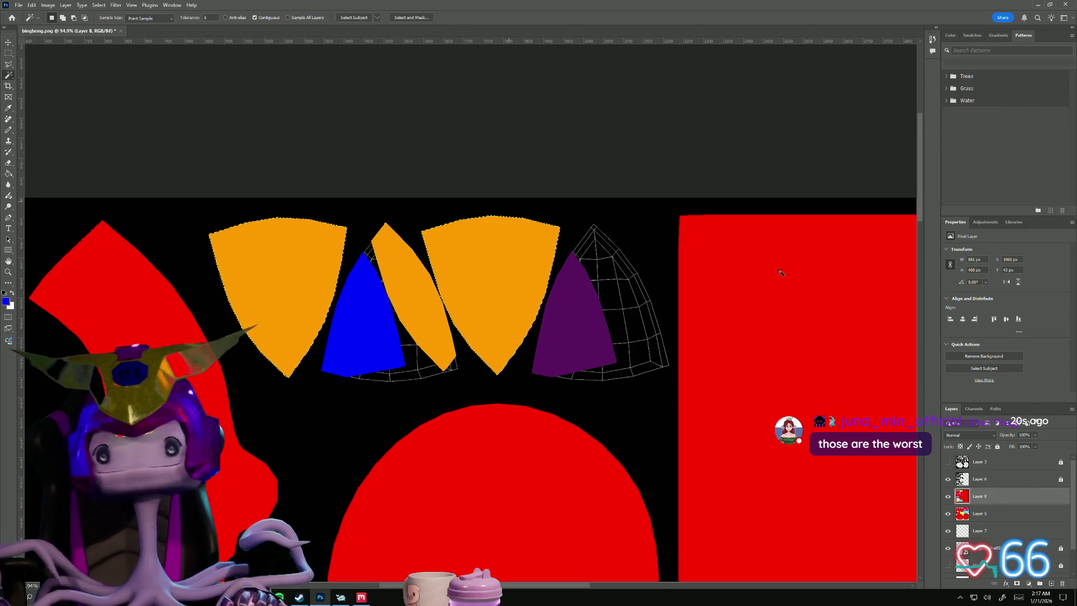
pyautogui.click(998, 486)
pyautogui.click(501, 355)
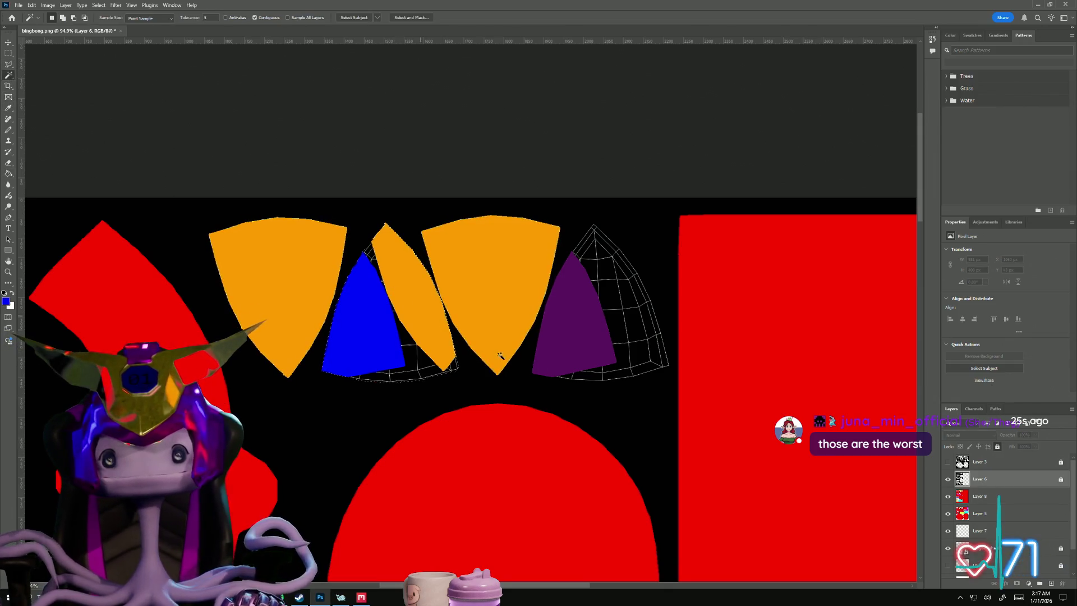
# - Fill the middle top shell with blue on Layer 8
pyautogui.click(987, 501)
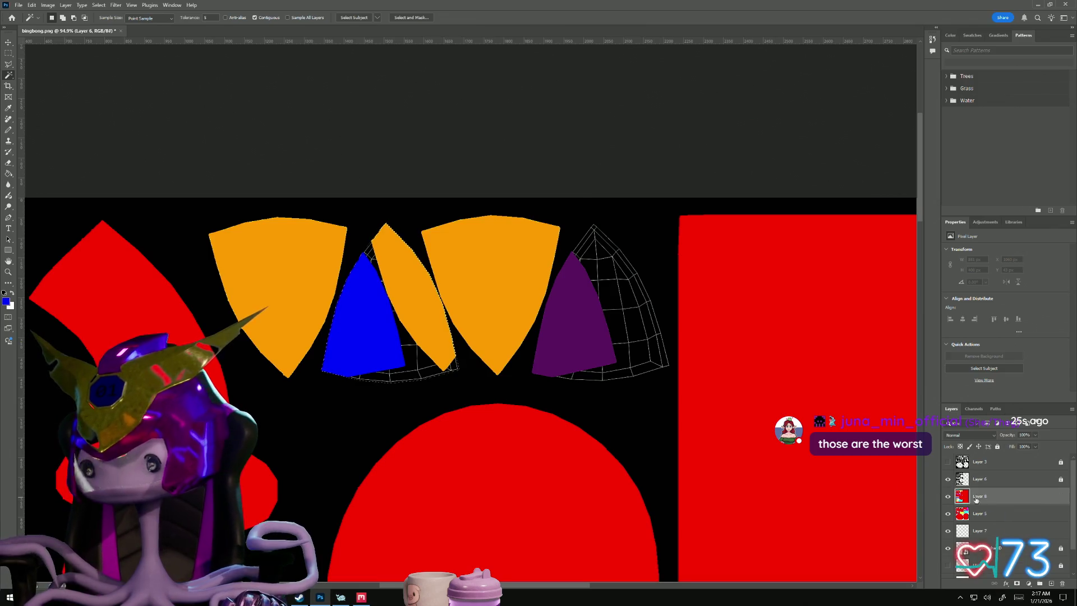
pyautogui.click(8, 174)
pyautogui.click(438, 347)
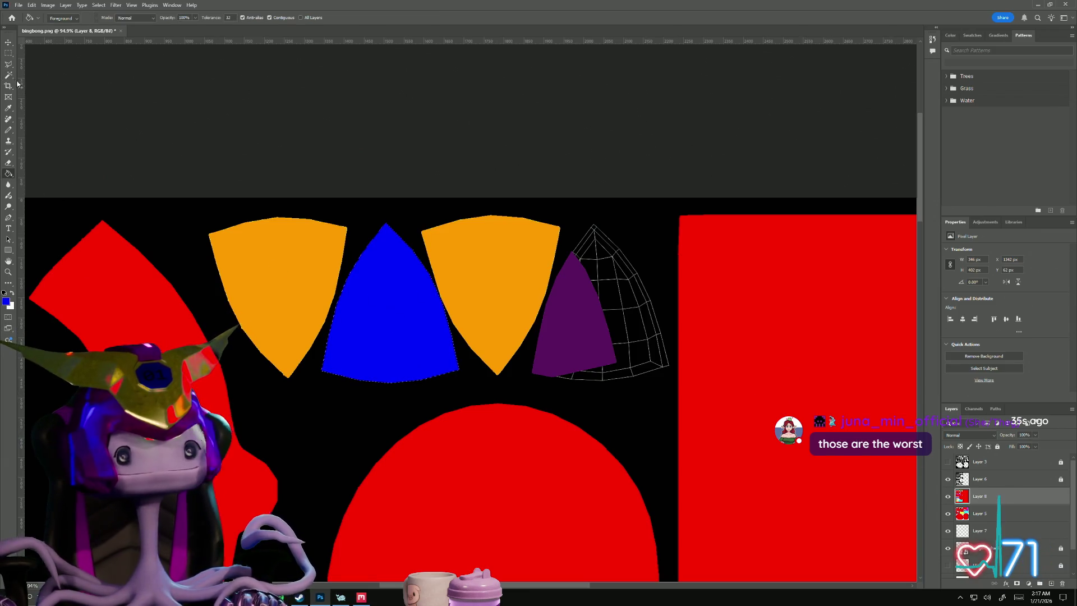
# - Sample the purple and select the purple shell on Layer 6, dismissing the locked-layer error
pyautogui.click(13, 110)
pyautogui.click(589, 306)
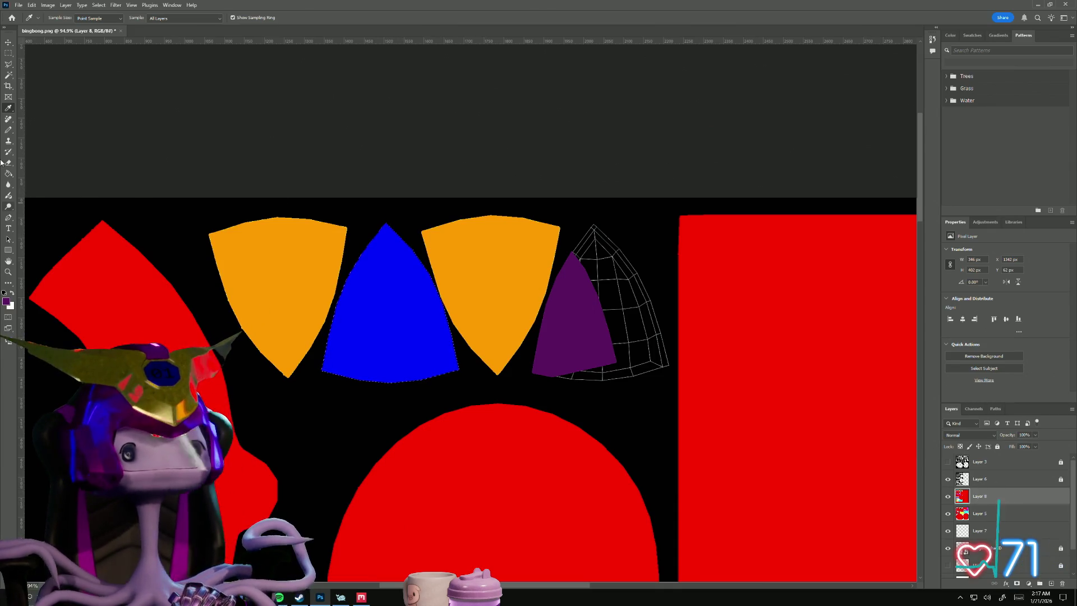
pyautogui.click(10, 174)
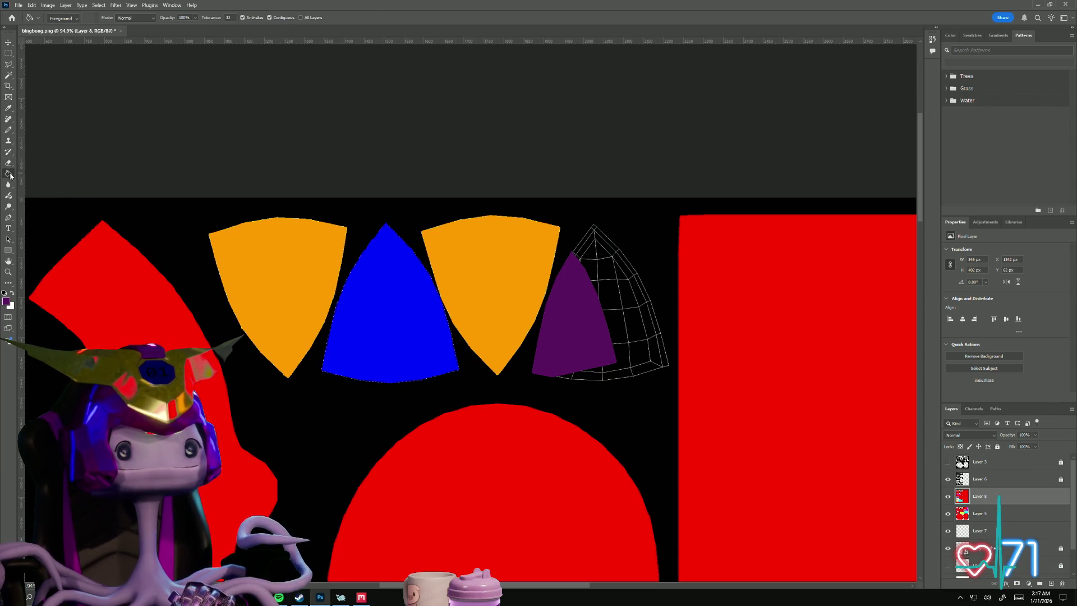
pyautogui.click(7, 74)
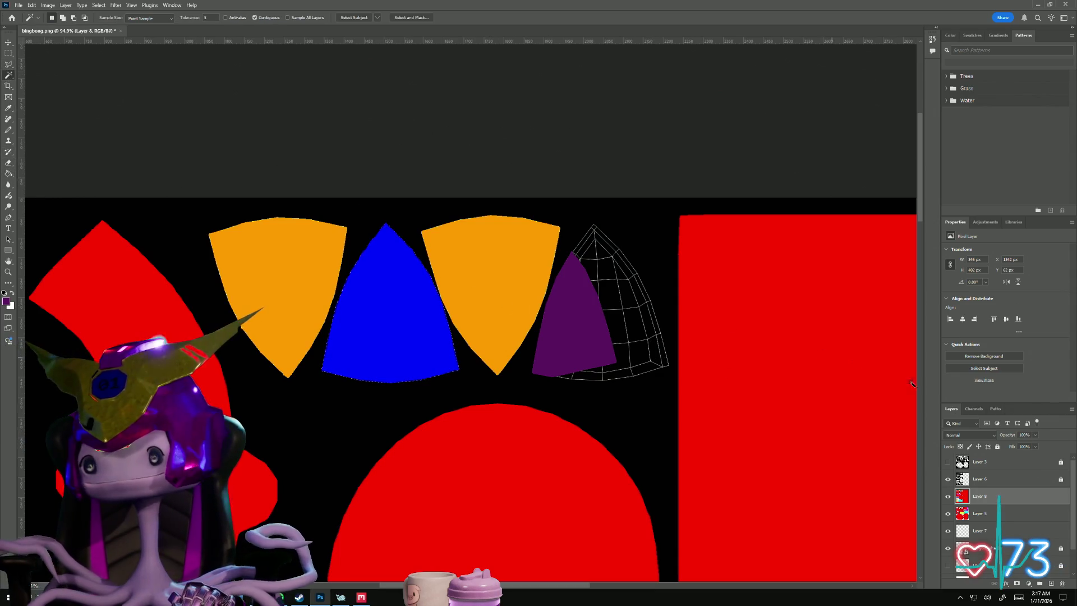
pyautogui.click(987, 484)
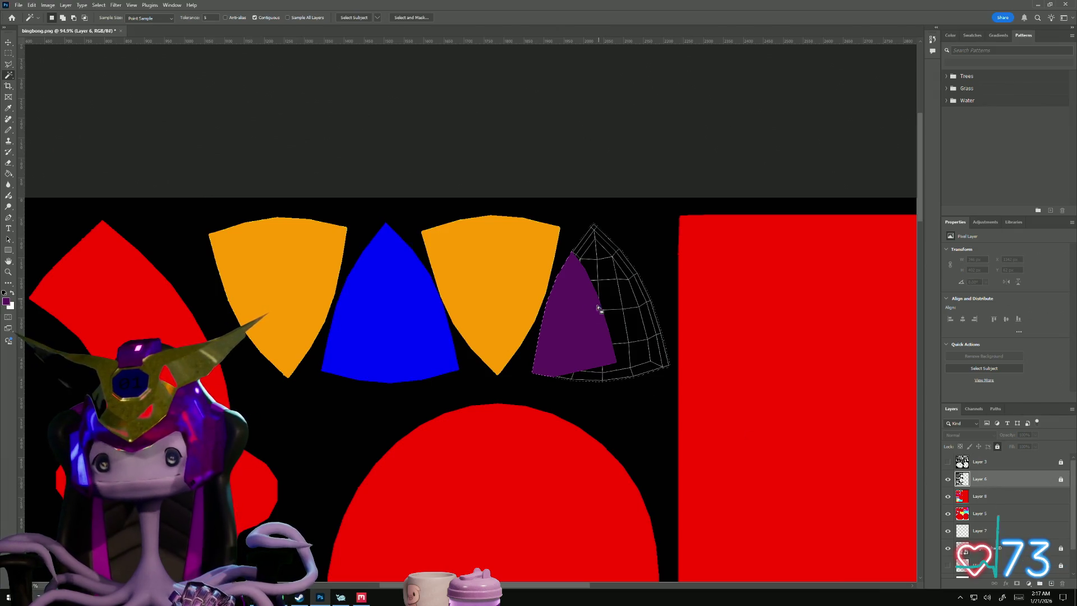
pyautogui.click(9, 178)
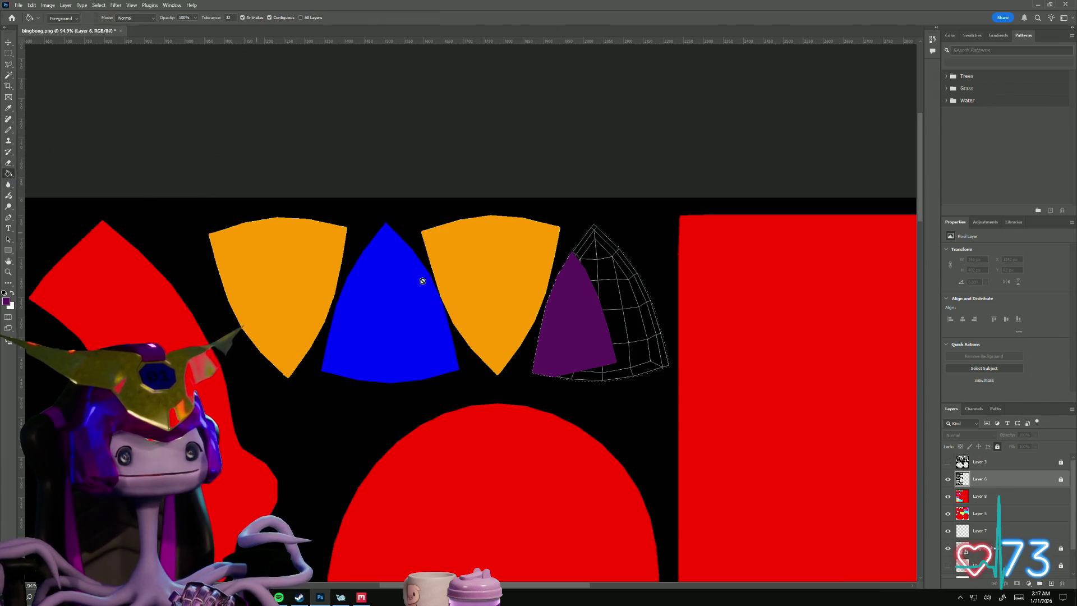
pyautogui.click(596, 286)
pyautogui.click(523, 217)
pyautogui.hotkey('alt', '[')
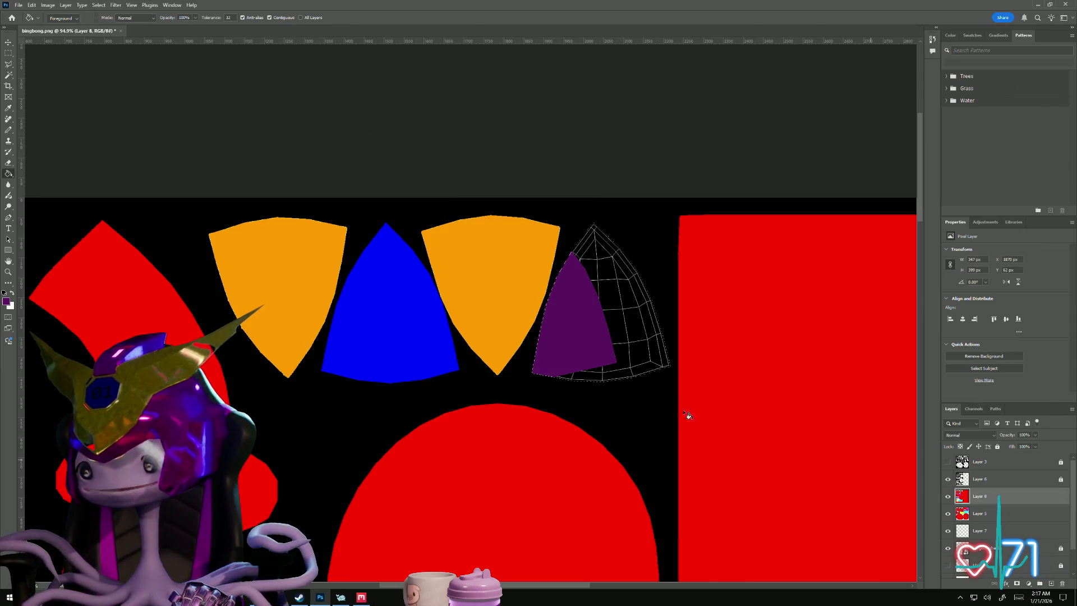
pyautogui.keyDown('alt'); pyautogui.scroll(-5, 616, 331); pyautogui.keyUp('alt')
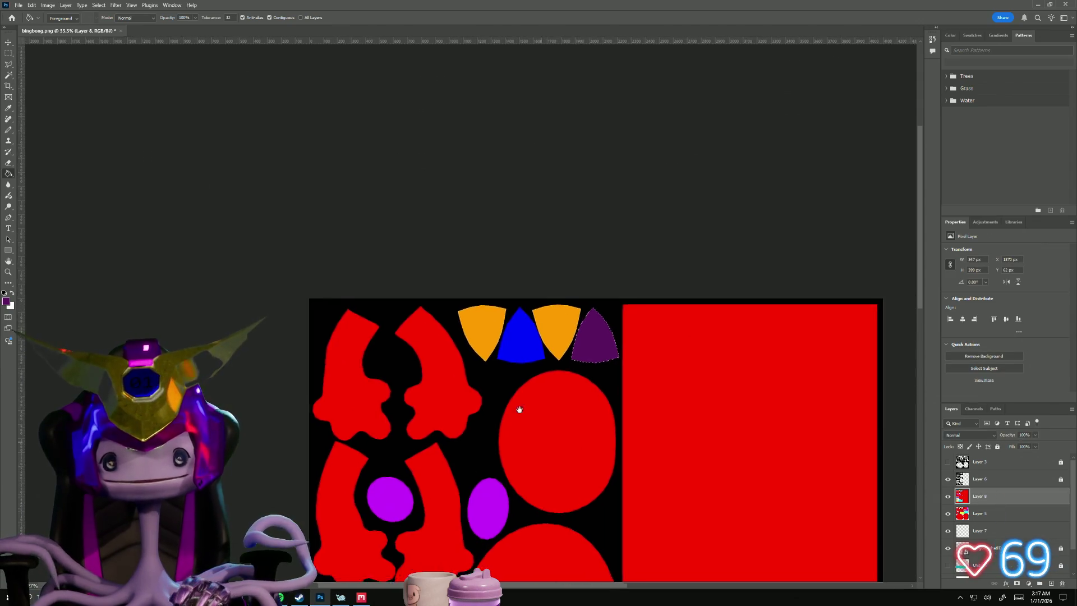
# - Save a copy of the texture to the Desktop as BINGBONGIDHATID.png with default PNG options
pyautogui.moveTo(527, 422); pyautogui.dragTo(412, 228)
pyautogui.keyDown('alt'); pyautogui.scroll(-1, 411, 229); pyautogui.keyUp('alt')
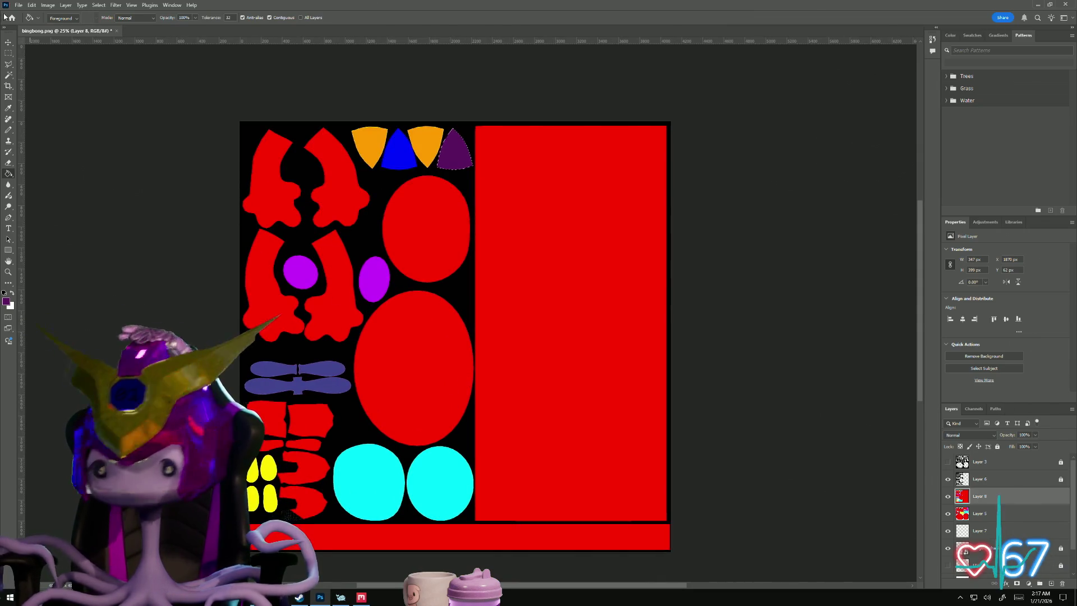
pyautogui.click(19, 5)
pyautogui.click(118, 165)
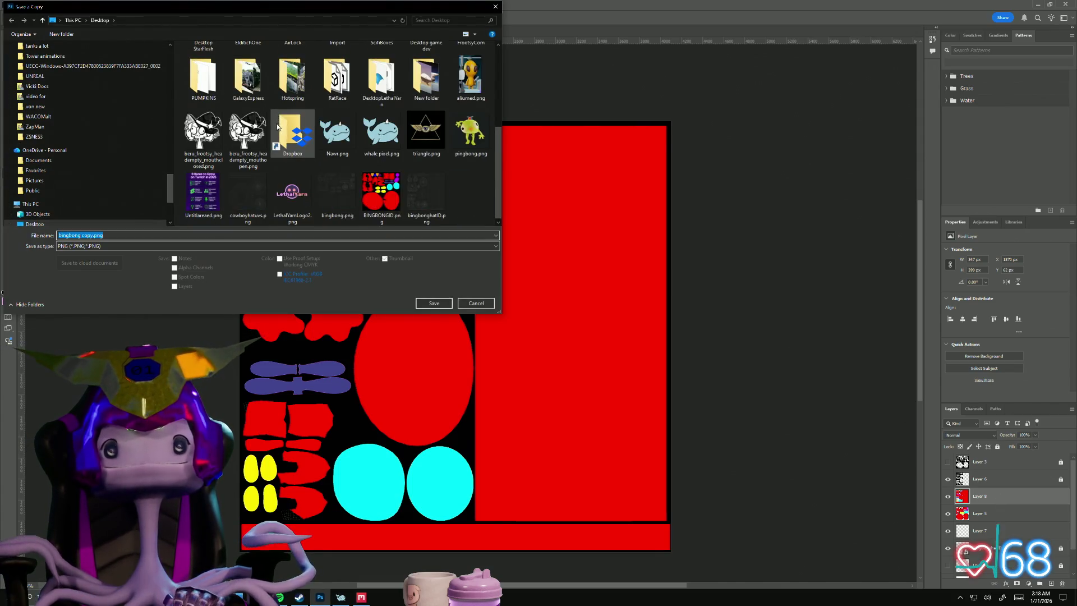
pyautogui.click(381, 193)
pyautogui.click(90, 235)
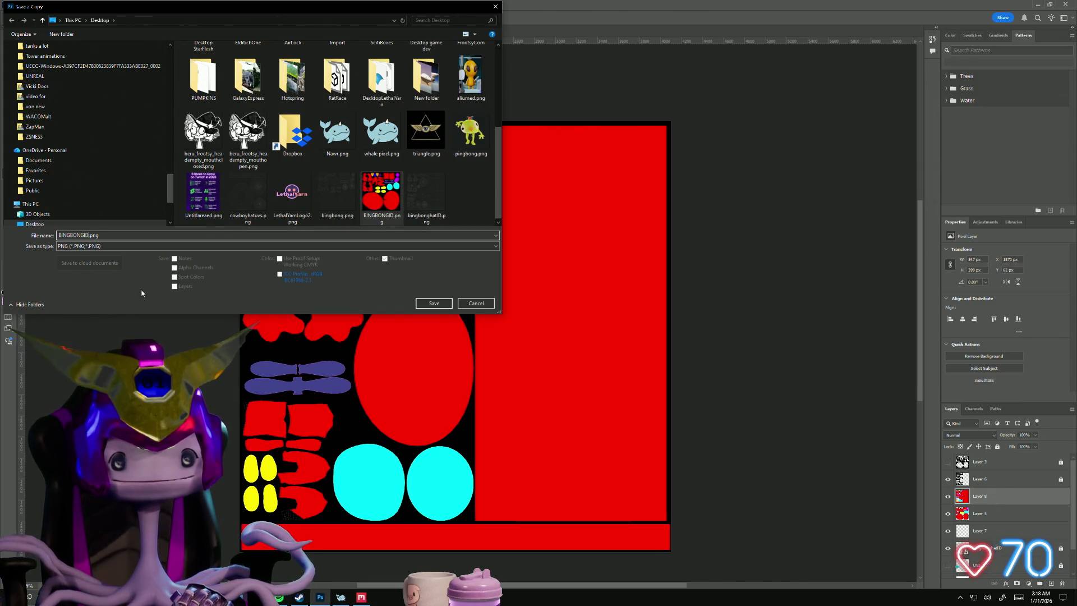
pyautogui.write('Hat')
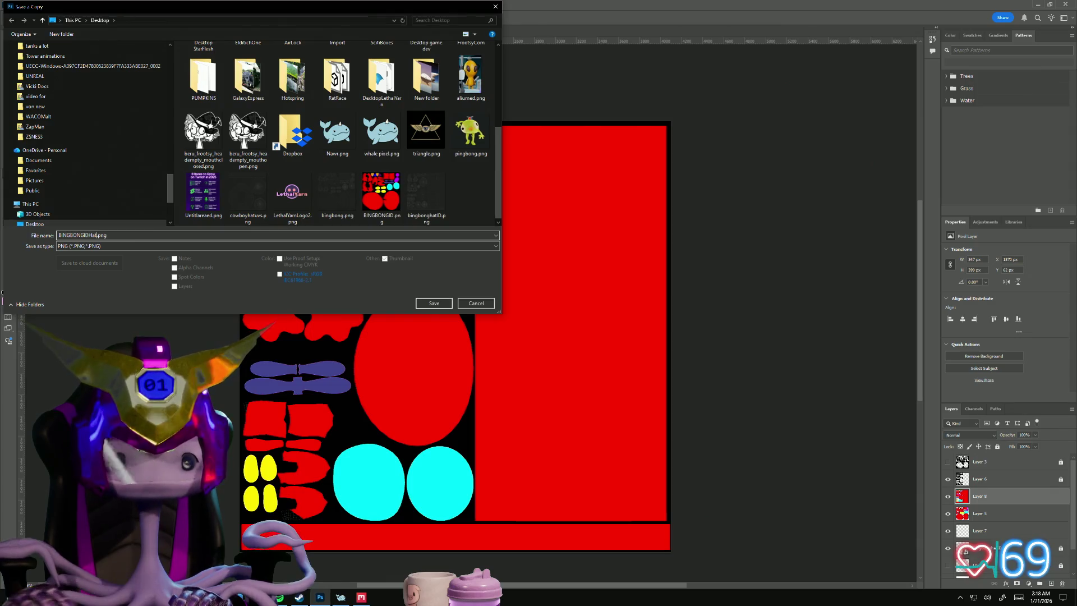
pyautogui.press('BackSpace')
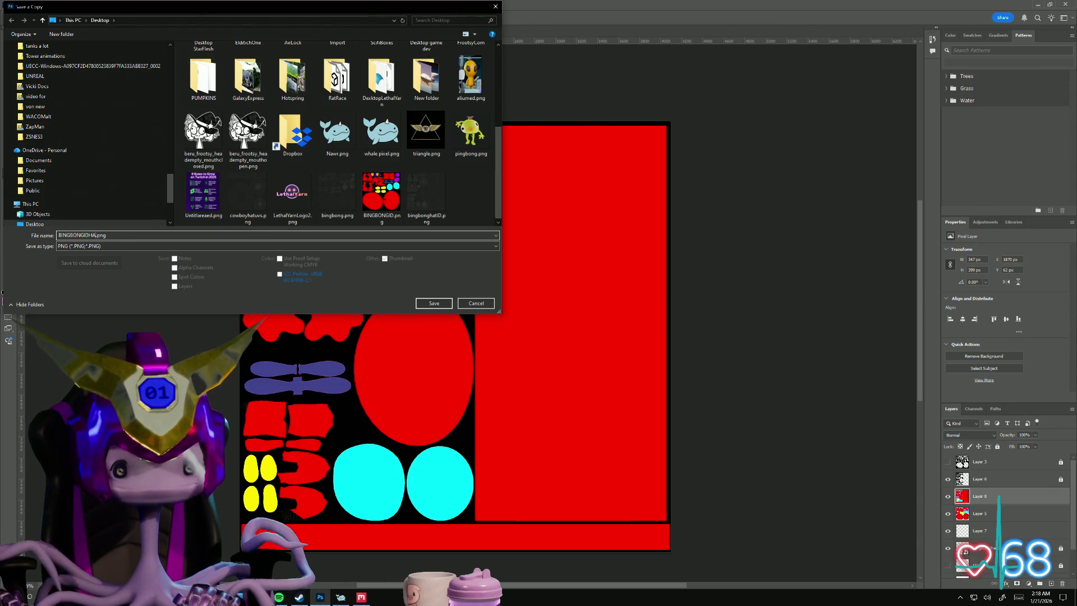
pyautogui.write('ATID')
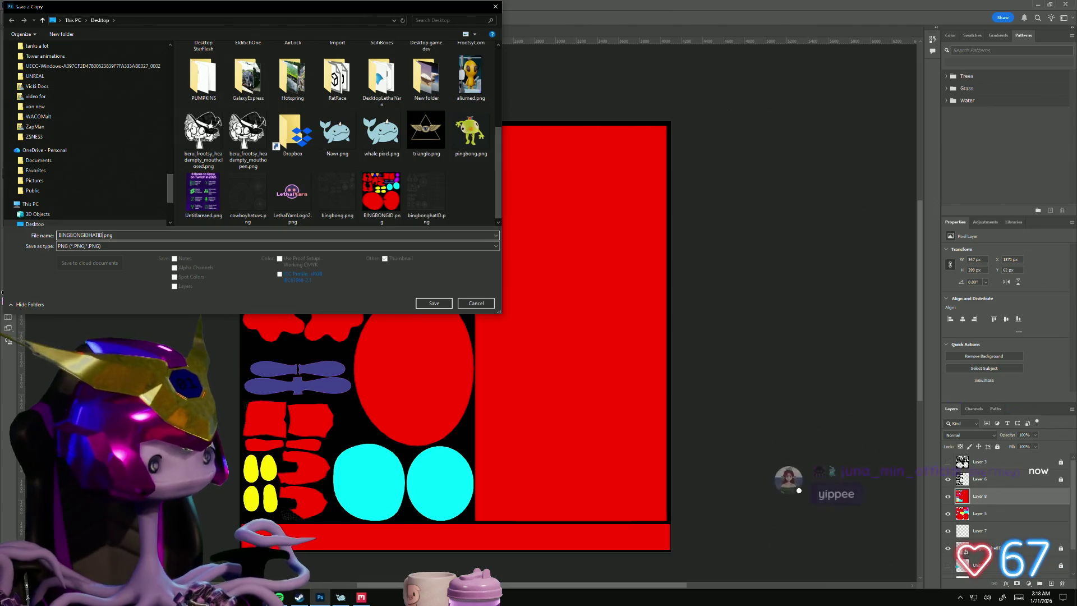
pyautogui.click(433, 302)
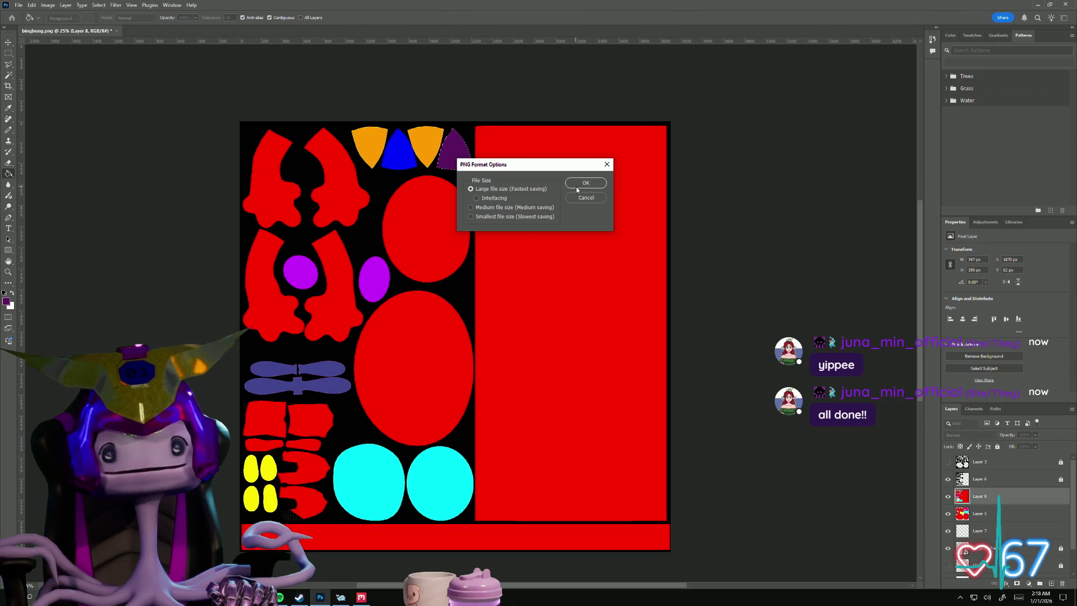
pyautogui.click(585, 184)
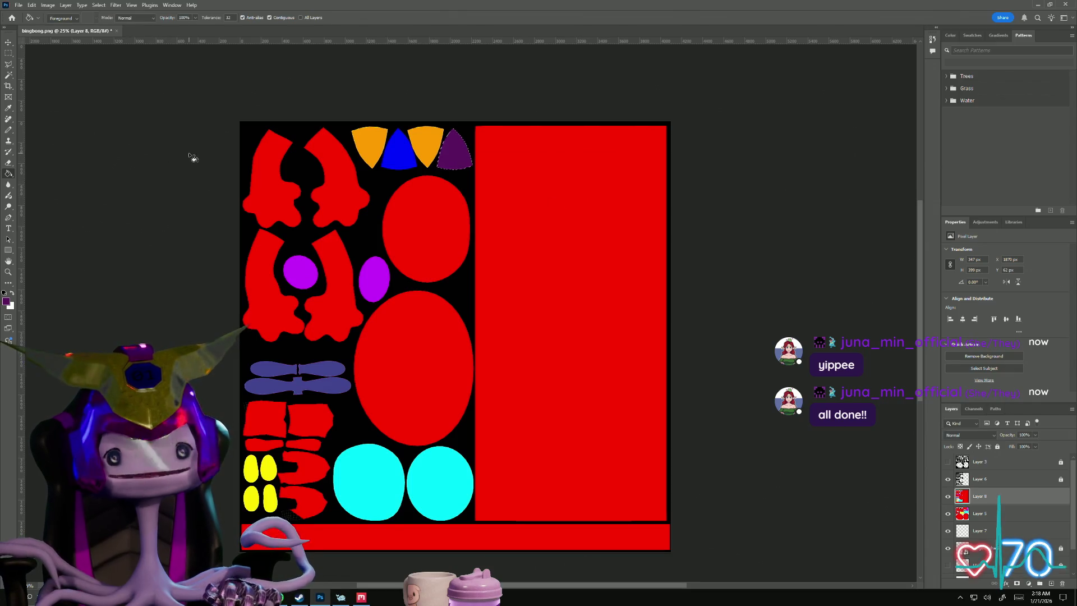
pyautogui.hotkey('alt', 'Tab')
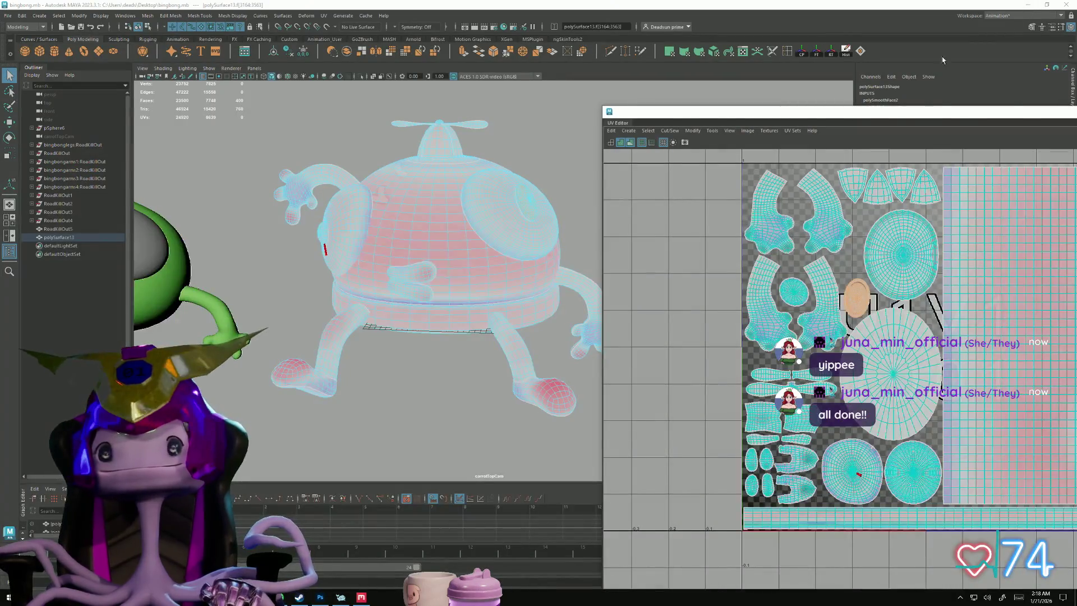
# - Export the whole BingBong object as BingBongHDHAT.fbx and close the export warnings
pyautogui.moveTo(912, 111); pyautogui.dragTo(897, 97)
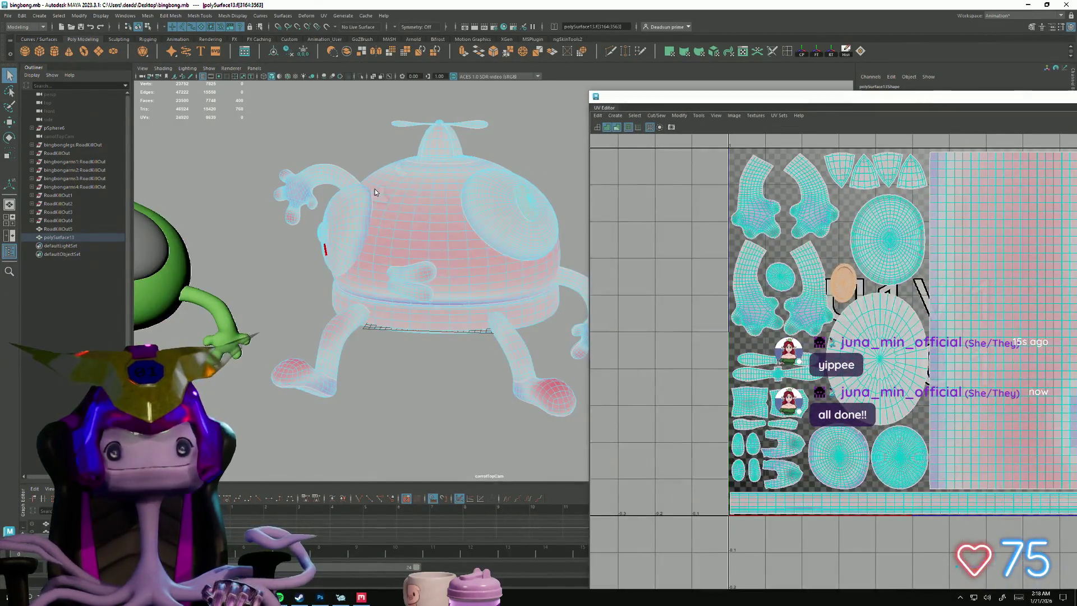
pyautogui.press('F8')
pyautogui.click(7, 15)
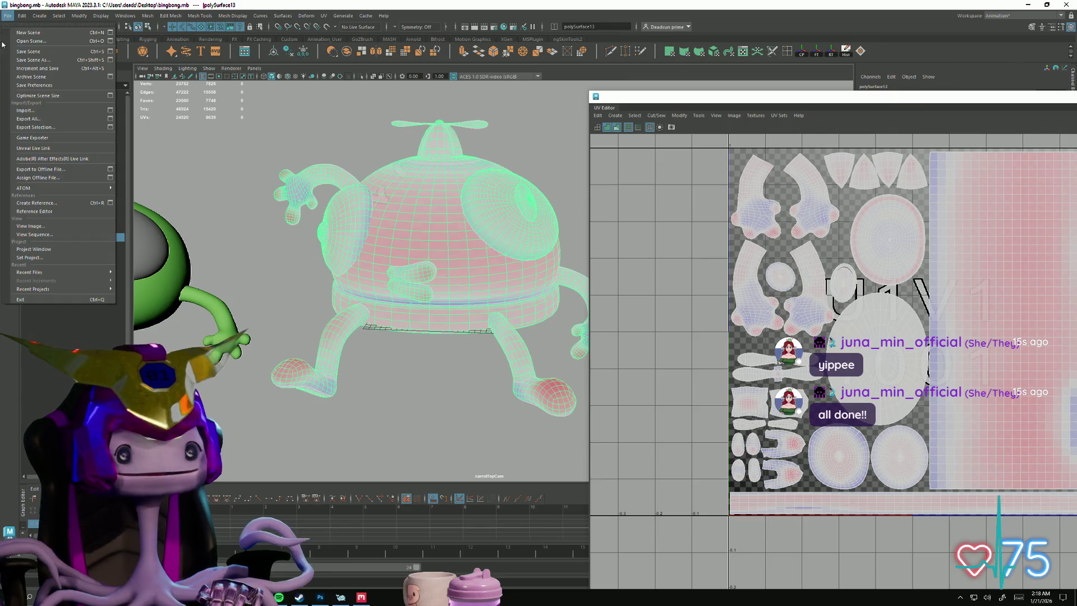
pyautogui.click(35, 127)
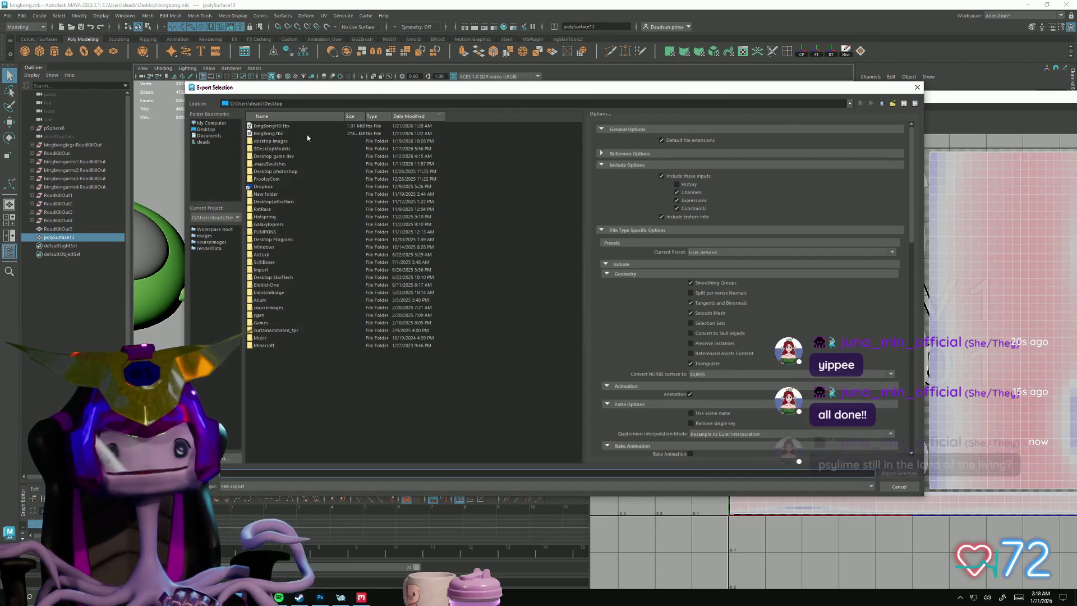
pyautogui.click(275, 125)
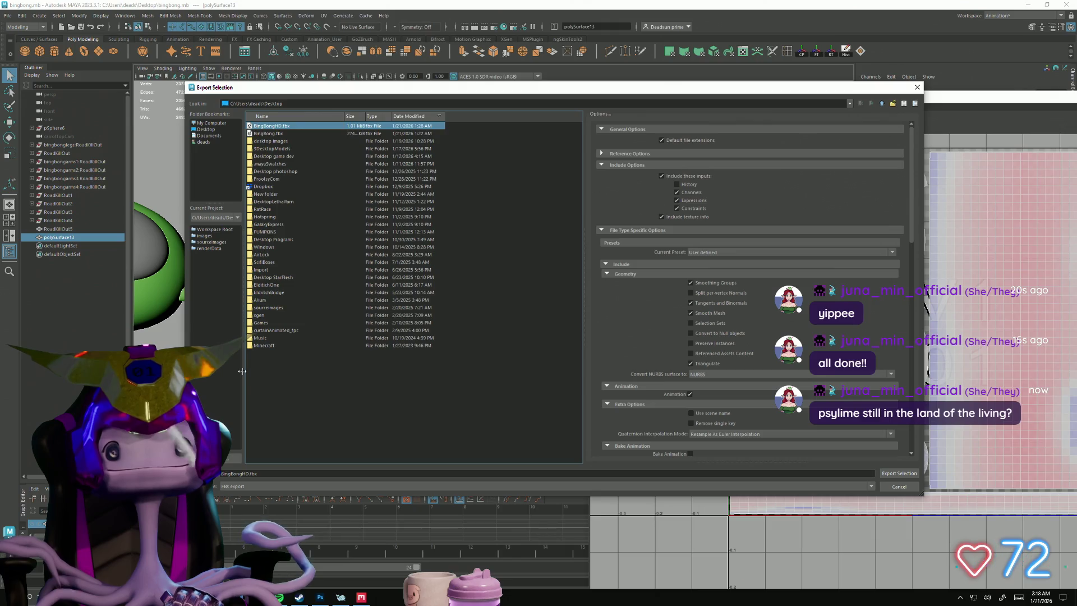
pyautogui.click(257, 474)
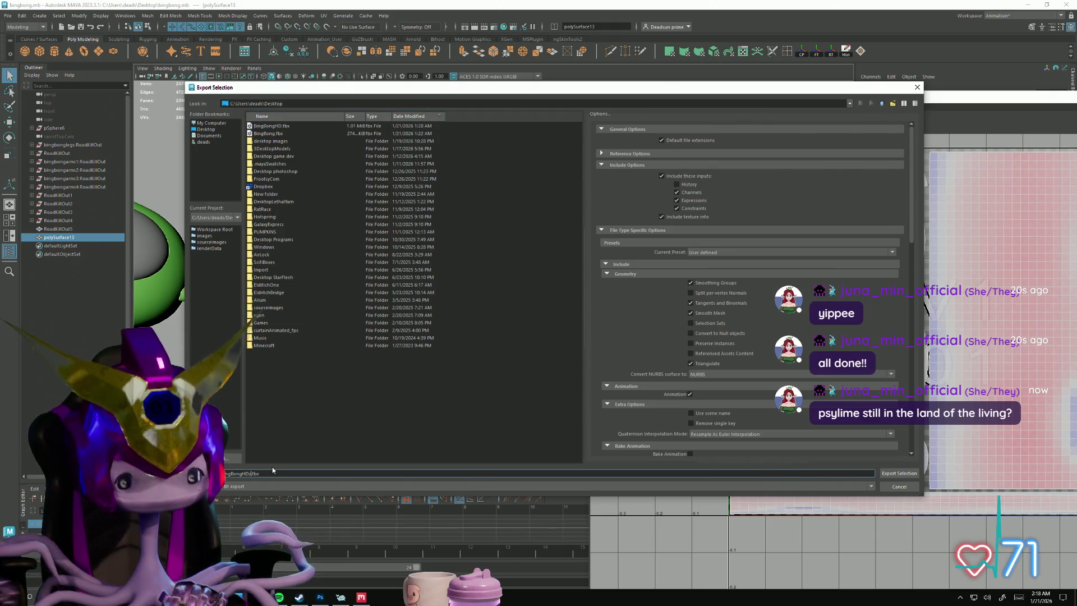
pyautogui.press('BackSpace')
pyautogui.write('D')
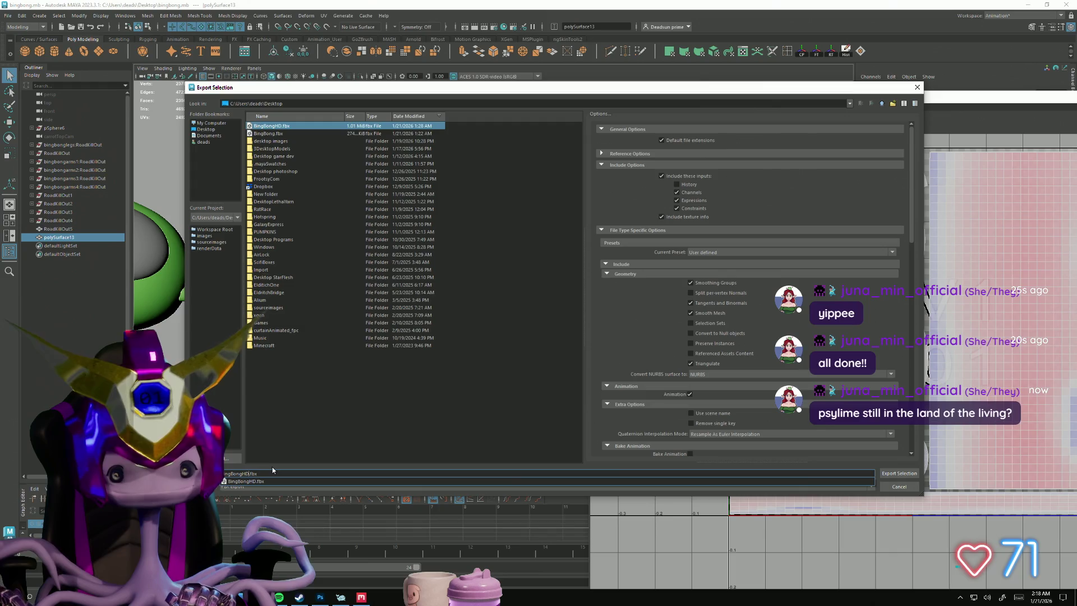
pyautogui.write('HAT')
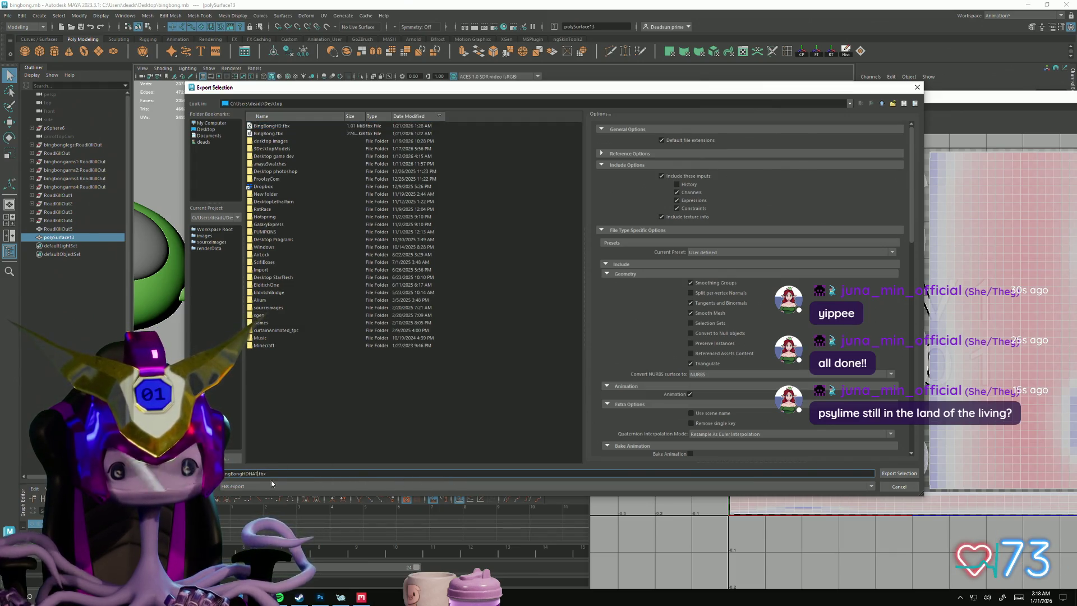
pyautogui.click(899, 472)
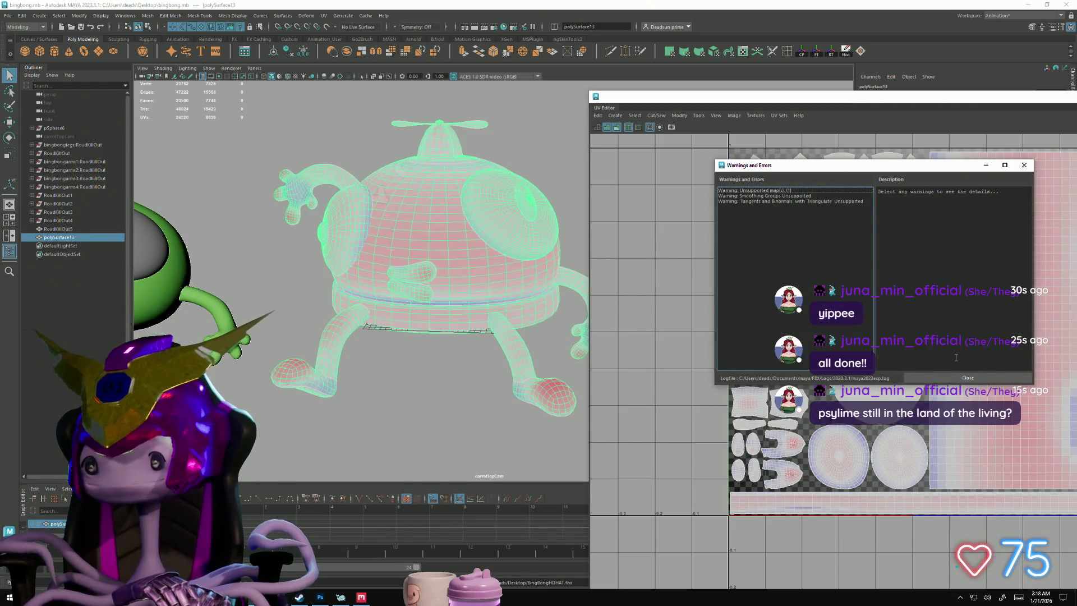
pyautogui.click(967, 378)
pyautogui.hotkey('alt', 'Tab')
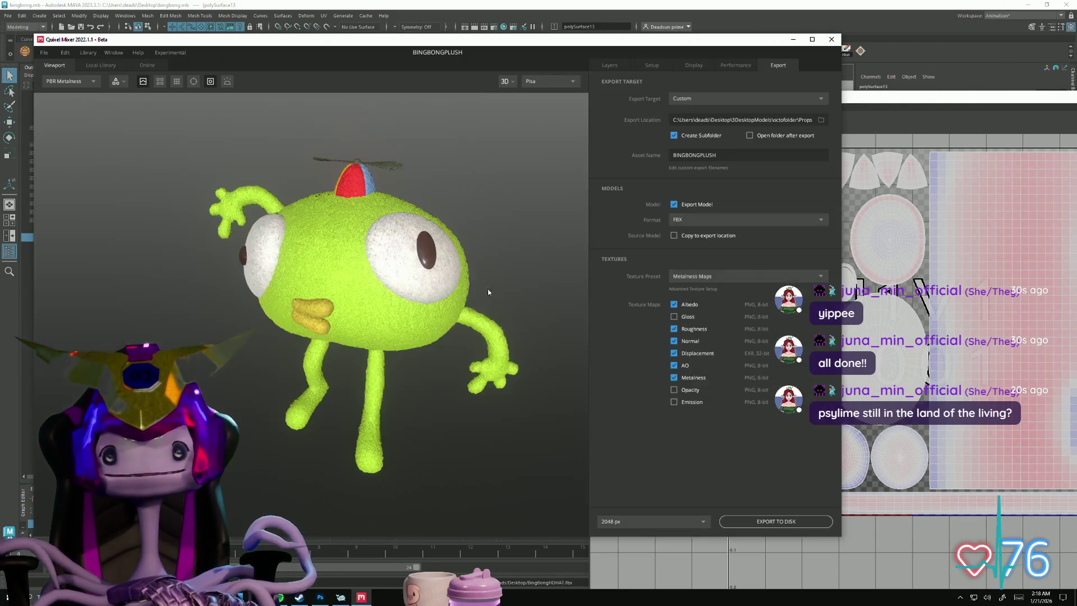
# - Replace the project's mesh with the custom BingBongHDHAT.fbx from the Setup settings
pyautogui.moveTo(313, 331); pyautogui.dragTo(335, 351)
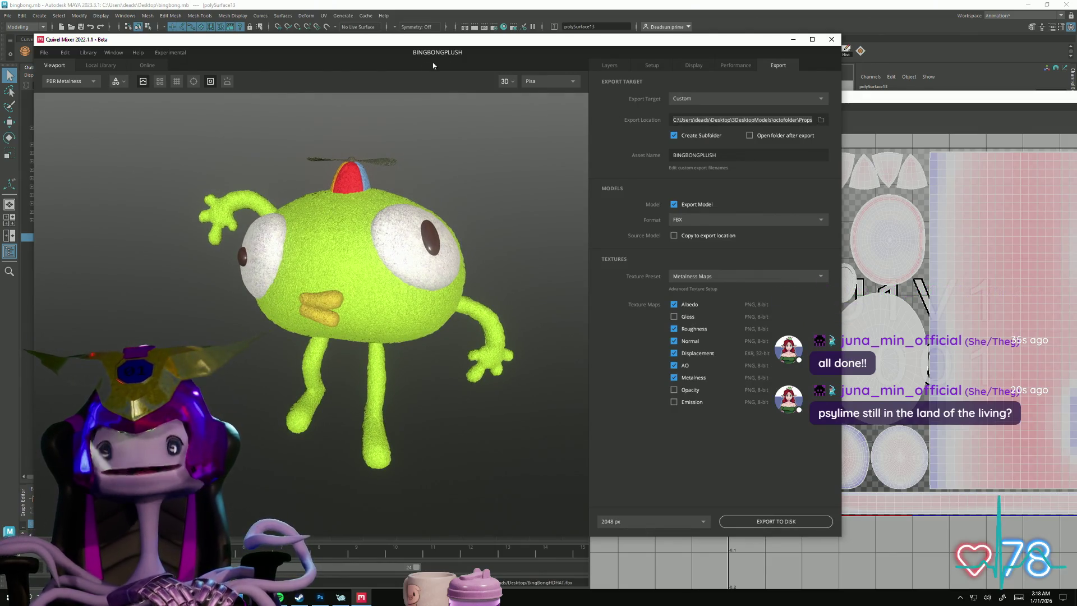
pyautogui.click(606, 67)
pyautogui.click(648, 65)
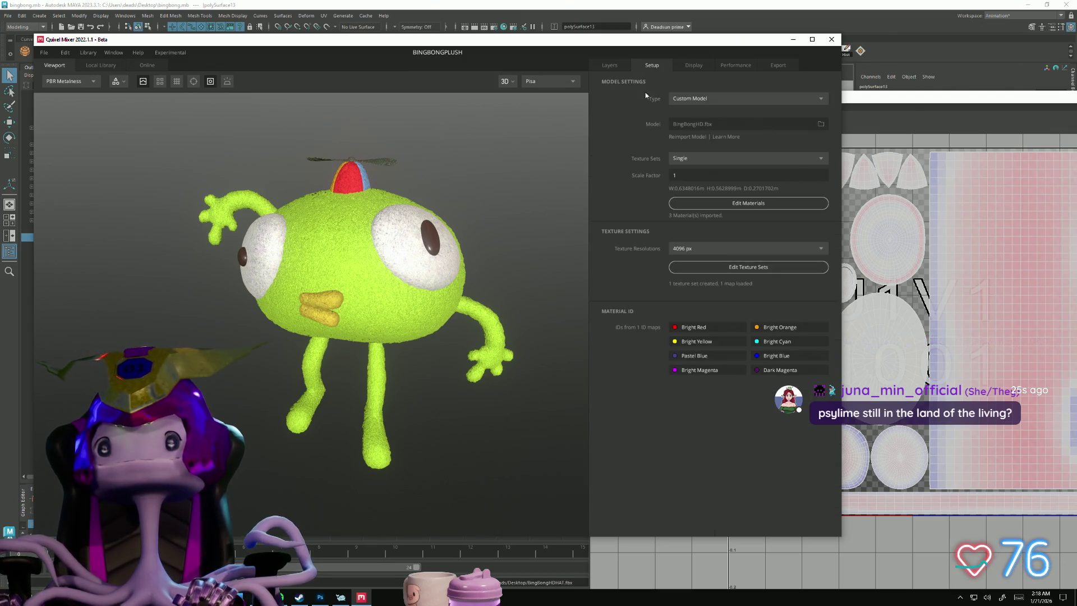
pyautogui.click(759, 128)
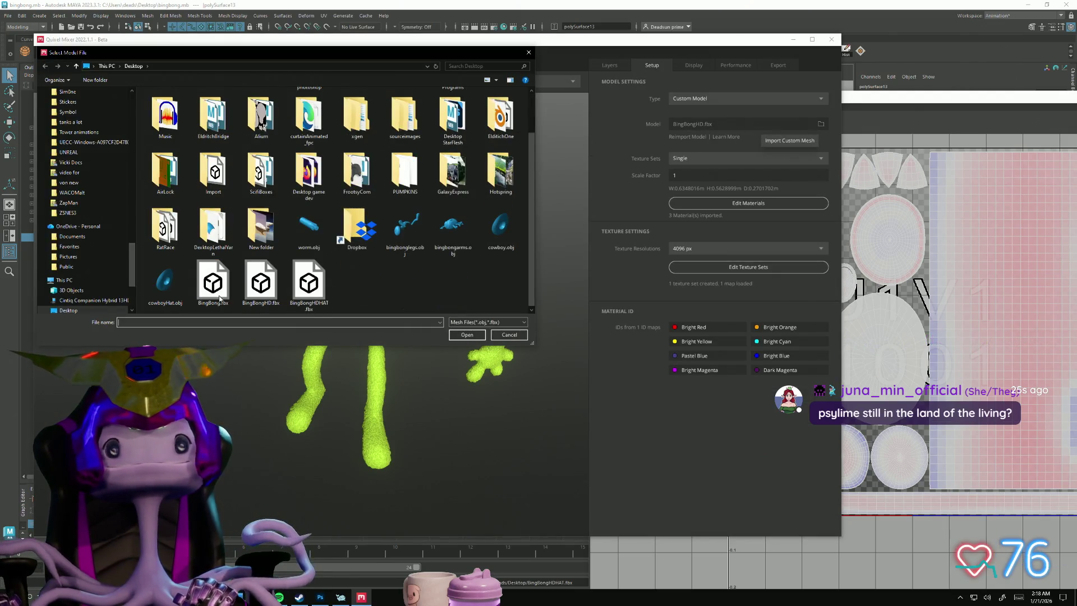
pyautogui.click(309, 283)
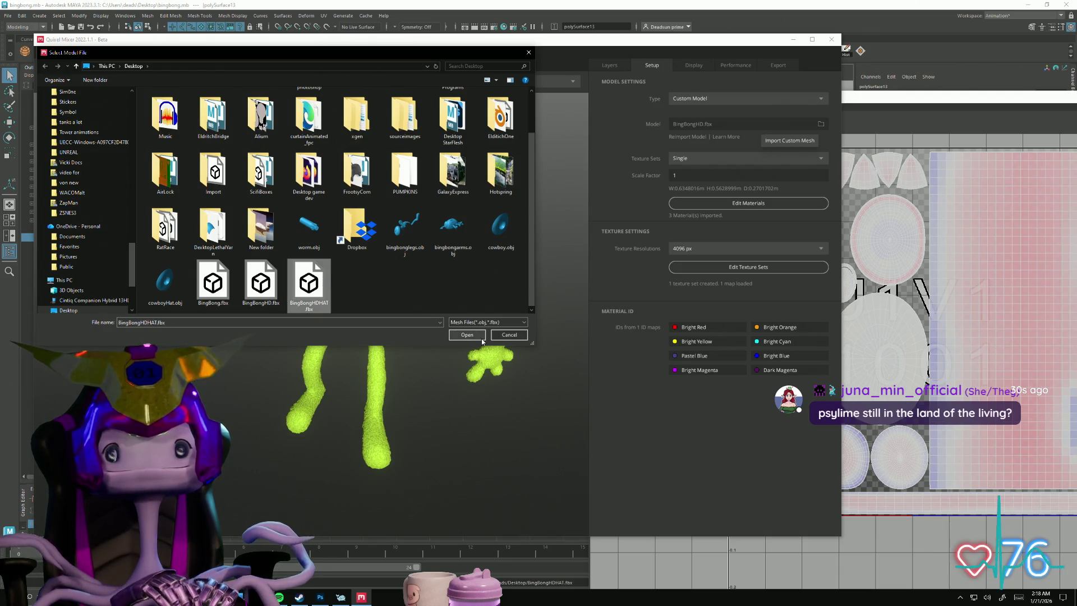
pyautogui.click(467, 334)
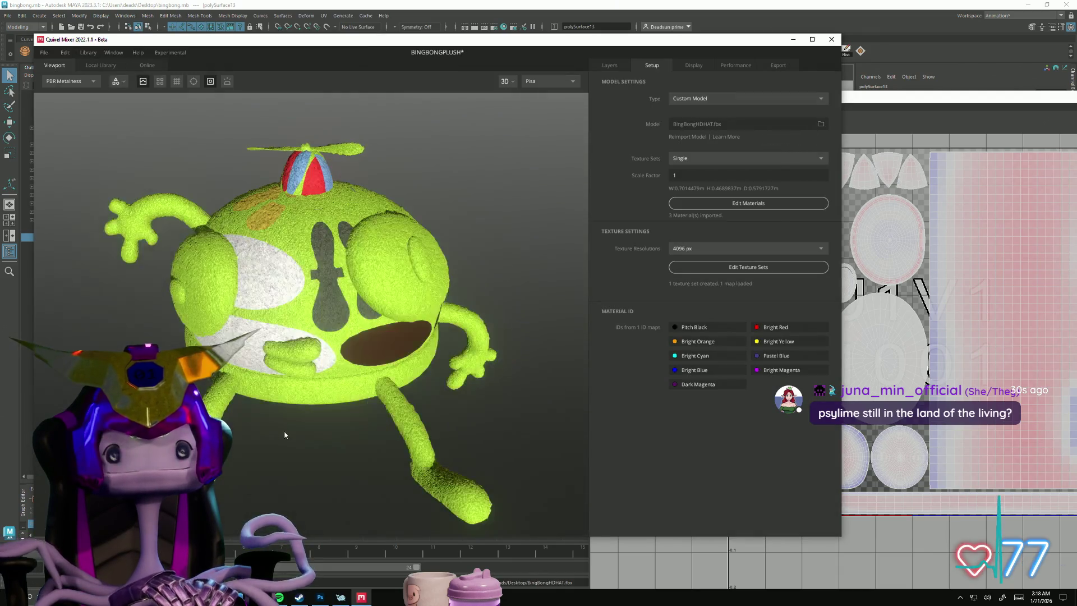
pyautogui.moveTo(320, 395)
pyautogui.mouseDown()
pyautogui.moveTo(493, 373)
pyautogui.moveTo(297, 372)
pyautogui.moveTo(207, 400)
pyautogui.moveTo(246, 381)
pyautogui.moveTo(265, 355)
pyautogui.moveTo(277, 361)
pyautogui.mouseUp()
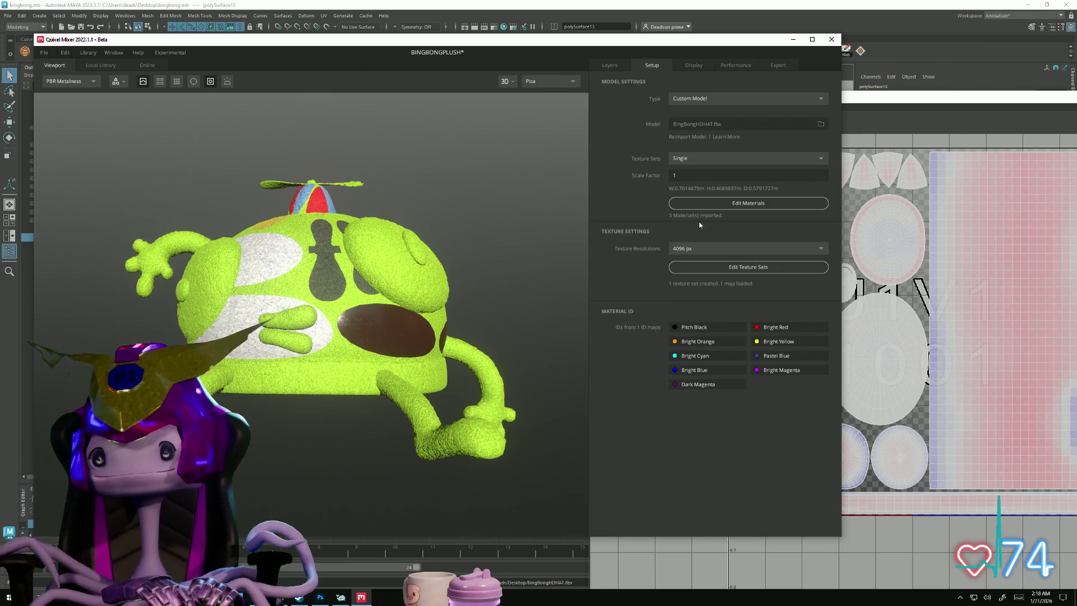
# - Open the texture set editor and browse for a Material ID image
pyautogui.click(722, 268)
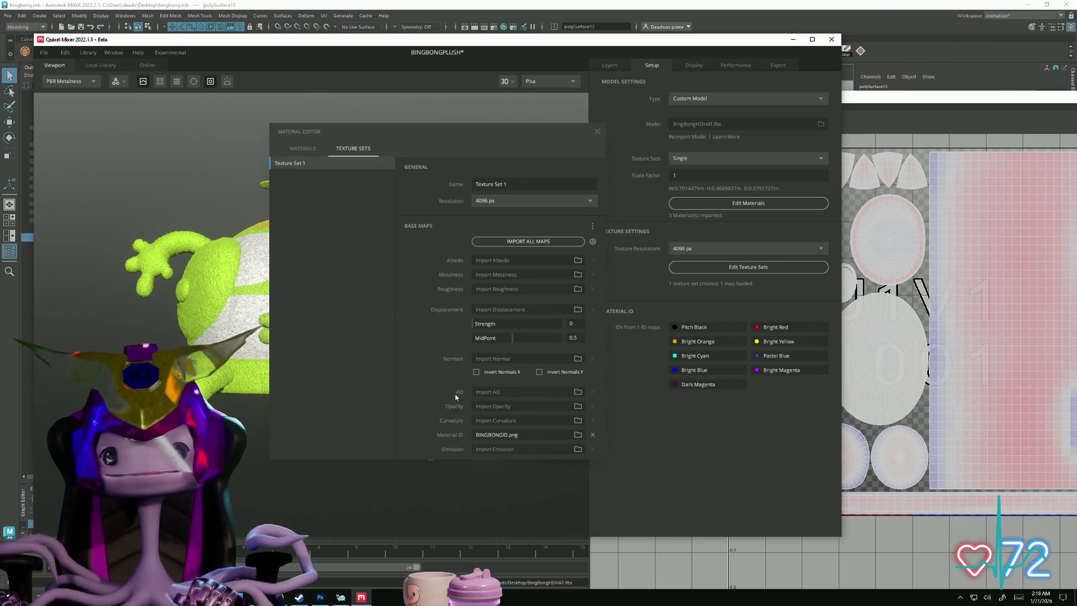
pyautogui.click(578, 435)
pyautogui.scroll(-5, 359, 235)
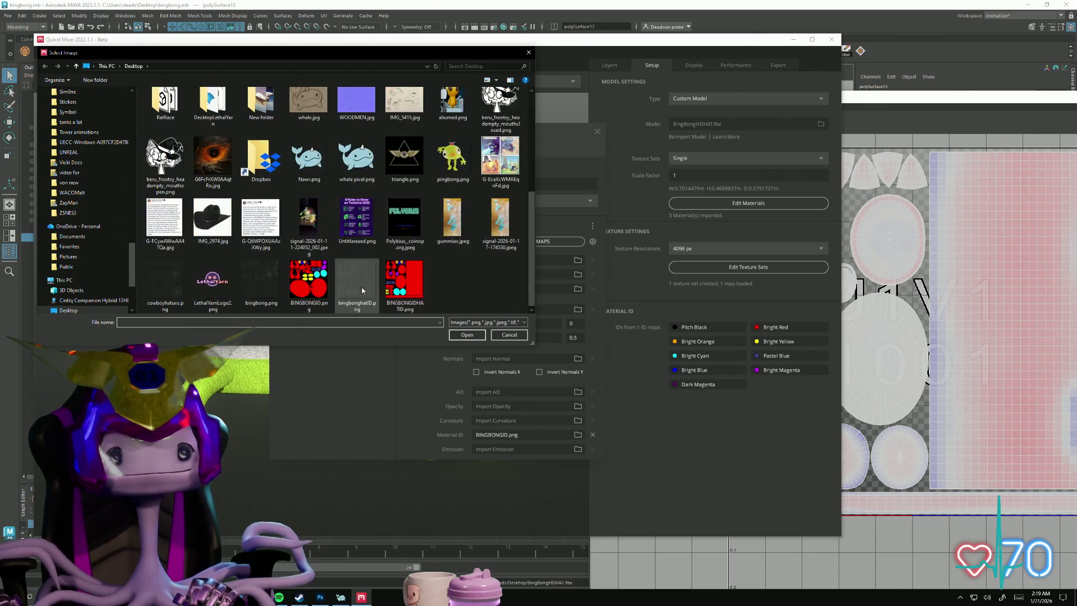